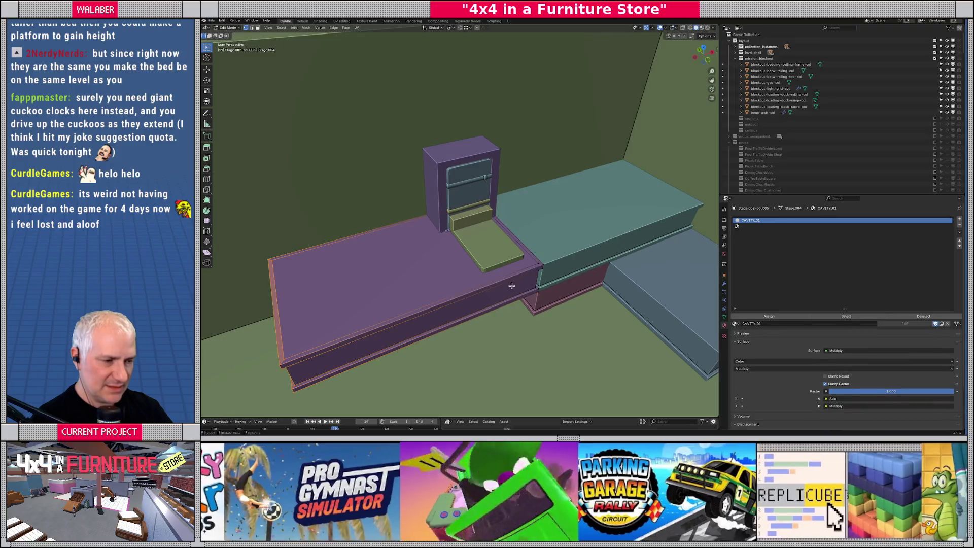
- In wireframe, move all of the bench's mesh back along Y beside the bed cabinet, then return to solid view
{"action": "key", "text": "shift+z"}
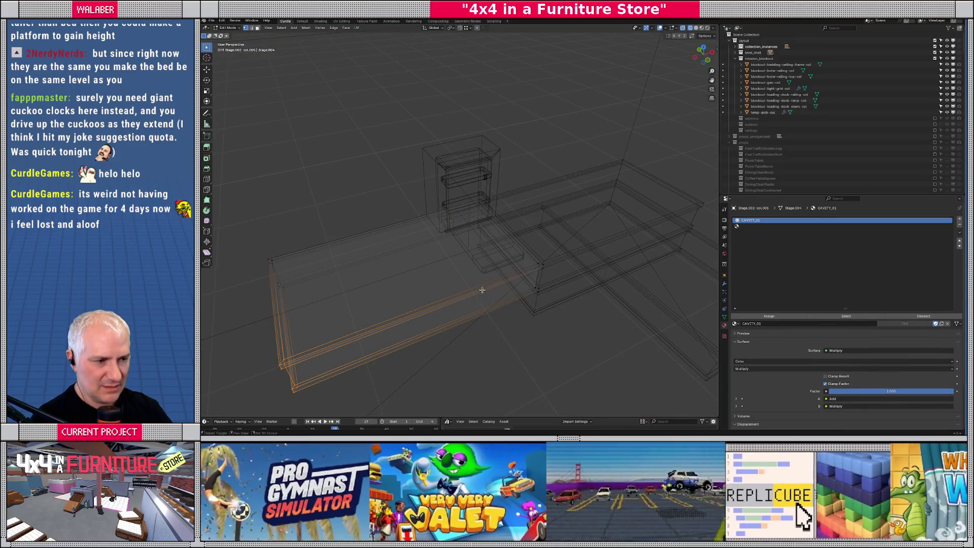
{"action": "key", "text": "a"}
{"action": "key", "text": "Tab"}
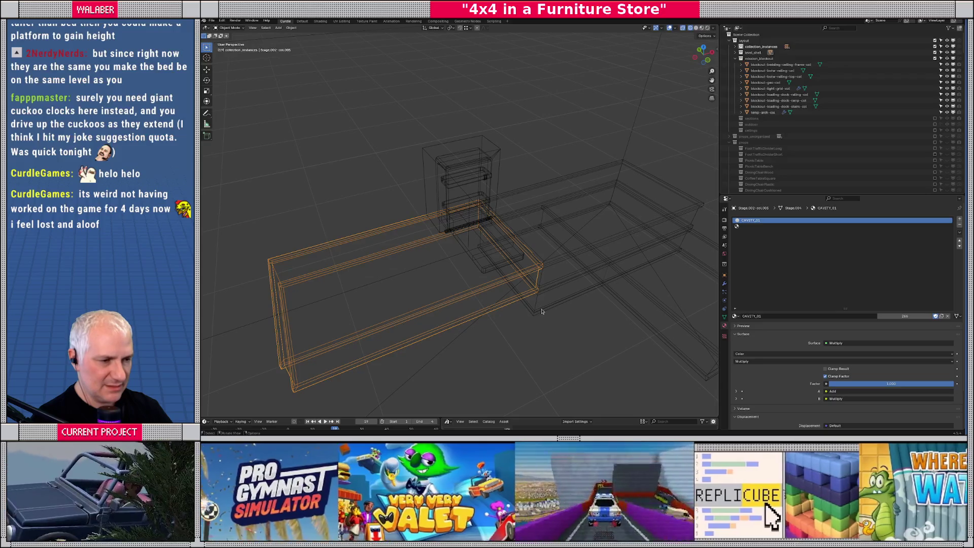
{"action": "key", "text": "Tab"}
{"action": "key", "text": "KP_Decimal"}
{"action": "key", "text": "g"}
{"action": "key", "text": "y"}
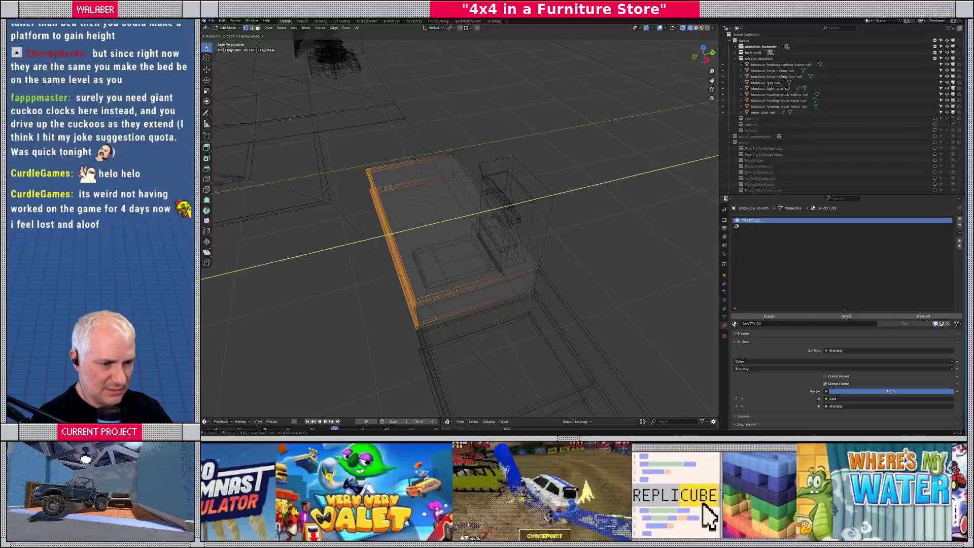
{"action": "left_click", "coordinate": [497, 298]}
{"action": "key", "text": "Tab"}
{"action": "key", "text": "shift+z"}
{"action": "mouse_move", "coordinate": [497, 298]}
{"action": "middle_mouse_down"}
{"action": "mouse_move", "coordinate": [531, 284]}
{"action": "mouse_move", "coordinate": [571, 291]}
{"action": "mouse_move", "coordinate": [535, 295]}
{"action": "mouse_move", "coordinate": [546, 308]}
{"action": "middle_mouse_up"}
{"action": "scroll", "coordinate": [530, 283], "scroll_direction": "up", "scroll_amount": 6}
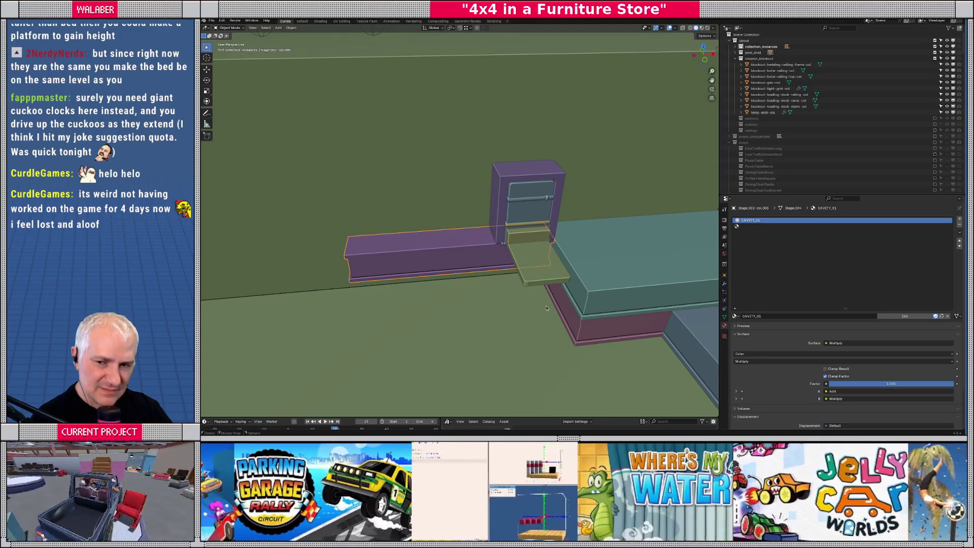
{"action": "left_click", "coordinate": [530, 241]}
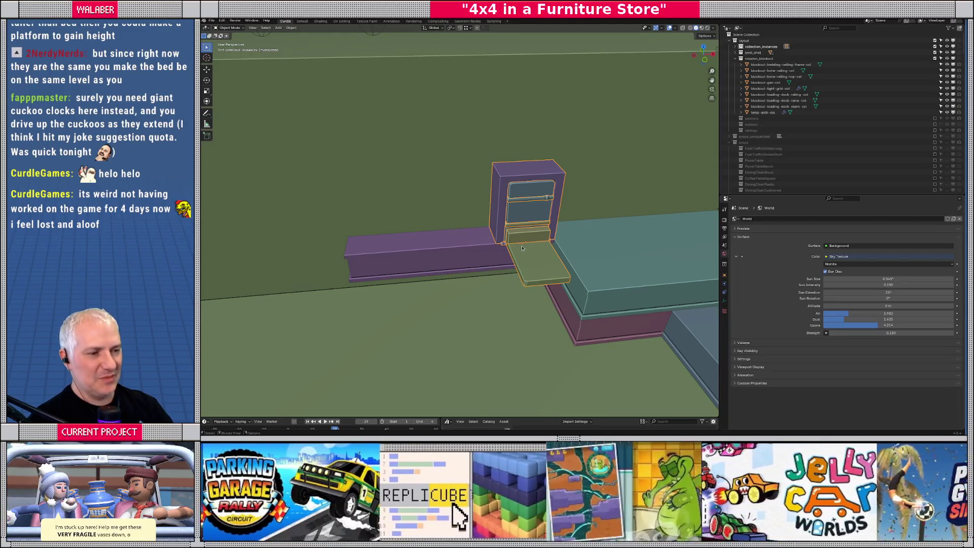
{"action": "mouse_move", "coordinate": [451, 264]}
{"action": "middle_mouse_down"}
{"action": "mouse_move", "coordinate": [447, 272]}
{"action": "mouse_move", "coordinate": [472, 274]}
{"action": "middle_mouse_up"}
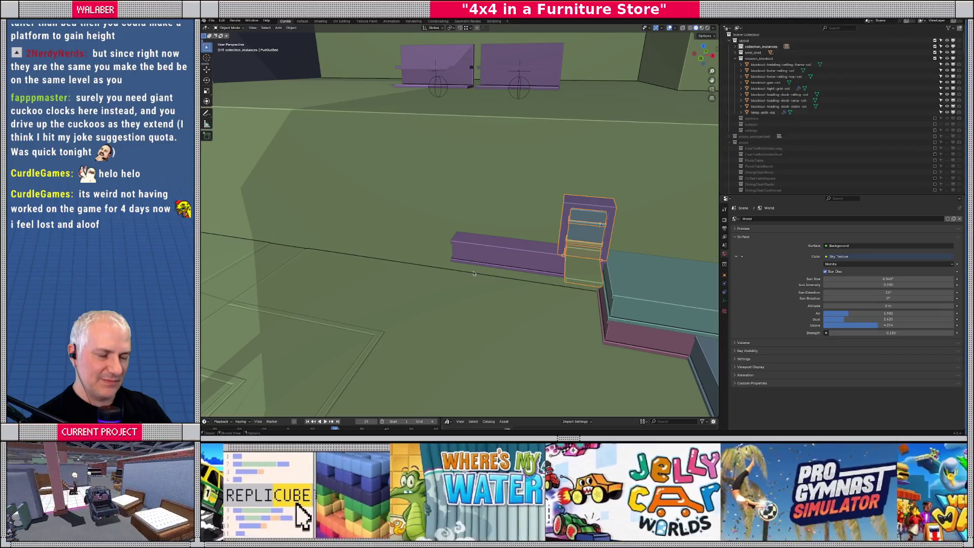
{"action": "mouse_move", "coordinate": [473, 273]}
{"action": "middle_mouse_down"}
{"action": "mouse_move", "coordinate": [506, 285]}
{"action": "mouse_move", "coordinate": [500, 266]}
{"action": "mouse_move", "coordinate": [497, 282]}
{"action": "mouse_move", "coordinate": [515, 282]}
{"action": "middle_mouse_up"}
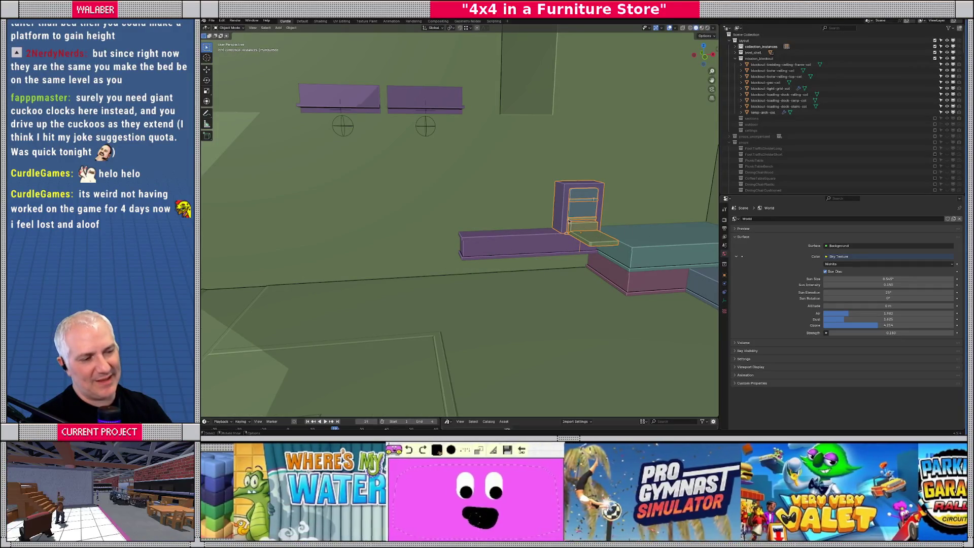
{"action": "scroll", "coordinate": [529, 220], "scroll_direction": "up", "scroll_amount": 2}
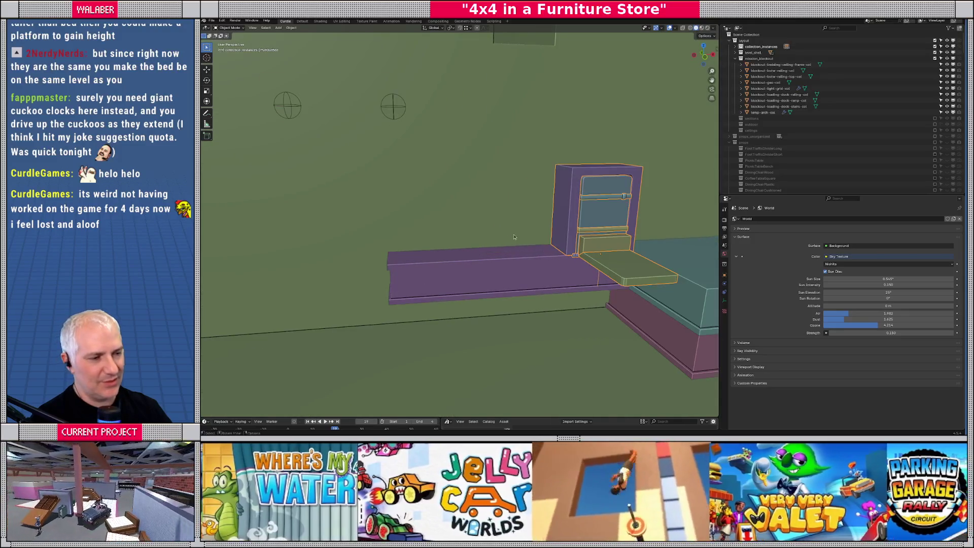
{"action": "left_click", "coordinate": [528, 267]}
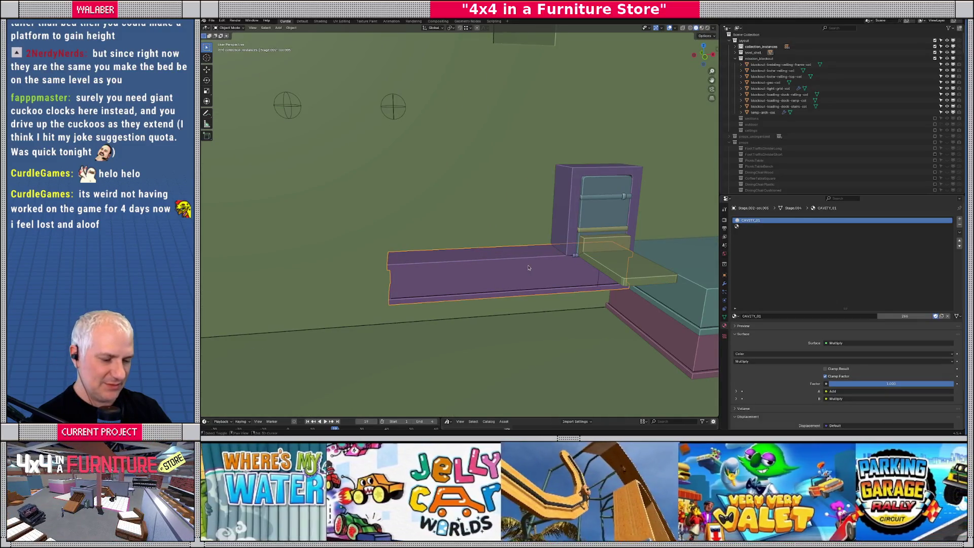
- Duplicate the purple bench and snap the copy onto the original's top
{"action": "key", "text": "shift+d"}
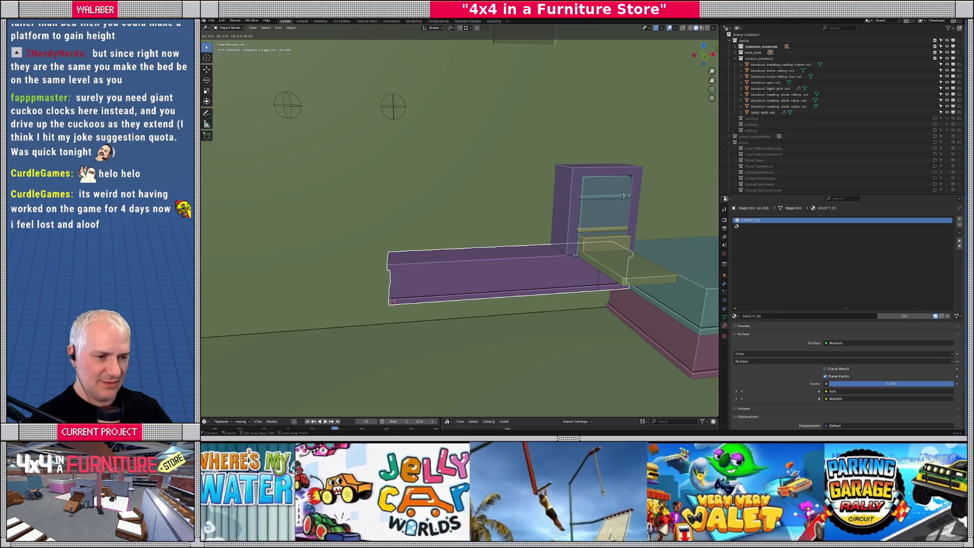
{"action": "left_click", "coordinate": [388, 305]}
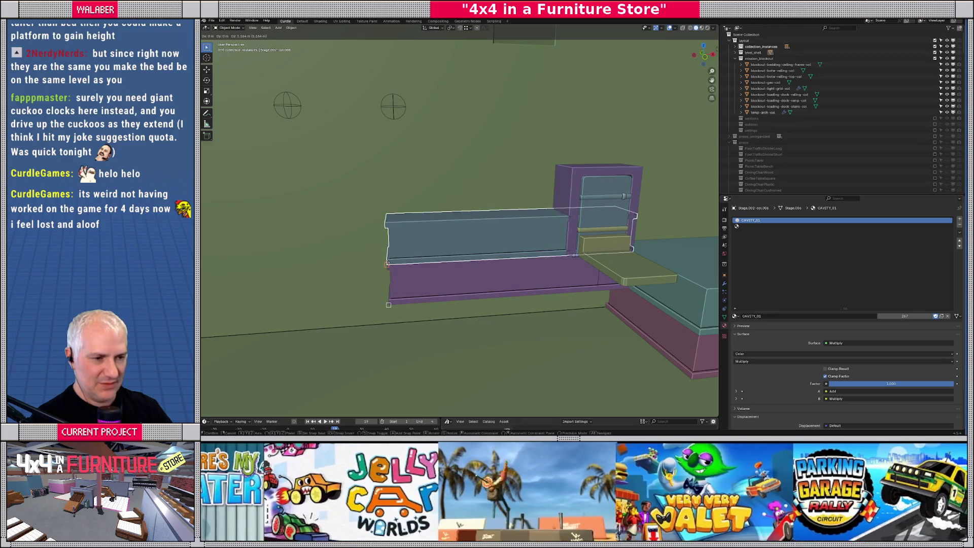
{"action": "left_click", "coordinate": [388, 263]}
- Shift the bench copy's end faces -2.1 m along X to shorten it
{"action": "key", "text": "Tab"}
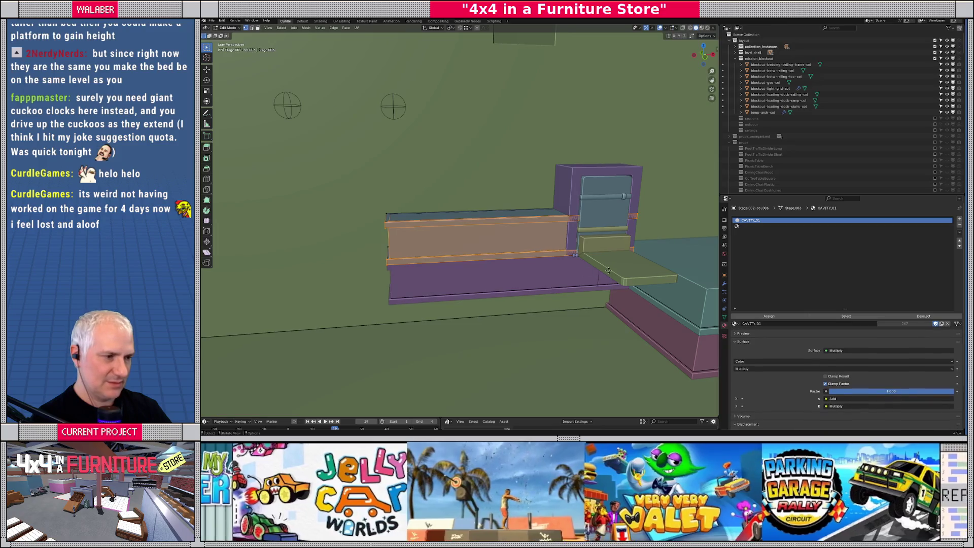
{"action": "middle_click_drag", "start_coordinate": [568, 274], "coordinate": [575, 276]}
{"action": "key", "text": "shift+z"}
{"action": "left_click_drag", "start_coordinate": [602, 219], "coordinate": [658, 345]}
{"action": "middle_click_drag", "start_coordinate": [654, 342], "coordinate": [588, 303]}
{"action": "key", "text": "g"}
{"action": "key", "text": "x"}
{"action": "key", "text": "minus"}
{"action": "key", "text": "2"}
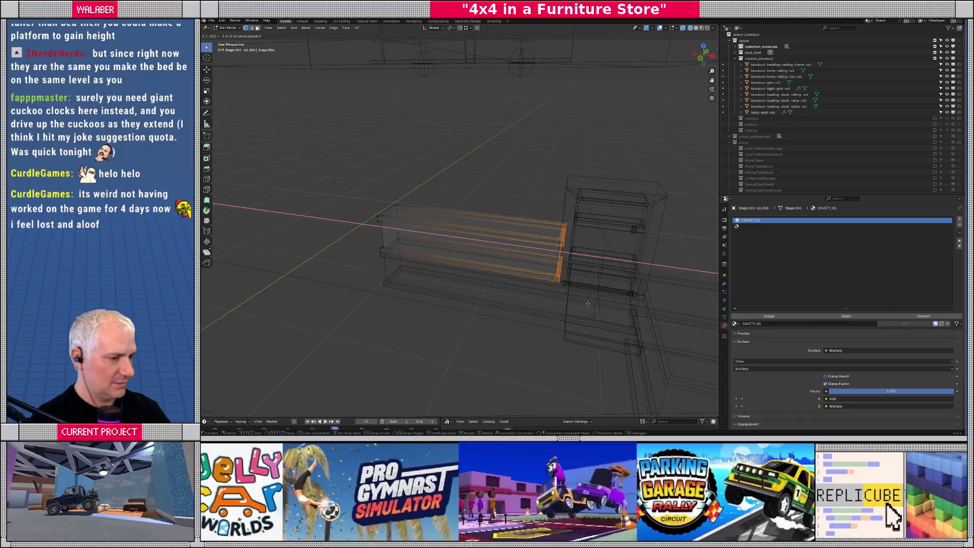
{"action": "type", "text": ".5"}
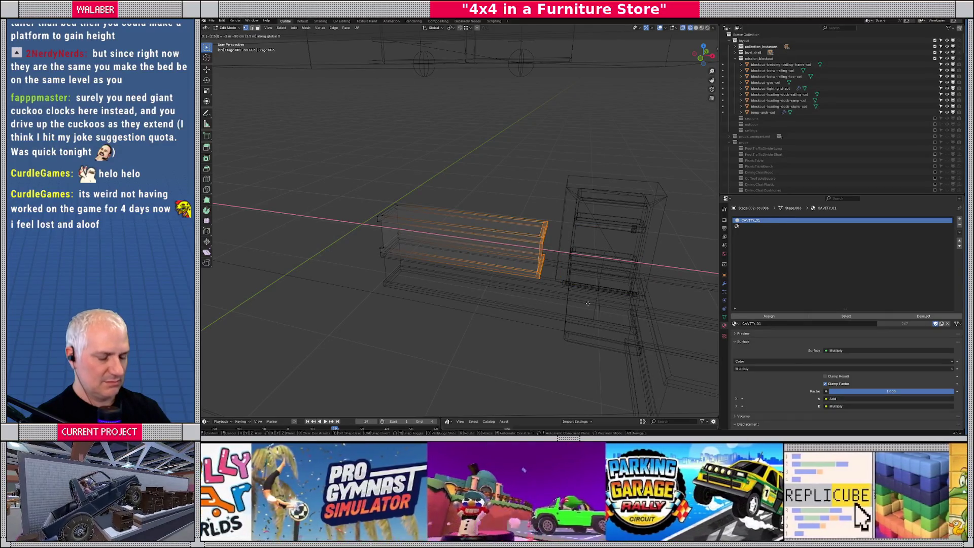
{"action": "key", "text": "BackSpace"}
{"action": "type", "text": "1"}
{"action": "key", "text": "Return"}
{"action": "key", "text": "Tab"}
{"action": "key", "text": "Tab"}
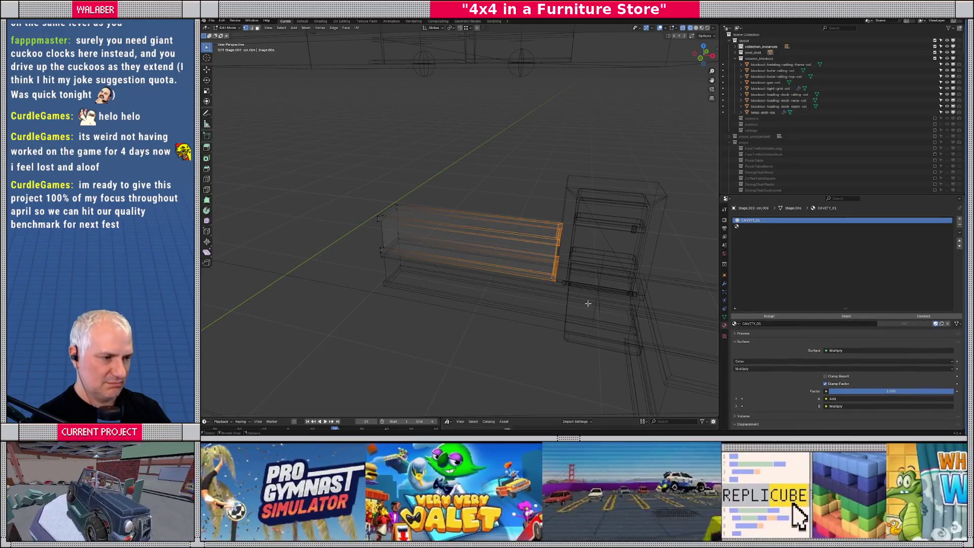
{"action": "key", "text": "shift+z"}
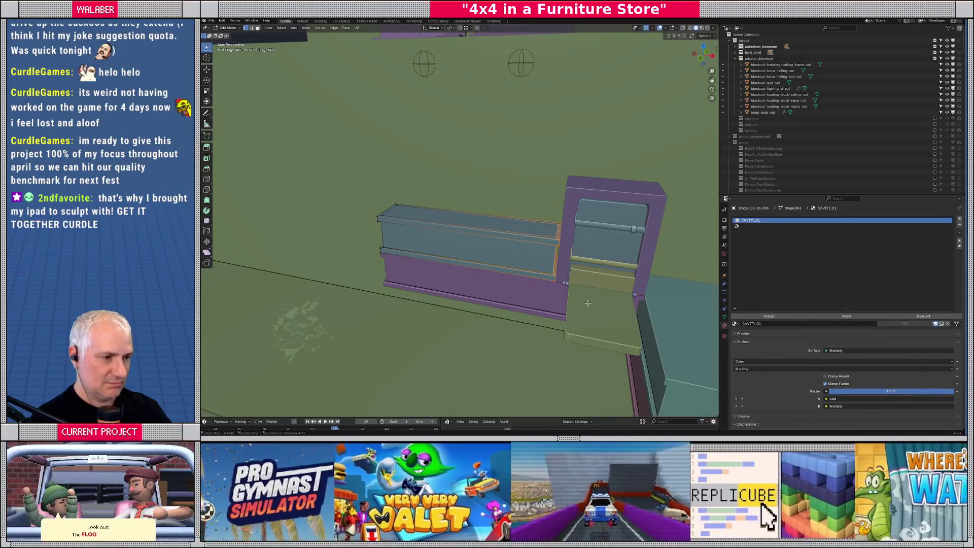
- Duplicate the pull-out bed cabinet and place the copy 2.25 m to the left
{"action": "key", "text": "Tab"}
{"action": "middle_click_drag", "start_coordinate": [587, 303], "coordinate": [575, 255]}
{"action": "left_click", "coordinate": [575, 255]}
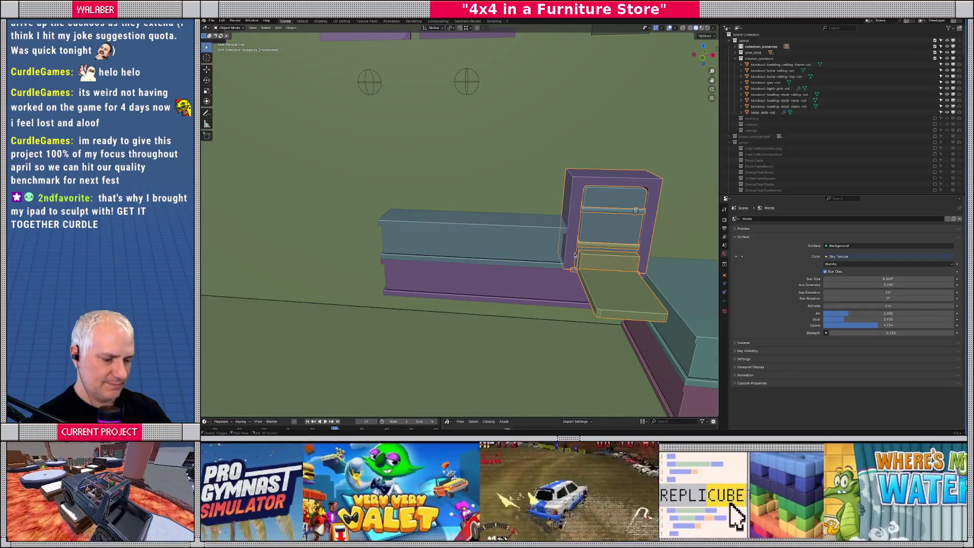
{"action": "key", "text": "shift+d"}
{"action": "type", "text": "x2.25"}
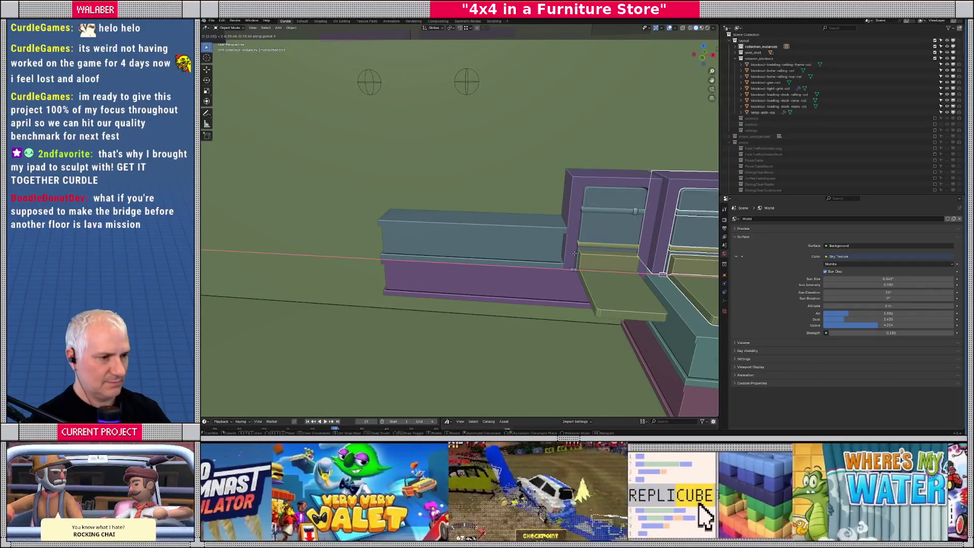
{"action": "type", "text": "-"}
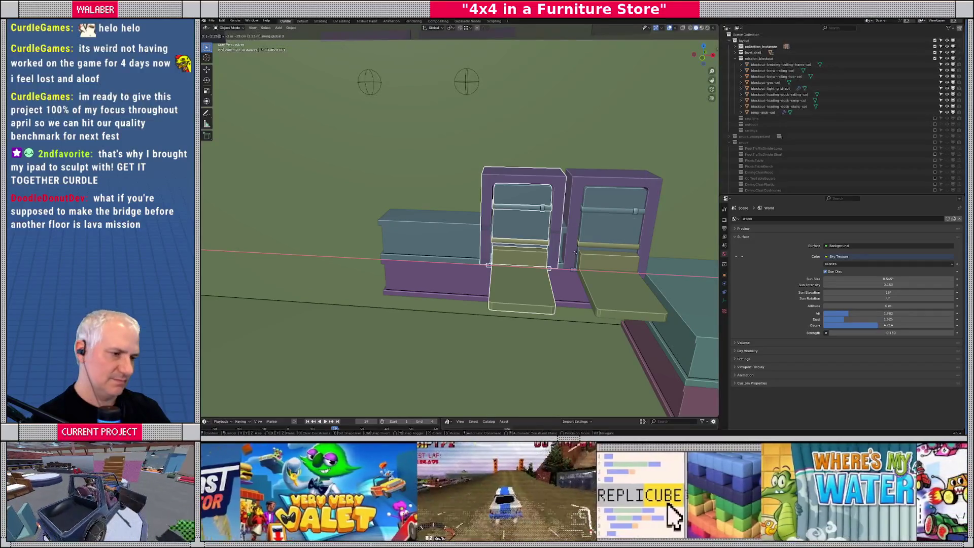
{"action": "key", "text": "Return"}
- Nudge the bed copy 0.2 m along X, raise it 1 m, and fine-tune its placement
{"action": "type", "text": "gx"}
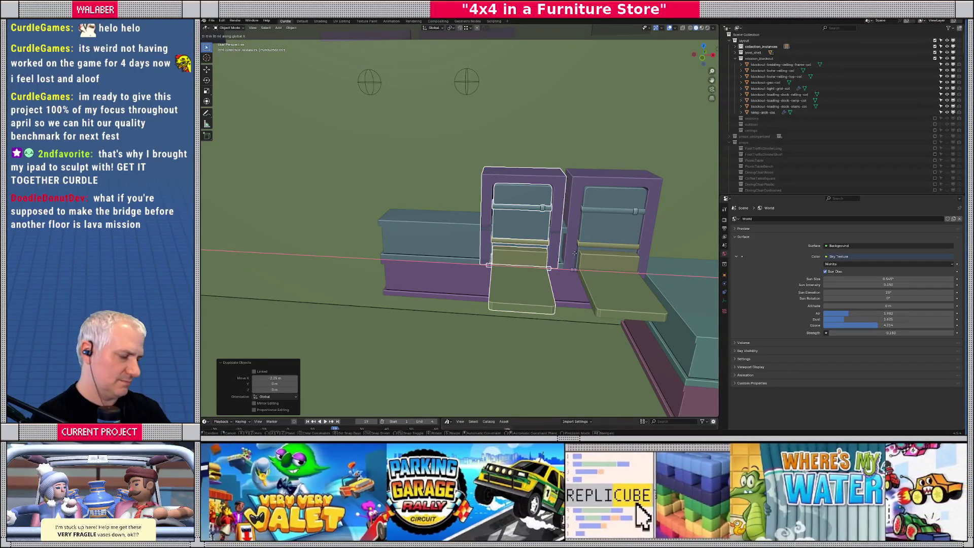
{"action": "type", "text": ".2"}
{"action": "key", "text": "Return"}
{"action": "type", "text": "g"}
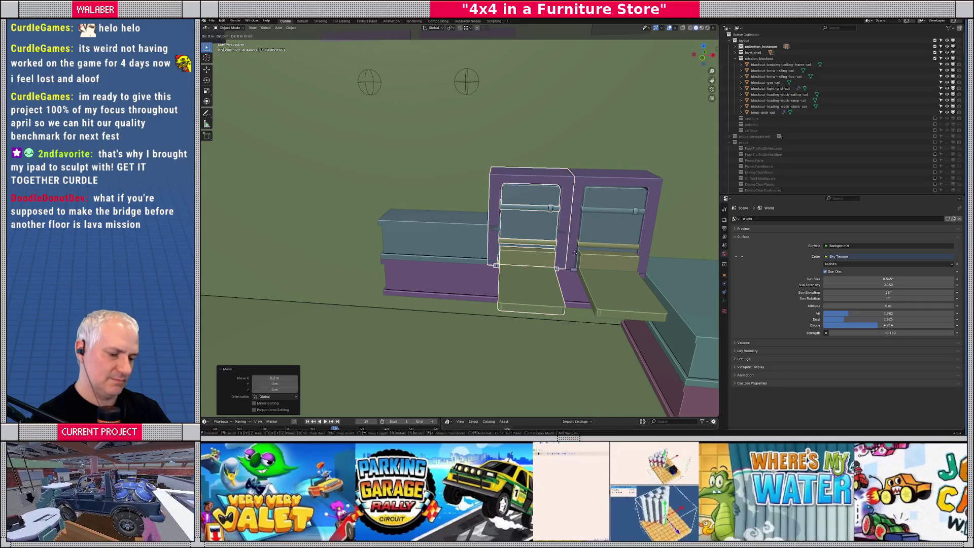
{"action": "type", "text": "z1"}
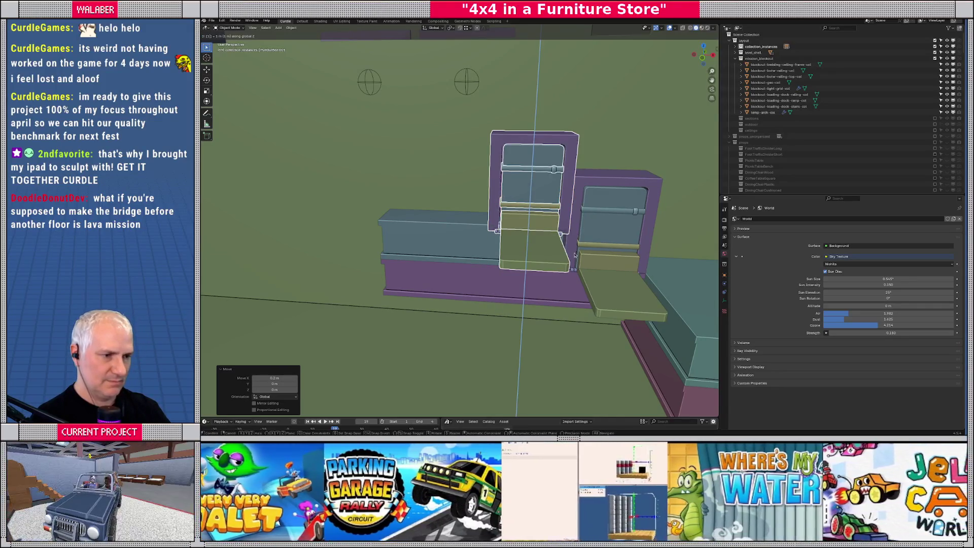
{"action": "key", "text": "Return"}
{"action": "mouse_move", "coordinate": [507, 273]}
{"action": "middle_mouse_down"}
{"action": "mouse_move", "coordinate": [499, 279]}
{"action": "mouse_move", "coordinate": [559, 247]}
{"action": "middle_mouse_up"}
{"action": "scroll", "coordinate": [507, 274], "scroll_direction": "up", "scroll_amount": 4}
{"action": "key", "text": "g"}
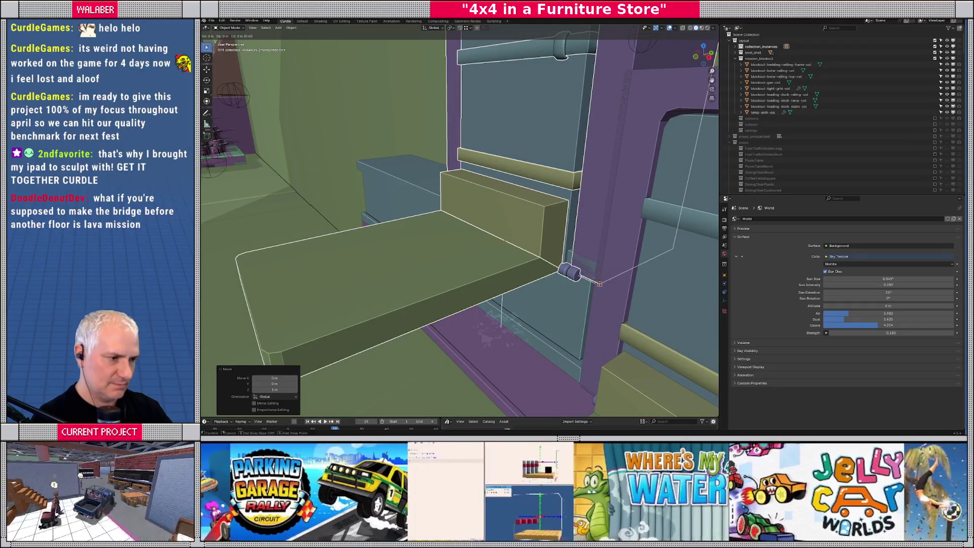
{"action": "left_click", "coordinate": [596, 264]}
{"action": "scroll", "coordinate": [595, 261], "scroll_direction": "down", "scroll_amount": 8}
{"action": "mouse_move", "coordinate": [595, 261]}
{"action": "middle_mouse_down"}
{"action": "mouse_move", "coordinate": [524, 246]}
{"action": "mouse_move", "coordinate": [546, 249]}
{"action": "middle_mouse_up"}
{"action": "scroll", "coordinate": [595, 255], "scroll_direction": "up", "scroll_amount": 5}
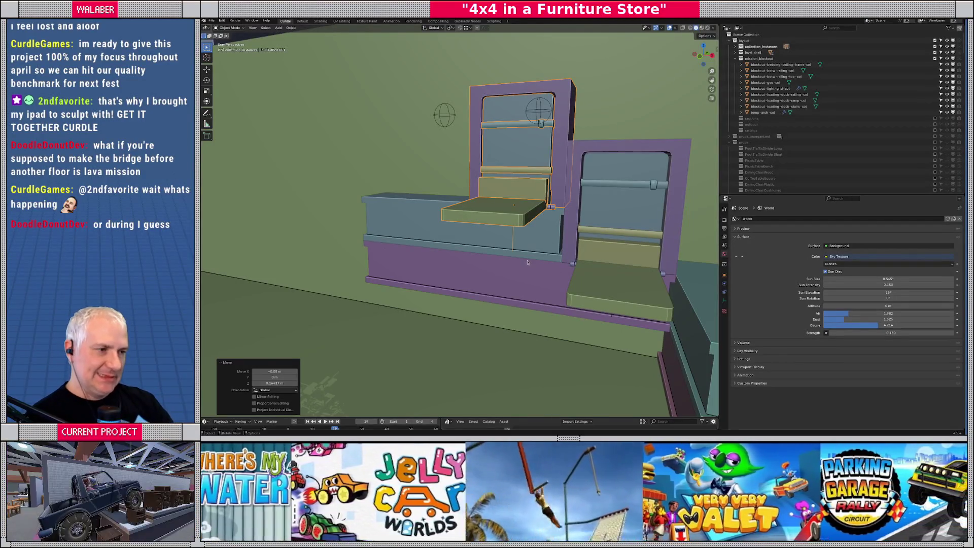
- Duplicate the purple base block and place the copy directly beneath the original
{"action": "mouse_move", "coordinate": [465, 230]}
{"action": "middle_mouse_down", "text": "shift"}
{"action": "mouse_move", "coordinate": [558, 254]}
{"action": "mouse_move", "coordinate": [602, 241]}
{"action": "mouse_move", "coordinate": [551, 299]}
{"action": "mouse_move", "coordinate": [500, 266]}
{"action": "mouse_move", "coordinate": [480, 274]}
{"action": "middle_mouse_up", "text": "shift"}
{"action": "left_click", "coordinate": [481, 274]}
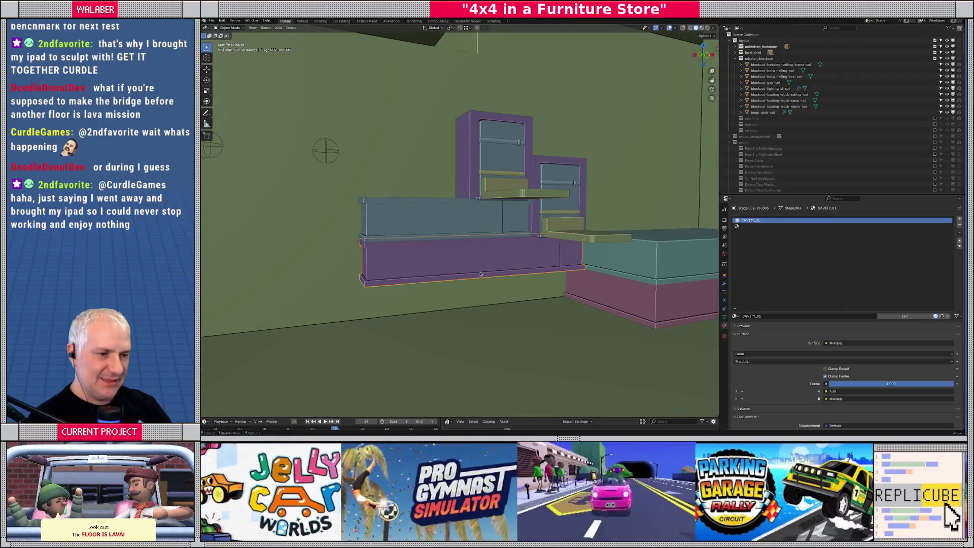
{"action": "key", "text": "b"}
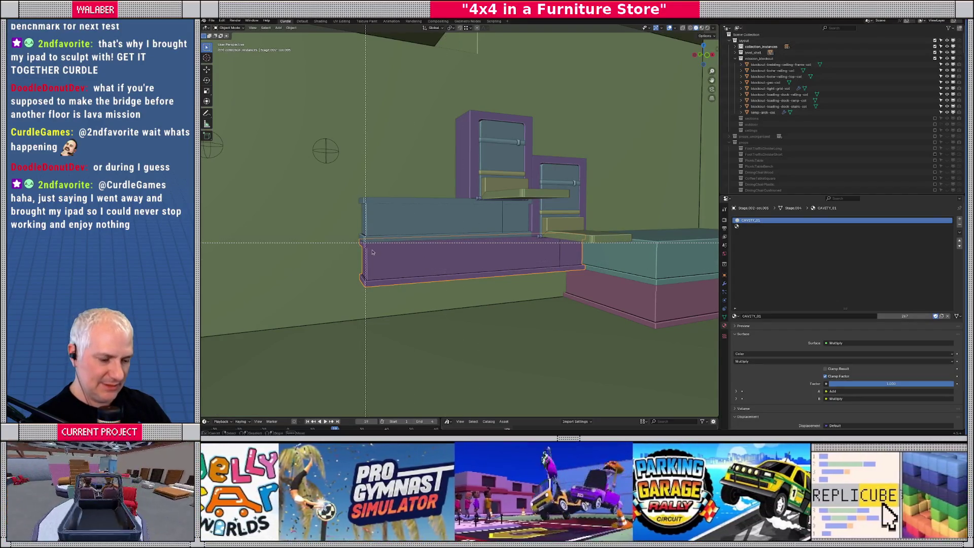
{"action": "key", "text": "shift+d"}
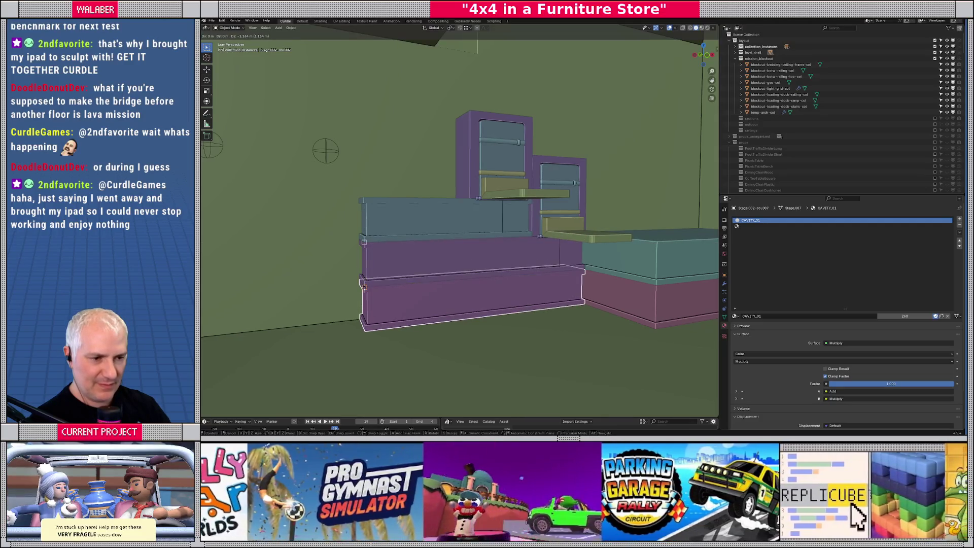
{"action": "left_click", "coordinate": [364, 286]}
{"action": "scroll", "coordinate": [364, 287], "scroll_direction": "down", "scroll_amount": 3}
{"action": "mouse_move", "coordinate": [364, 286]}
{"action": "middle_mouse_down"}
{"action": "mouse_move", "coordinate": [517, 290]}
{"action": "mouse_move", "coordinate": [513, 309]}
{"action": "middle_mouse_up"}
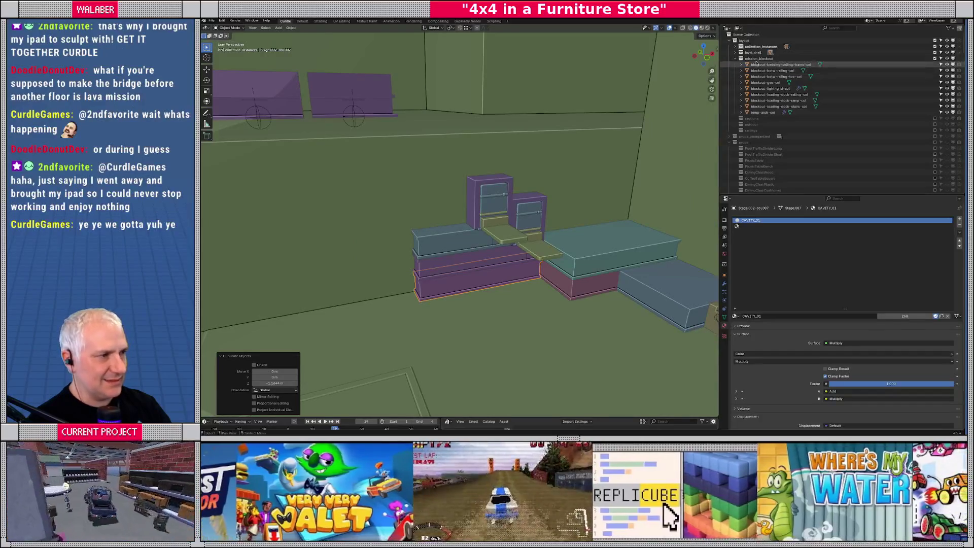
- Export the level_shell collection as a glTF 2.0 file, then check Godot and return
{"action": "left_click", "coordinate": [753, 53]}
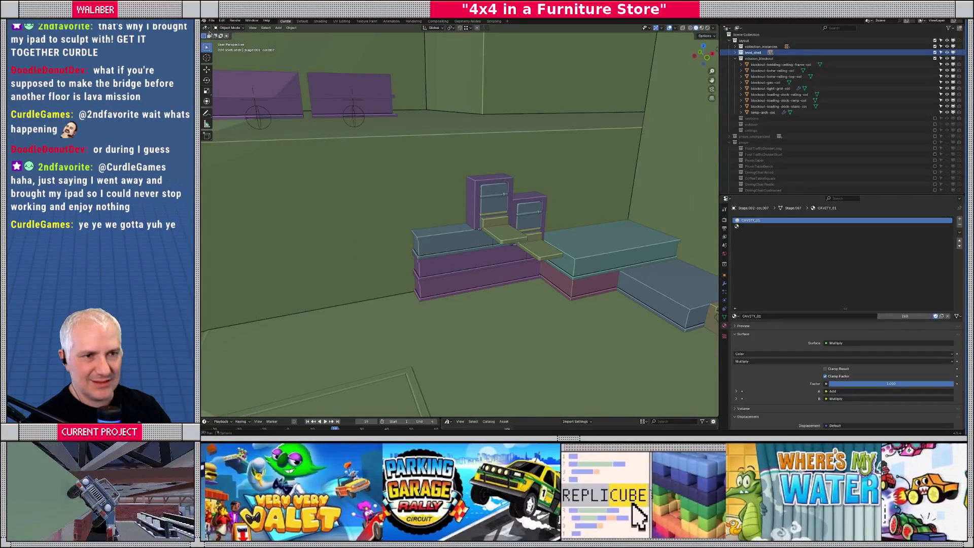
{"action": "left_click", "coordinate": [212, 21]}
{"action": "mouse_move", "coordinate": [223, 111]}
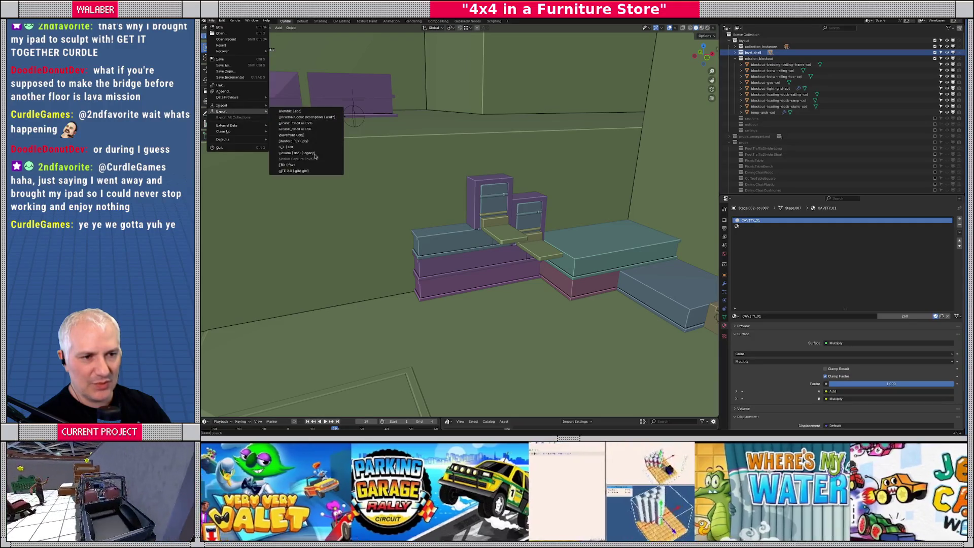
{"action": "left_click", "coordinate": [295, 171]}
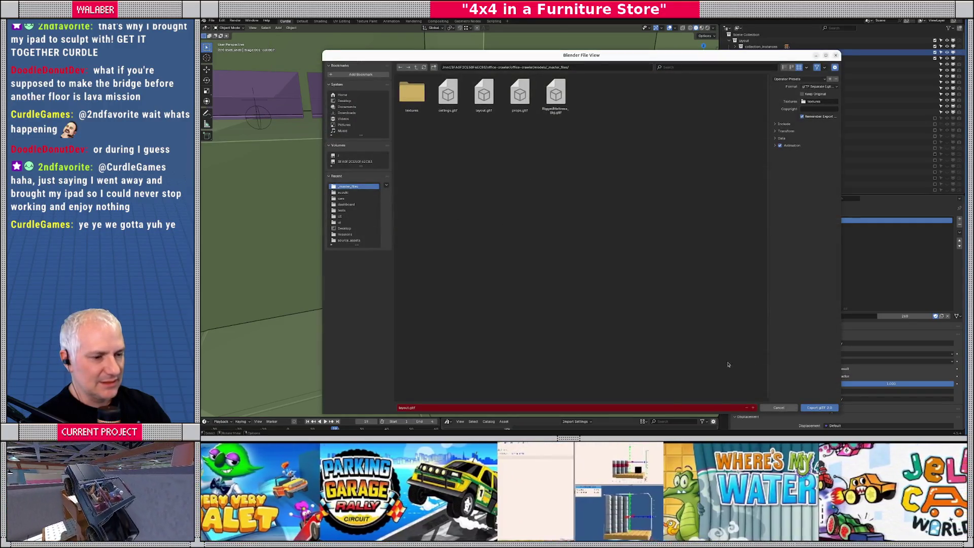
{"action": "left_click", "coordinate": [820, 407]}
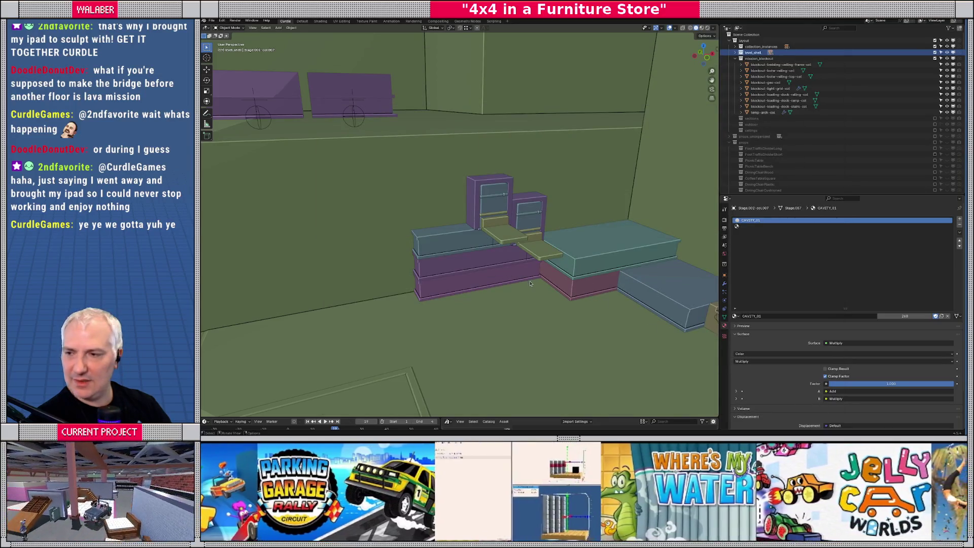
{"action": "key", "text": "alt+Tab"}
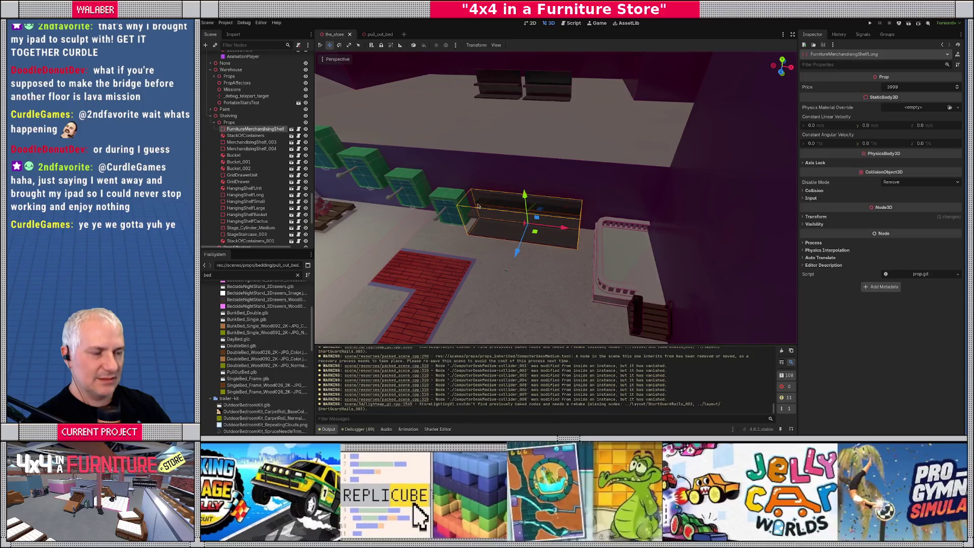
{"action": "key", "text": "alt+Tab"}
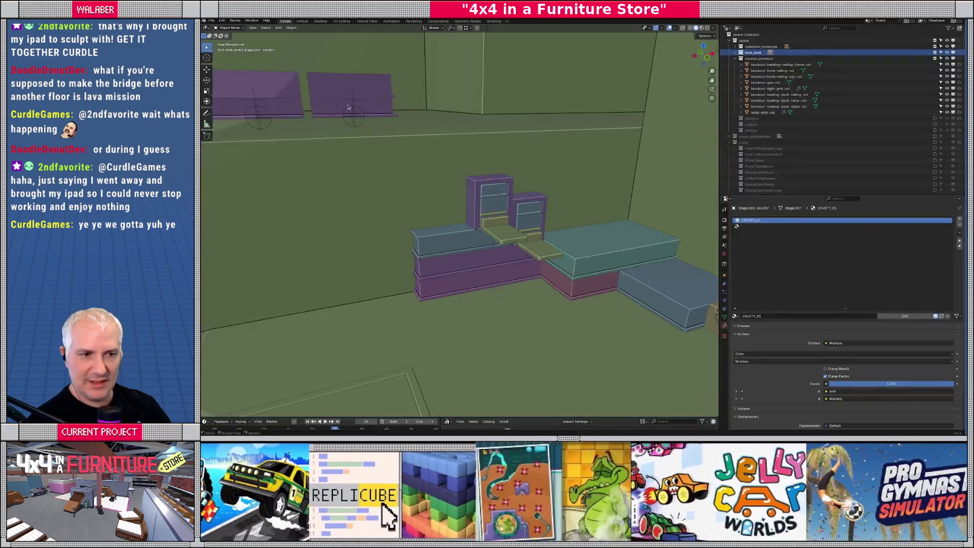
- Re-export the level blockout to glTF 2.0
{"action": "left_click", "coordinate": [211, 21]}
{"action": "mouse_move", "coordinate": [249, 109]}
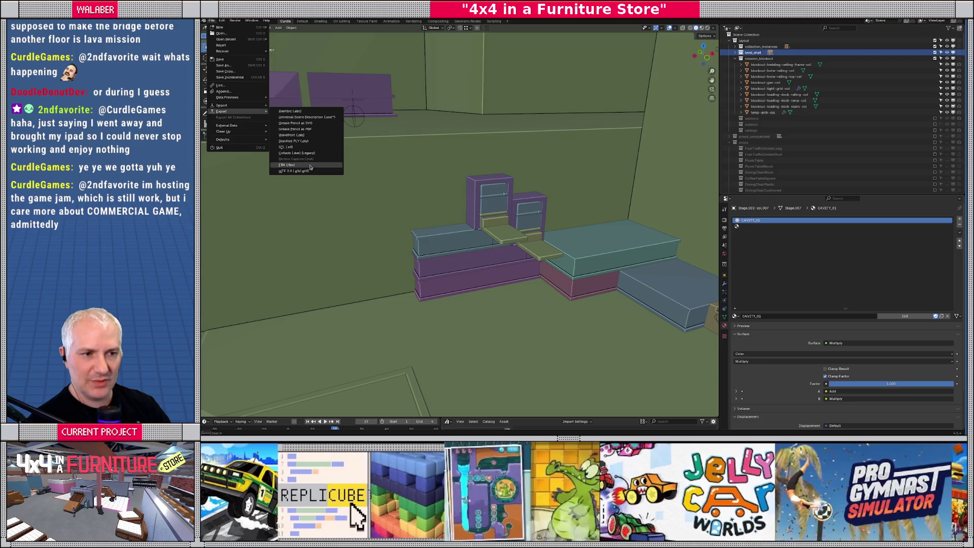
{"action": "left_click", "coordinate": [318, 172]}
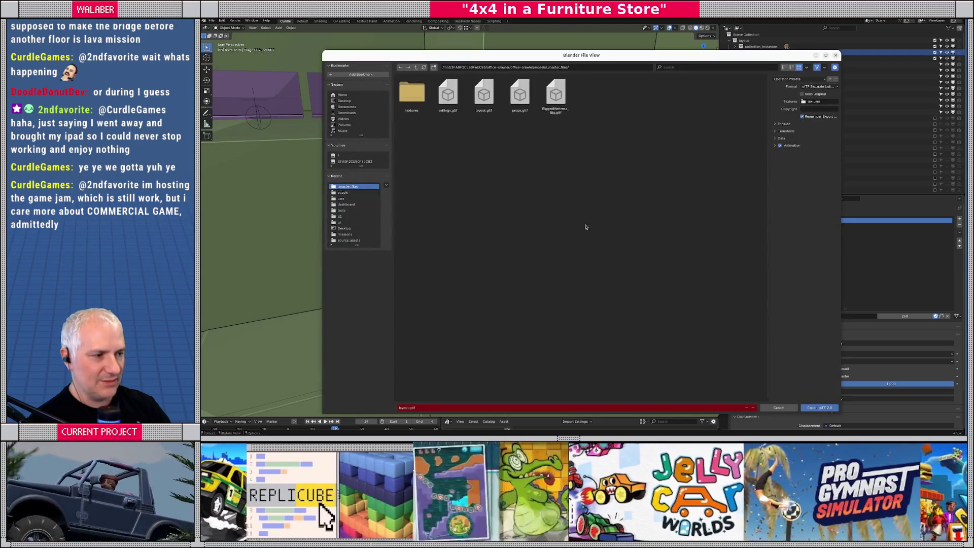
{"action": "key", "text": "Return"}
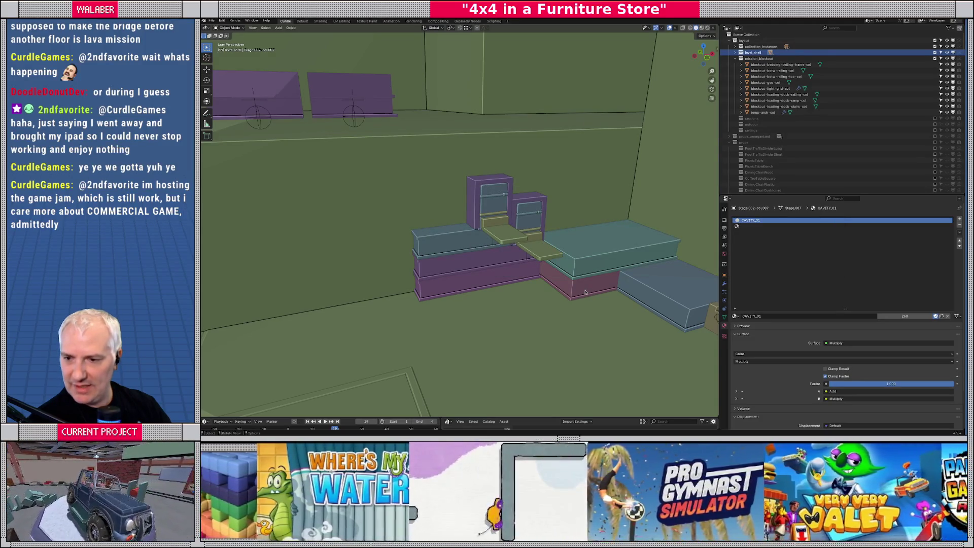
- Orbit to inspect the stage blocks, then switch to Godot for the reimport
{"action": "middle_click_drag", "start_coordinate": [561, 287], "coordinate": [541, 293]}
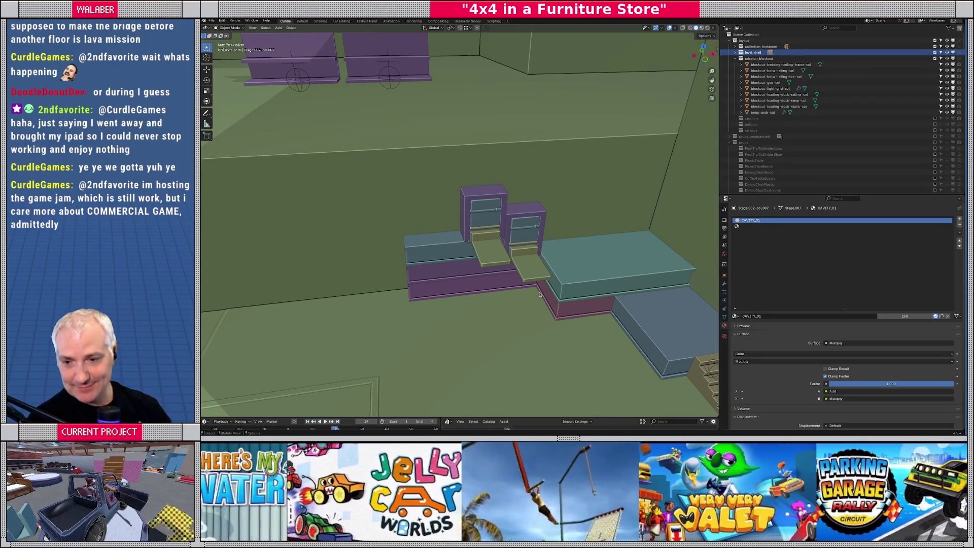
{"action": "mouse_move", "coordinate": [509, 277]}
{"action": "middle_mouse_down"}
{"action": "mouse_move", "coordinate": [518, 264]}
{"action": "mouse_move", "coordinate": [511, 271]}
{"action": "middle_mouse_up"}
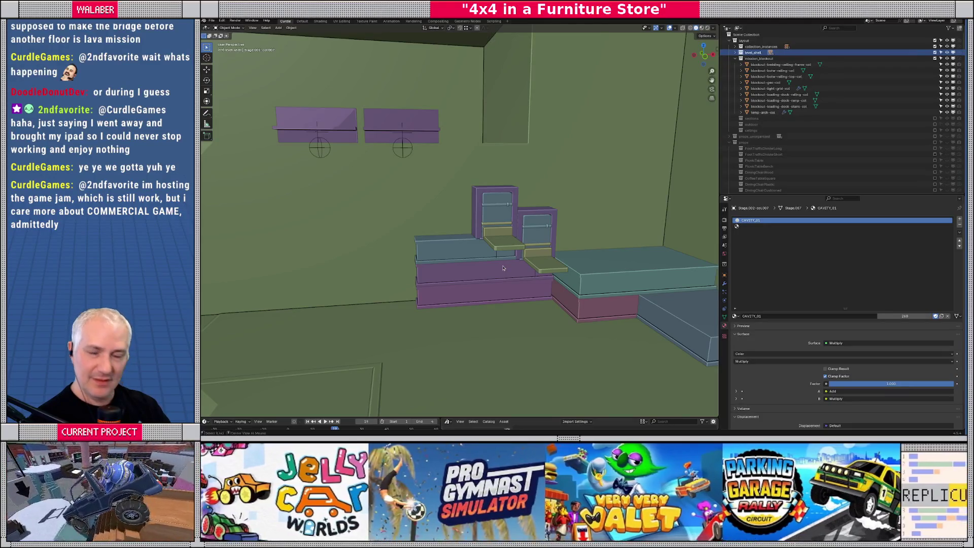
{"action": "key", "text": "alt+Tab"}
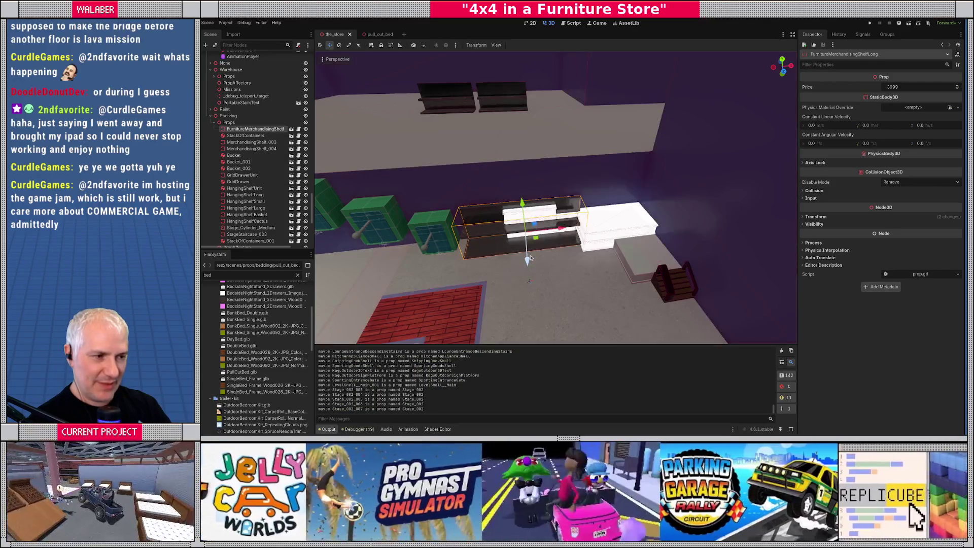
- Delete the FurnitureMerchandisingShelfLong node
{"action": "scroll", "coordinate": [528, 259], "scroll_direction": "up", "scroll_amount": 2}
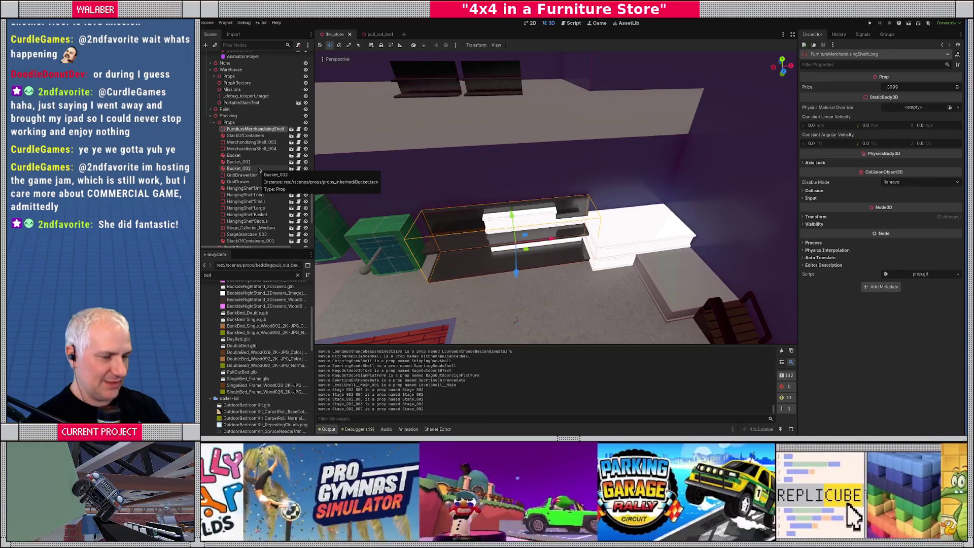
{"action": "key", "text": "Delete"}
{"action": "left_click", "coordinate": [612, 233]}
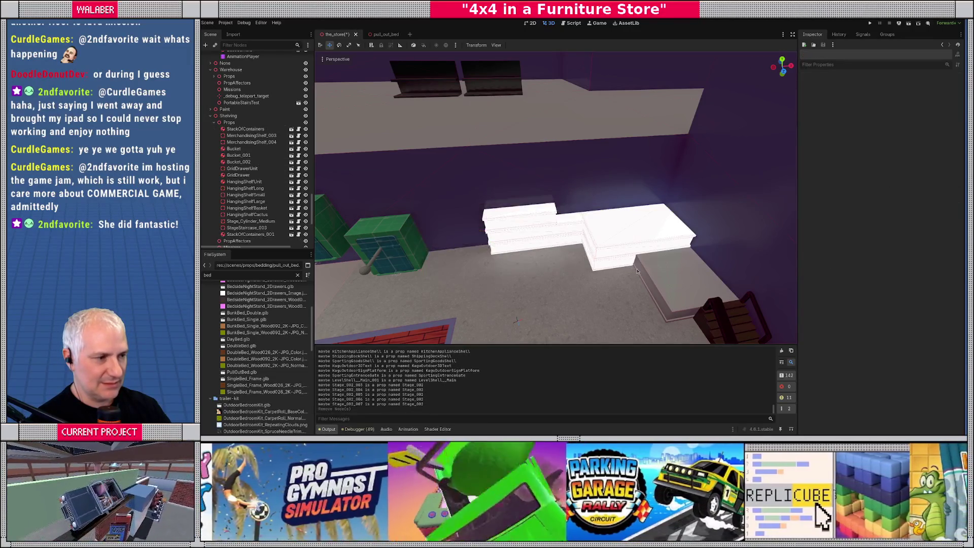
- Give the Stage_002 meshes a new StandardMaterial3D surface material override
{"action": "left_click", "coordinate": [615, 262]}
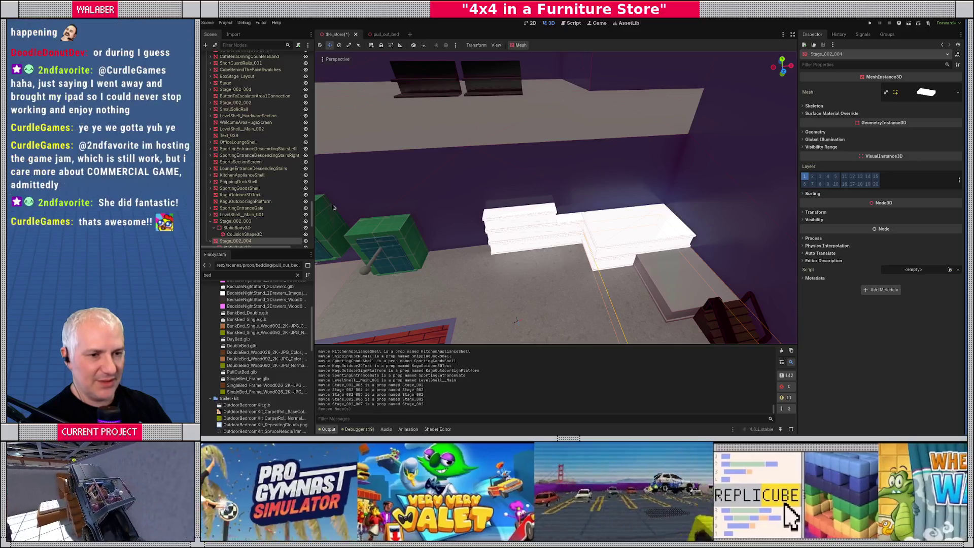
{"action": "left_click", "coordinate": [567, 217], "text": "shift"}
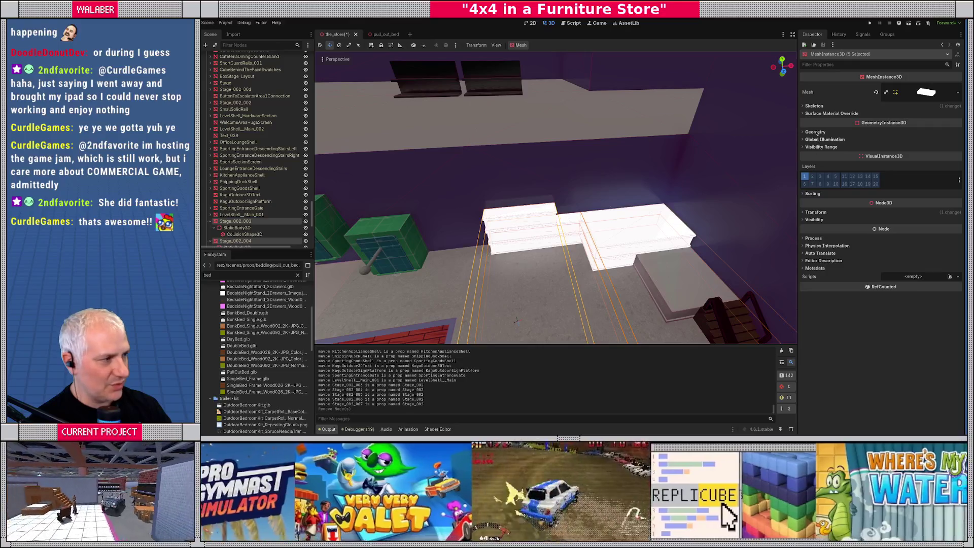
{"action": "left_click", "coordinate": [825, 114]}
{"action": "left_click", "coordinate": [939, 123]}
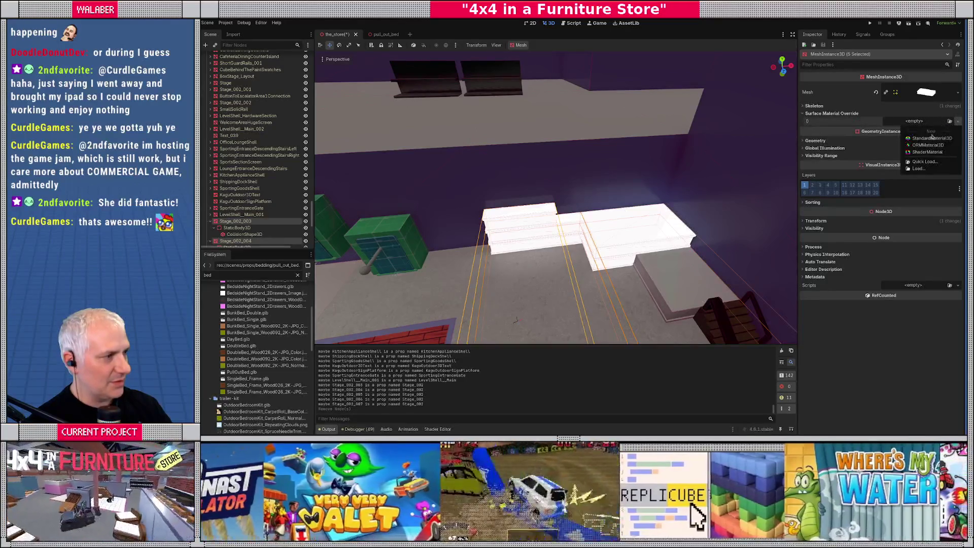
{"action": "left_click", "coordinate": [914, 153]}
{"action": "left_click", "coordinate": [211, 222]}
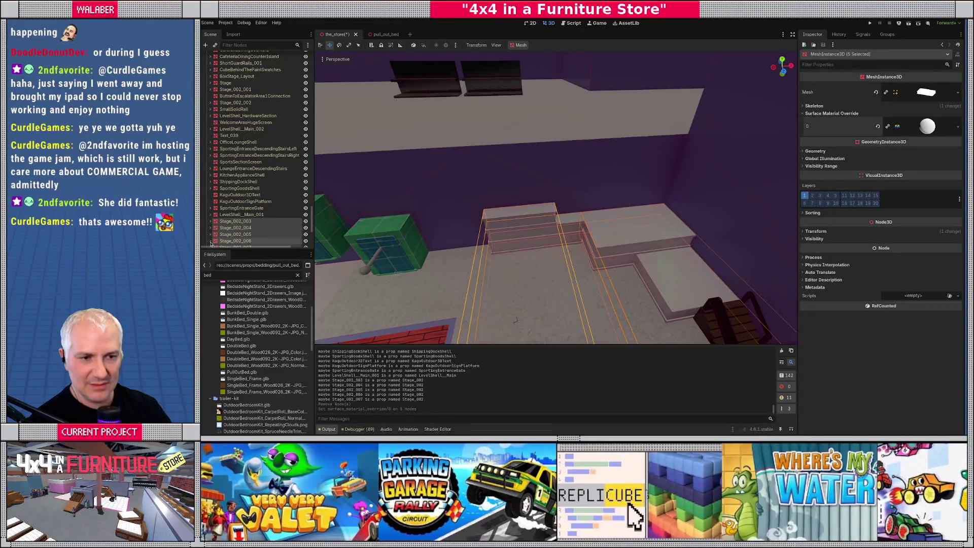
- Move the green PullOutBedTest object onto the stairs
{"action": "scroll", "coordinate": [211, 239], "scroll_direction": "down", "scroll_amount": 3}
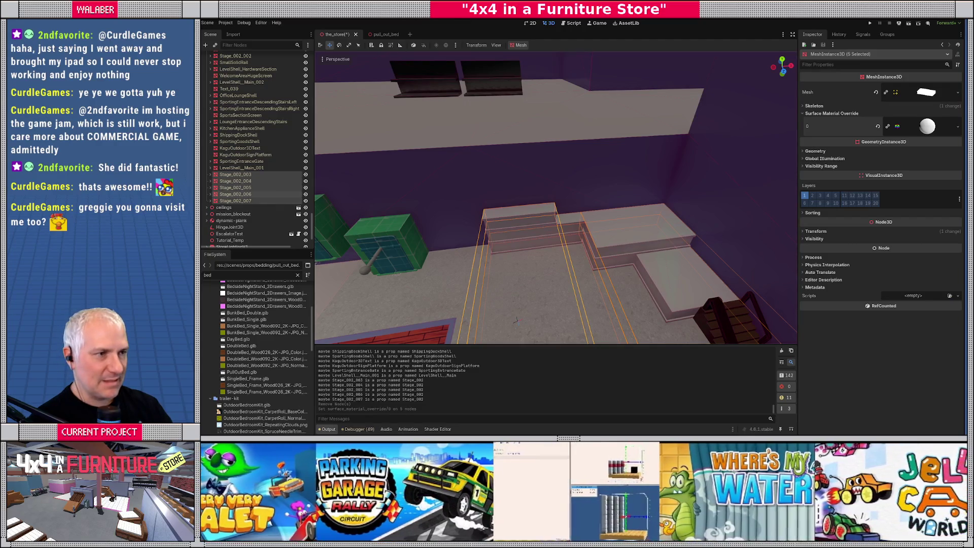
{"action": "middle_click_drag", "start_coordinate": [511, 212], "coordinate": [431, 243]}
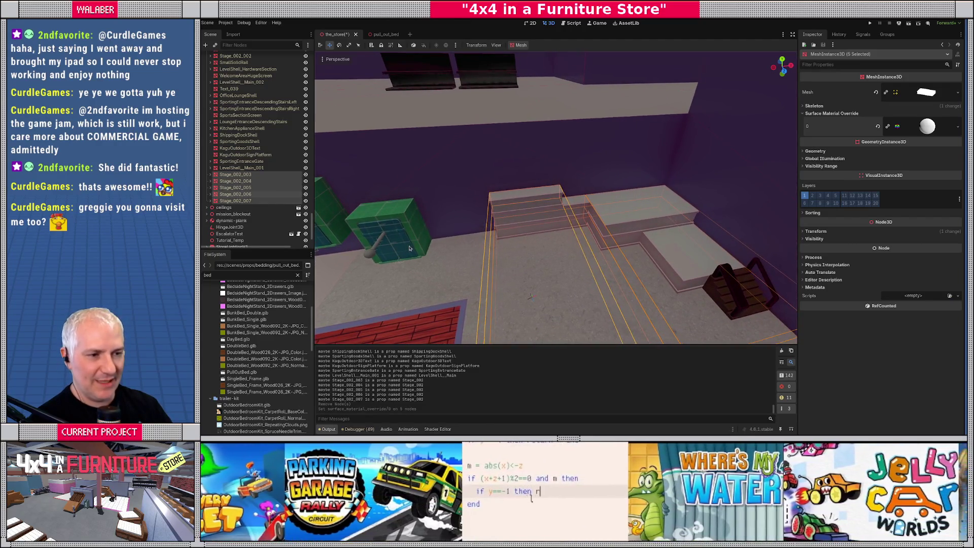
{"action": "left_click", "coordinate": [411, 252]}
{"action": "left_click", "coordinate": [412, 252]}
{"action": "mouse_move", "coordinate": [410, 260]}
{"action": "left_mouse_down"}
{"action": "mouse_move", "coordinate": [366, 240]}
{"action": "mouse_move", "coordinate": [578, 191]}
{"action": "mouse_move", "coordinate": [602, 203]}
{"action": "left_mouse_up"}
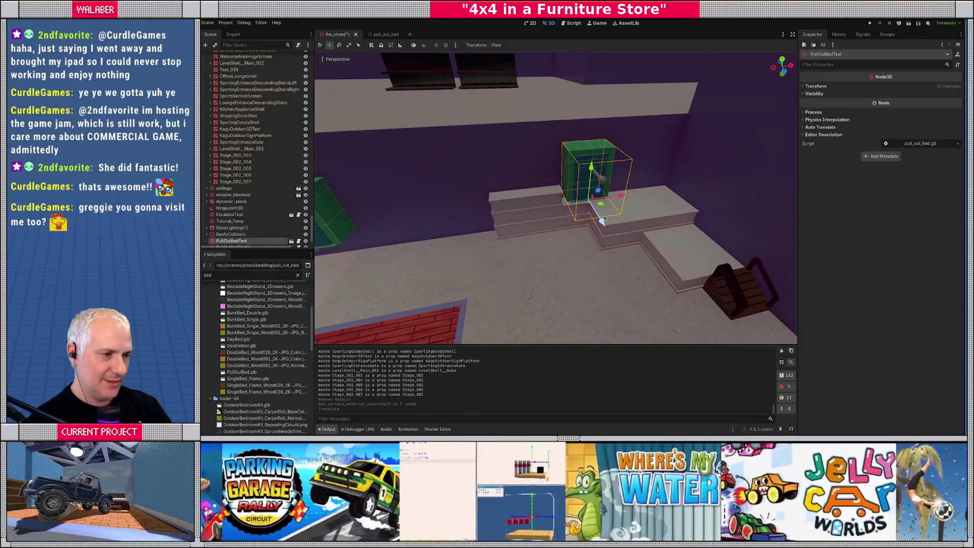
- Adjust the pull-out bed's height and position so it sits on the step
{"action": "scroll", "coordinate": [603, 218], "scroll_direction": "up", "scroll_amount": 6}
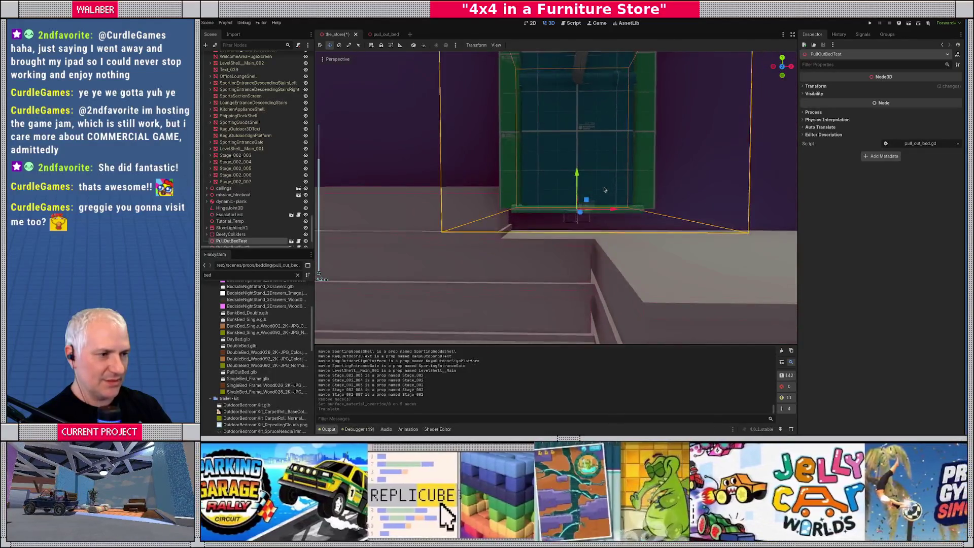
{"action": "middle_click_drag", "start_coordinate": [603, 190], "coordinate": [582, 202]}
{"action": "left_click_drag", "start_coordinate": [582, 203], "coordinate": [591, 228]}
{"action": "mouse_move", "coordinate": [591, 227]}
{"action": "middle_mouse_down"}
{"action": "mouse_move", "coordinate": [533, 242]}
{"action": "mouse_move", "coordinate": [595, 173]}
{"action": "middle_mouse_up"}
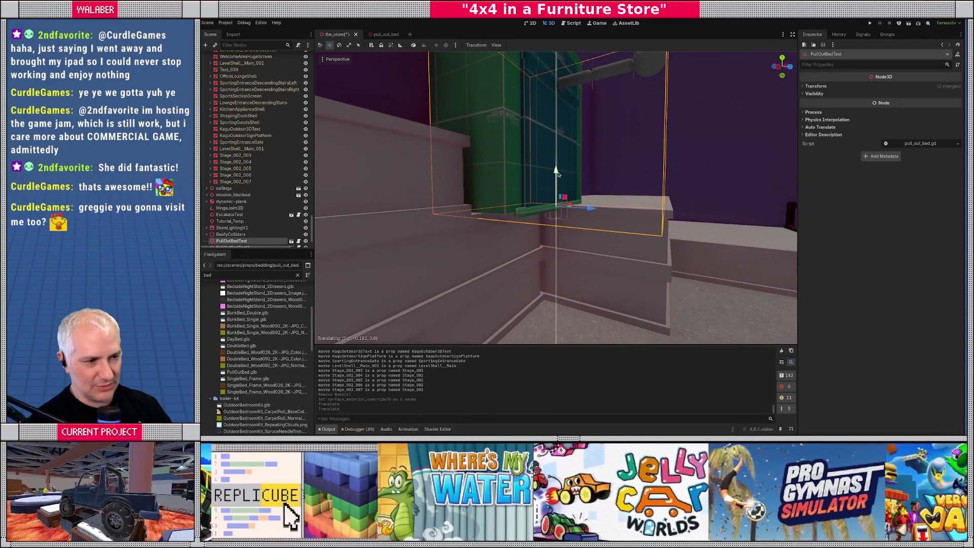
{"action": "left_click_drag", "start_coordinate": [557, 174], "coordinate": [554, 174]}
{"action": "mouse_move", "coordinate": [554, 174]}
{"action": "middle_mouse_down"}
{"action": "mouse_move", "coordinate": [570, 213]}
{"action": "mouse_move", "coordinate": [589, 213]}
{"action": "middle_mouse_up"}
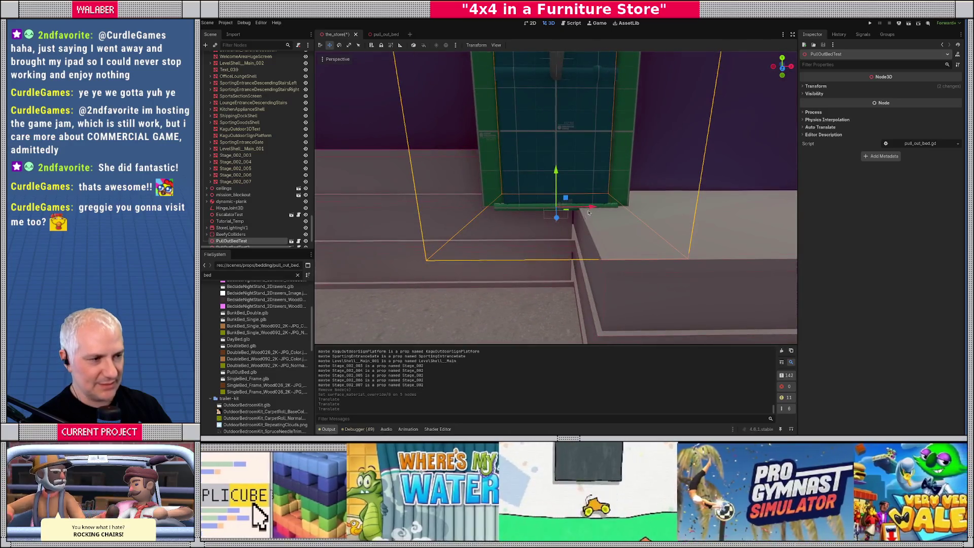
{"action": "left_click_drag", "start_coordinate": [591, 208], "coordinate": [578, 209]}
{"action": "middle_click_drag", "start_coordinate": [578, 209], "coordinate": [461, 211]}
- Duplicate the pull-out bed and place the copy on the neighbouring step
{"action": "key", "text": "ctrl+d"}
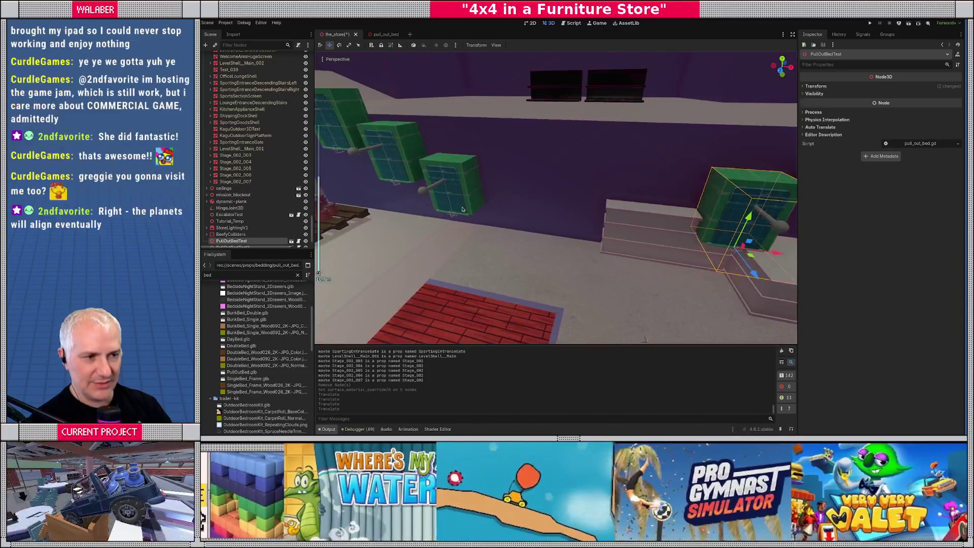
{"action": "left_click_drag", "start_coordinate": [602, 207], "coordinate": [693, 210]}
{"action": "key", "text": "f"}
{"action": "middle_click_drag", "start_coordinate": [693, 209], "coordinate": [557, 153]}
{"action": "scroll", "coordinate": [557, 117], "scroll_direction": "up", "scroll_amount": 5}
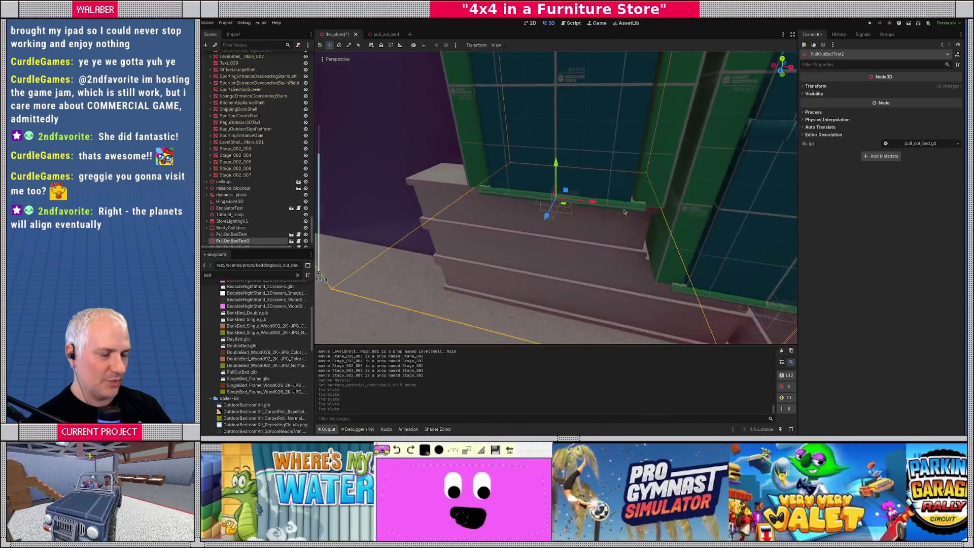
{"action": "left_click_drag", "start_coordinate": [564, 194], "coordinate": [576, 207]}
{"action": "mouse_move", "coordinate": [577, 207]}
{"action": "middle_mouse_down"}
{"action": "mouse_move", "coordinate": [627, 225]}
{"action": "mouse_move", "coordinate": [511, 253]}
{"action": "mouse_move", "coordinate": [489, 216]}
{"action": "mouse_move", "coordinate": [378, 213]}
{"action": "middle_mouse_up"}
{"action": "scroll", "coordinate": [627, 225], "scroll_direction": "down", "scroll_amount": 3}
{"action": "scroll", "coordinate": [540, 247], "scroll_direction": "down", "scroll_amount": 3}
{"action": "scroll", "coordinate": [500, 235], "scroll_direction": "down", "scroll_amount": 3}
- Move PullOutBedTest3 away from the left wall and nudge it into place
{"action": "left_click", "coordinate": [385, 193]}
{"action": "left_click_drag", "start_coordinate": [367, 228], "coordinate": [678, 214]}
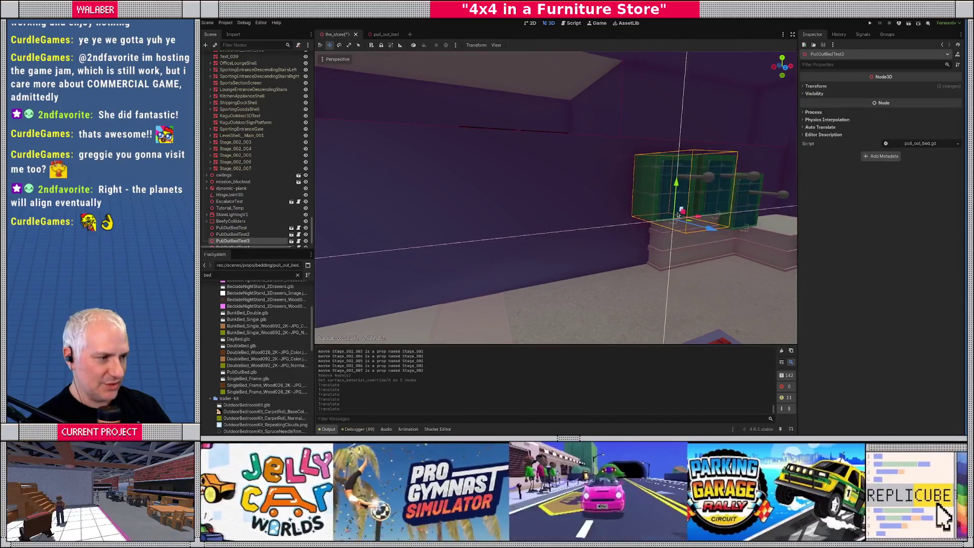
{"action": "middle_click_drag", "start_coordinate": [683, 218], "coordinate": [634, 208]}
{"action": "scroll", "coordinate": [609, 198], "scroll_direction": "up", "scroll_amount": 5}
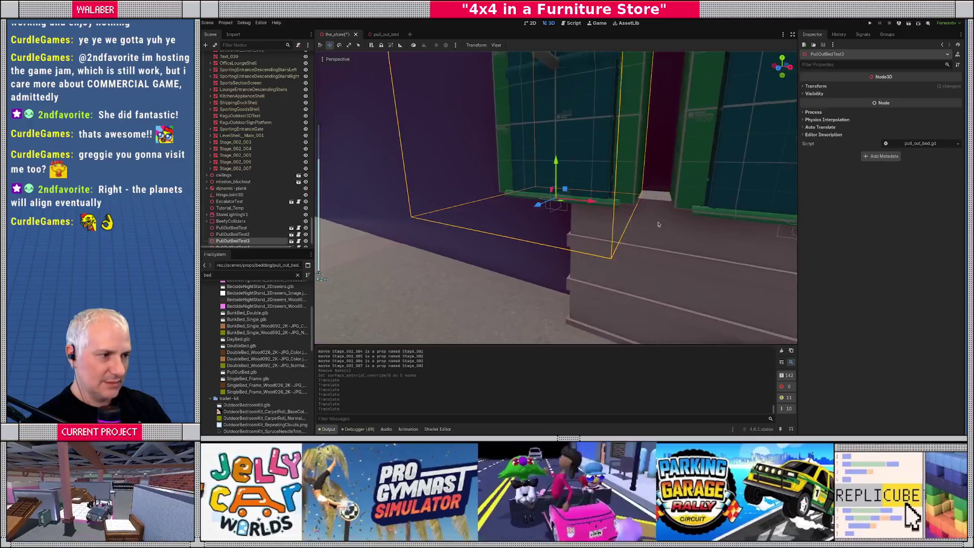
{"action": "mouse_move", "coordinate": [572, 191]}
{"action": "left_mouse_down"}
{"action": "mouse_move", "coordinate": [591, 189]}
{"action": "mouse_move", "coordinate": [595, 202]}
{"action": "left_mouse_up"}
{"action": "mouse_move", "coordinate": [594, 202]}
{"action": "middle_mouse_down"}
{"action": "mouse_move", "coordinate": [580, 213]}
{"action": "mouse_move", "coordinate": [574, 198]}
{"action": "mouse_move", "coordinate": [577, 139]}
{"action": "mouse_move", "coordinate": [587, 233]}
{"action": "middle_mouse_up"}
{"action": "left_click_drag", "start_coordinate": [556, 162], "coordinate": [556, 162]}
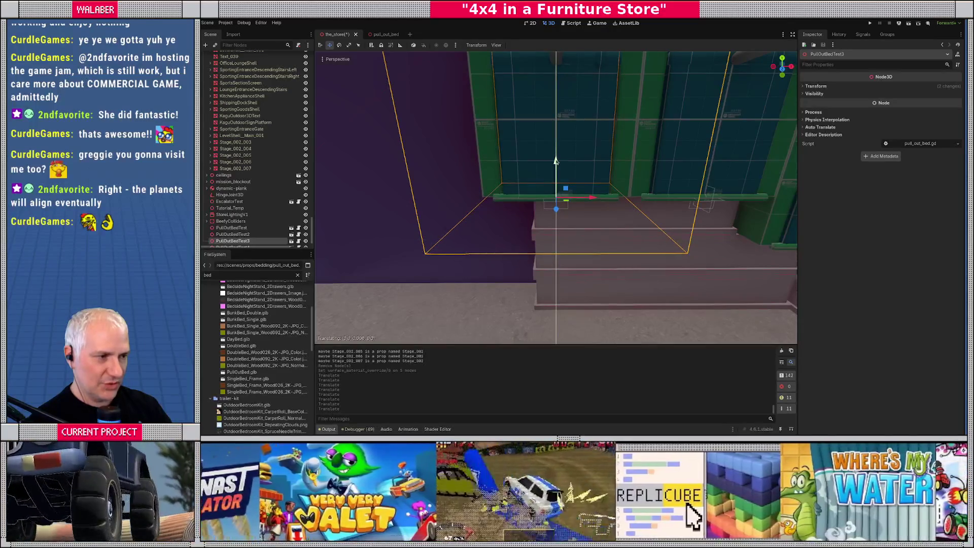
{"action": "left_click_drag", "start_coordinate": [591, 198], "coordinate": [592, 199]}
- Save the store scene and run the game with F5
{"action": "scroll", "coordinate": [604, 218], "scroll_direction": "down", "scroll_amount": 5}
{"action": "mouse_move", "coordinate": [607, 223]}
{"action": "middle_mouse_down"}
{"action": "mouse_move", "coordinate": [589, 230]}
{"action": "mouse_move", "coordinate": [612, 233]}
{"action": "mouse_move", "coordinate": [559, 243]}
{"action": "middle_mouse_up"}
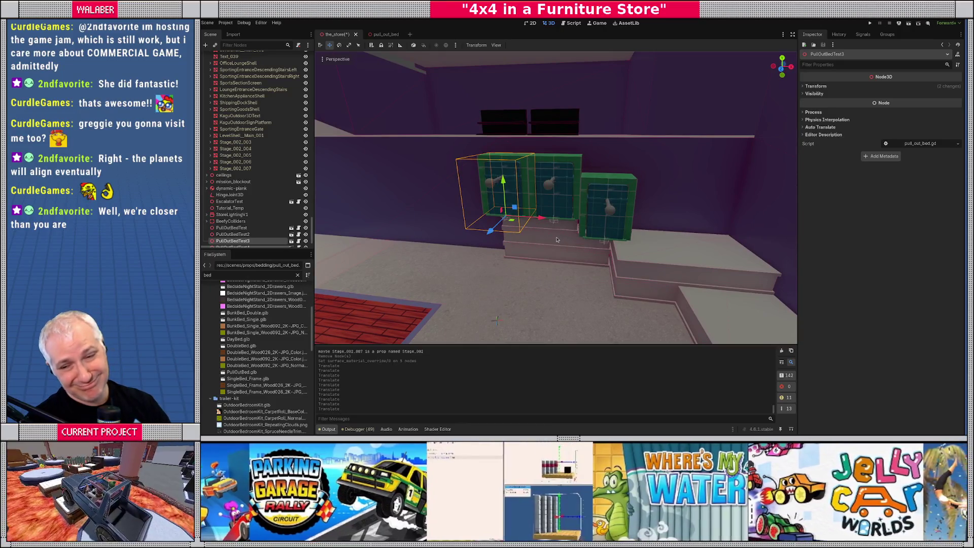
{"action": "key", "text": "ctrl+s"}
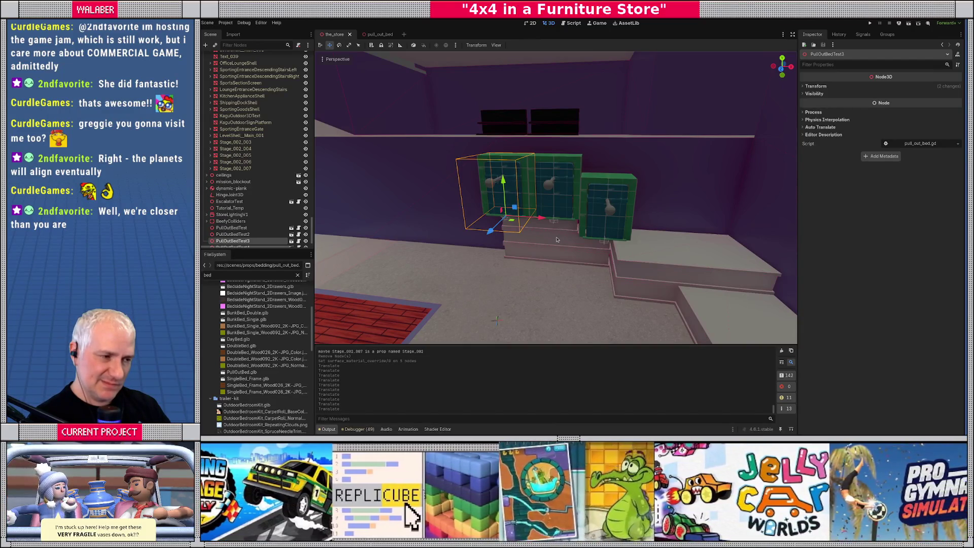
{"action": "key", "text": "F5"}
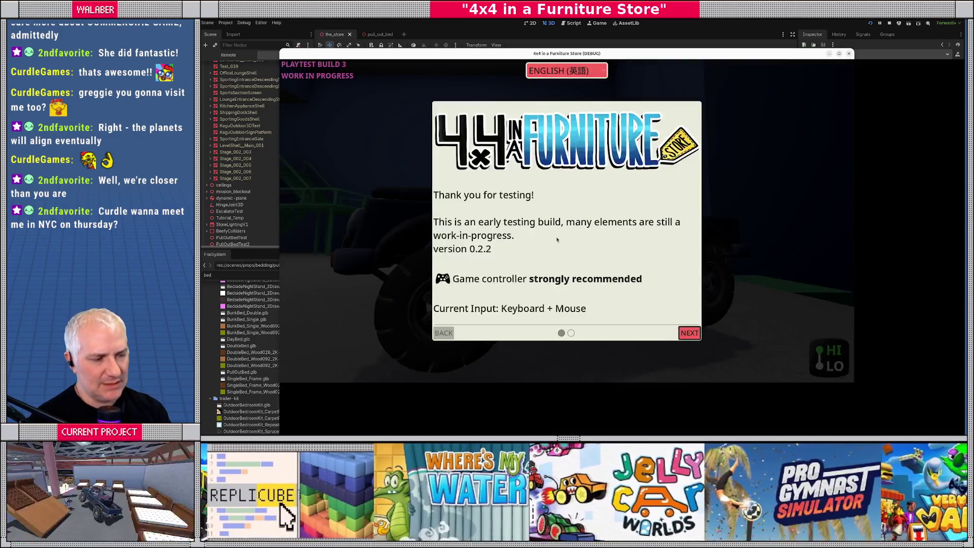
- Teleport the truck to the warehouse via the dev console, test drive, then shut the game down
{"action": "key", "text": "Return"}
{"action": "key", "text": "grave"}
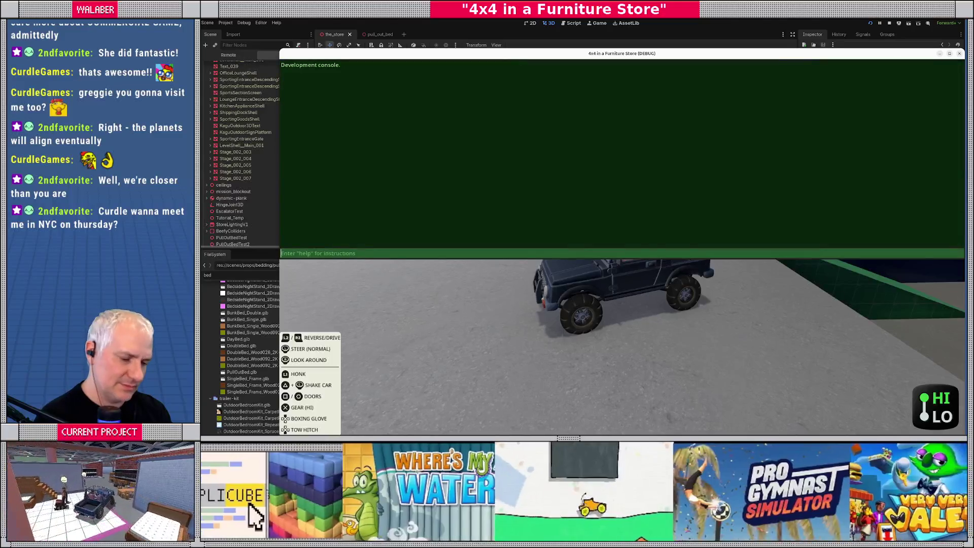
{"action": "type", "text": "ts Warehouse"}
{"action": "key", "text": "Return"}
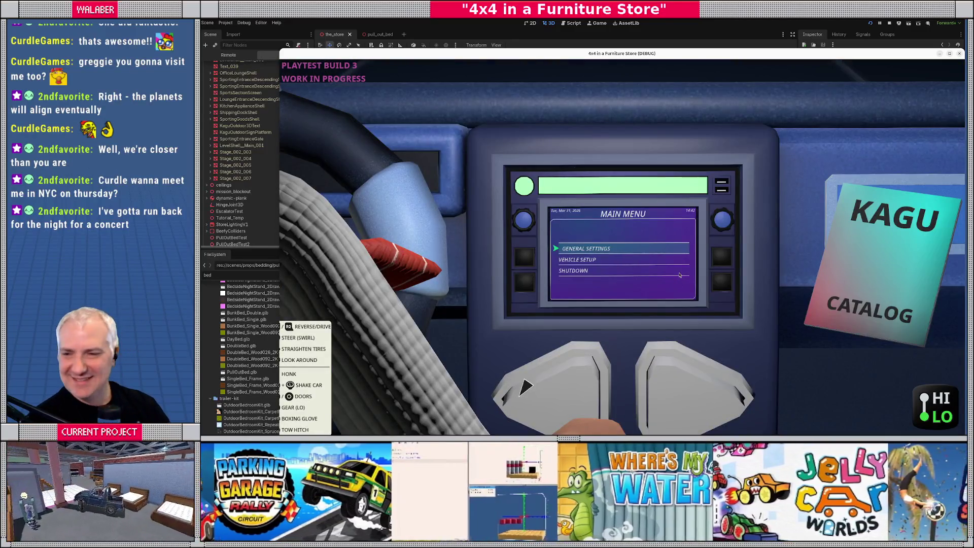
{"action": "left_click", "coordinate": [680, 275]}
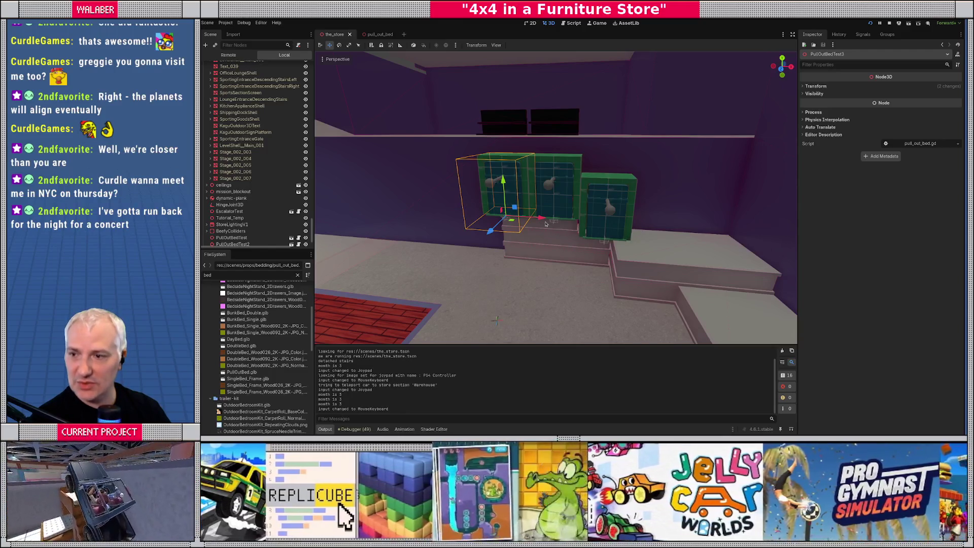
{"action": "key", "text": "alt+Tab"}
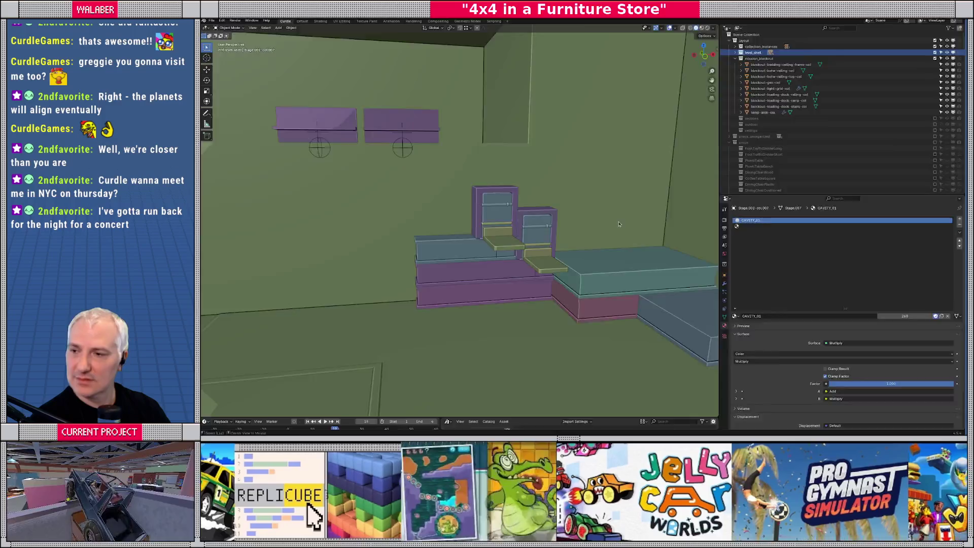
- Move the blue stage platform's edges 1 m in negative X in wireframe edit mode
{"action": "key", "text": "alt+Tab"}
{"action": "mouse_move", "coordinate": [569, 213]}
{"action": "middle_mouse_down"}
{"action": "mouse_move", "coordinate": [577, 290]}
{"action": "mouse_move", "coordinate": [574, 272]}
{"action": "middle_mouse_up"}
{"action": "key", "text": "alt+Tab"}
{"action": "scroll", "coordinate": [577, 289], "scroll_direction": "down", "scroll_amount": 5}
{"action": "left_click", "coordinate": [582, 272]}
{"action": "key", "text": "Tab"}
{"action": "key", "text": "shift+z"}
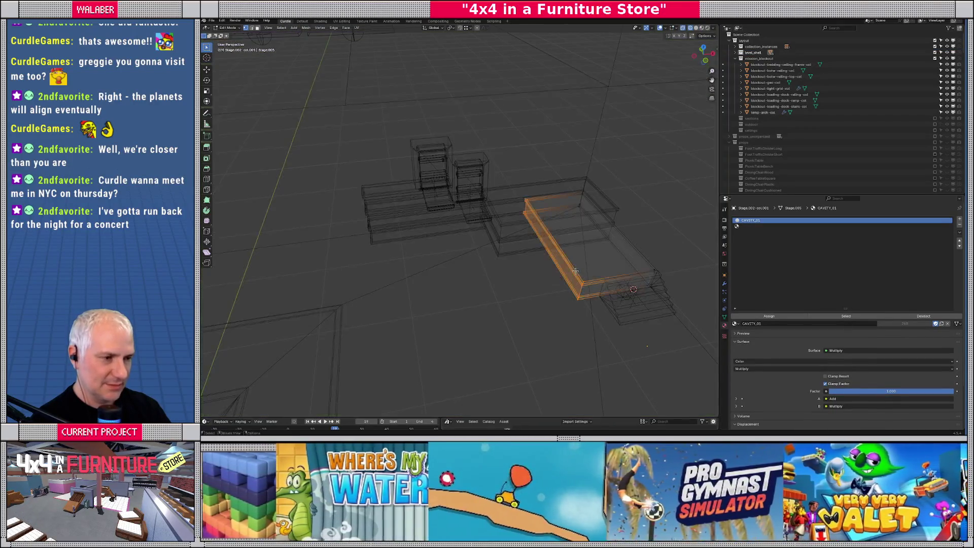
{"action": "type", "text": "g"}
{"action": "type", "text": "-1"}
{"action": "key", "text": "Return"}
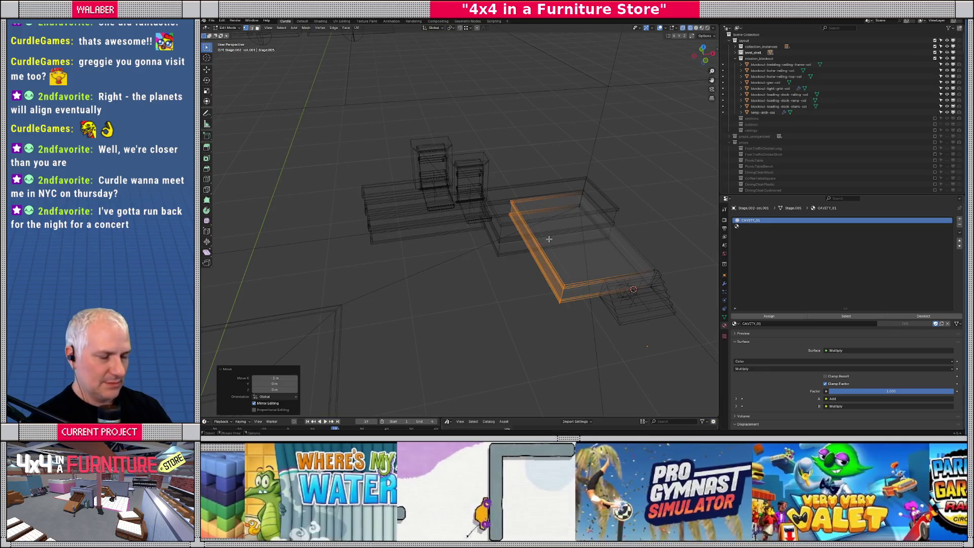
{"action": "key", "text": "Tab"}
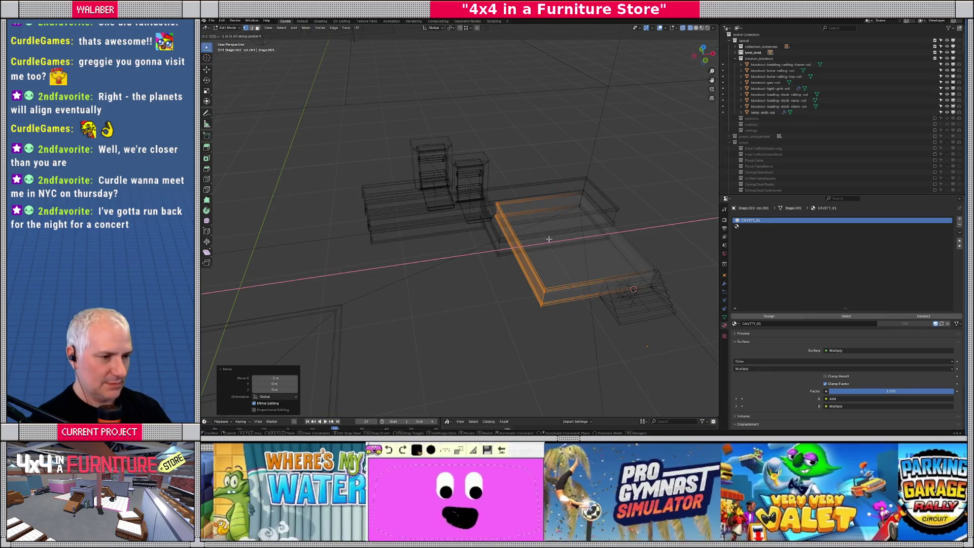
{"action": "key", "text": "shift+z"}
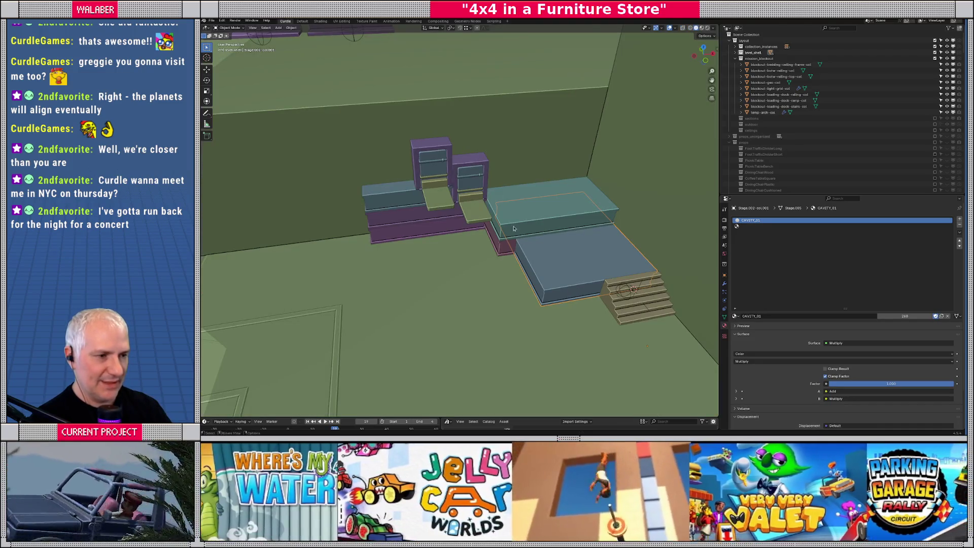
{"action": "middle_click_drag", "start_coordinate": [445, 248], "coordinate": [415, 237]}
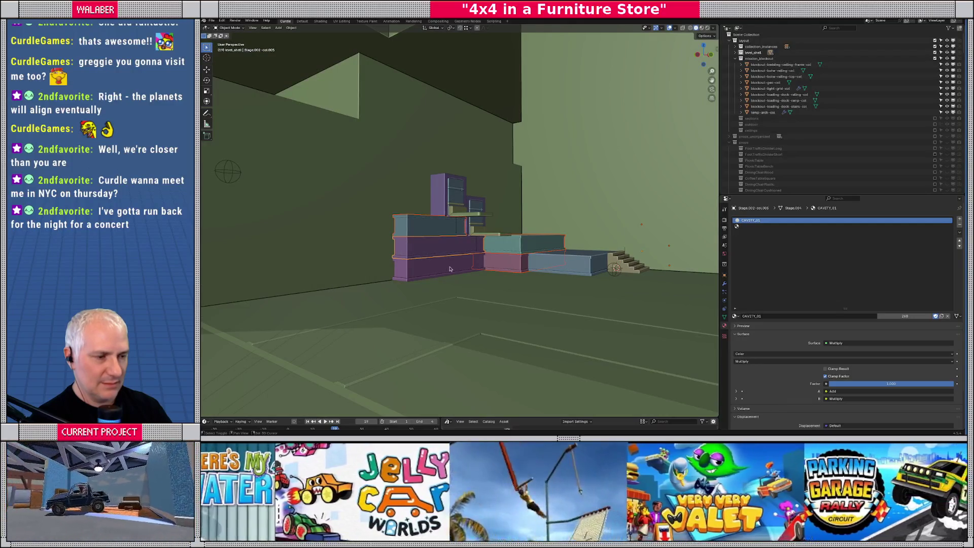
- From the top view, move the block's left edges 1 m in negative Y
{"action": "key", "text": "Tab"}
{"action": "middle_click_drag", "start_coordinate": [456, 272], "coordinate": [503, 207]}
{"action": "key", "text": "shift+z"}
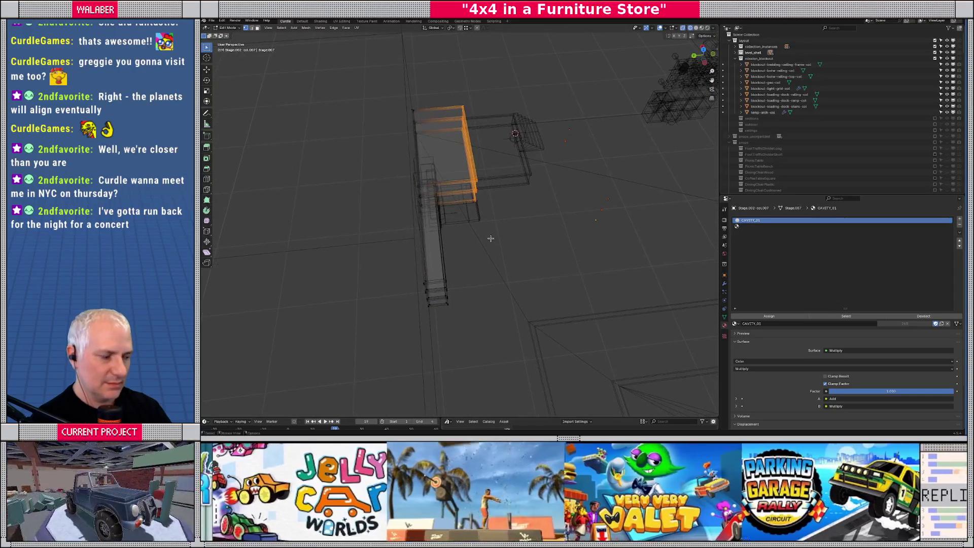
{"action": "key", "text": "KP_7"}
{"action": "left_click_drag", "start_coordinate": [406, 198], "coordinate": [563, 223], "text": "shift"}
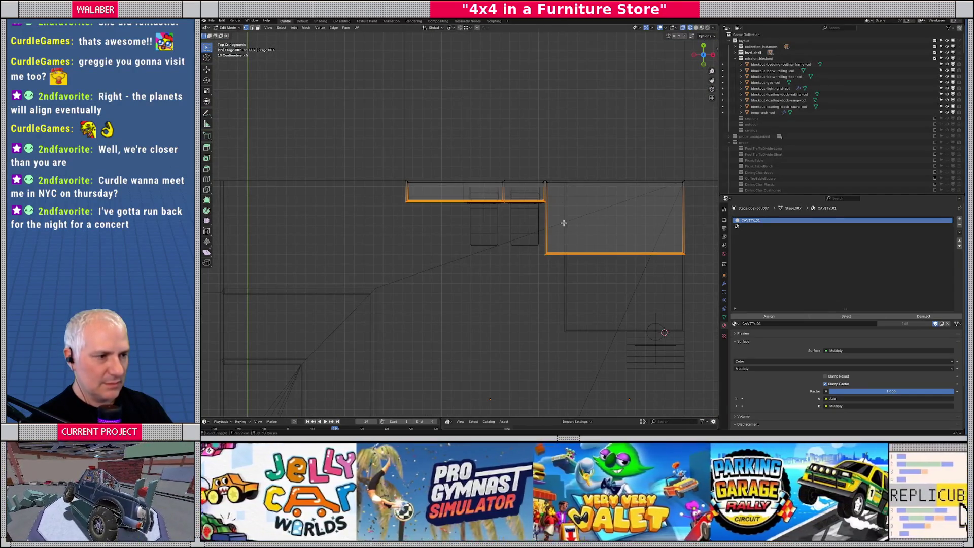
{"action": "type", "text": "g"}
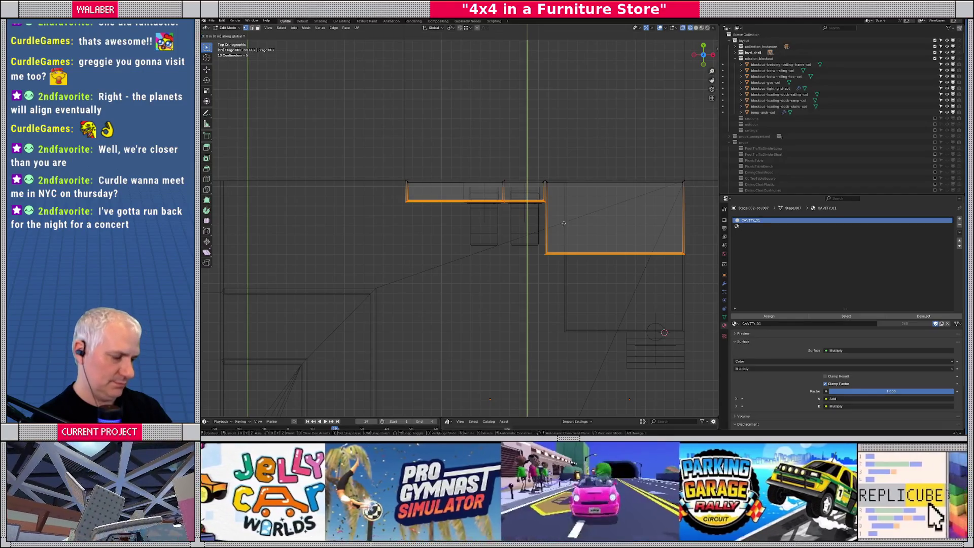
{"action": "type", "text": "y-1"}
{"action": "key", "text": "Return"}
{"action": "key", "text": "Tab"}
{"action": "mouse_move", "coordinate": [561, 237]}
{"action": "middle_mouse_down"}
{"action": "mouse_move", "coordinate": [540, 274]}
{"action": "mouse_move", "coordinate": [503, 241]}
{"action": "mouse_move", "coordinate": [465, 253]}
{"action": "middle_mouse_up"}
{"action": "key", "text": "shift+z"}
{"action": "scroll", "coordinate": [553, 284], "scroll_direction": "up", "scroll_amount": 3}
- Shift the next stage block's selected edges along X and return to solid shading
{"action": "left_click", "coordinate": [431, 238]}
{"action": "key", "text": "Tab"}
{"action": "key", "text": "shift+z"}
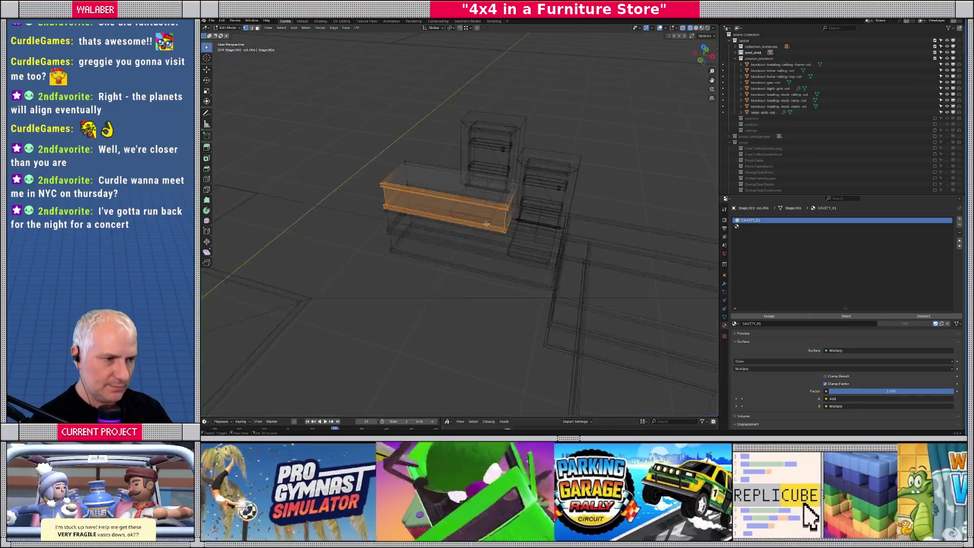
{"action": "key", "text": "g"}
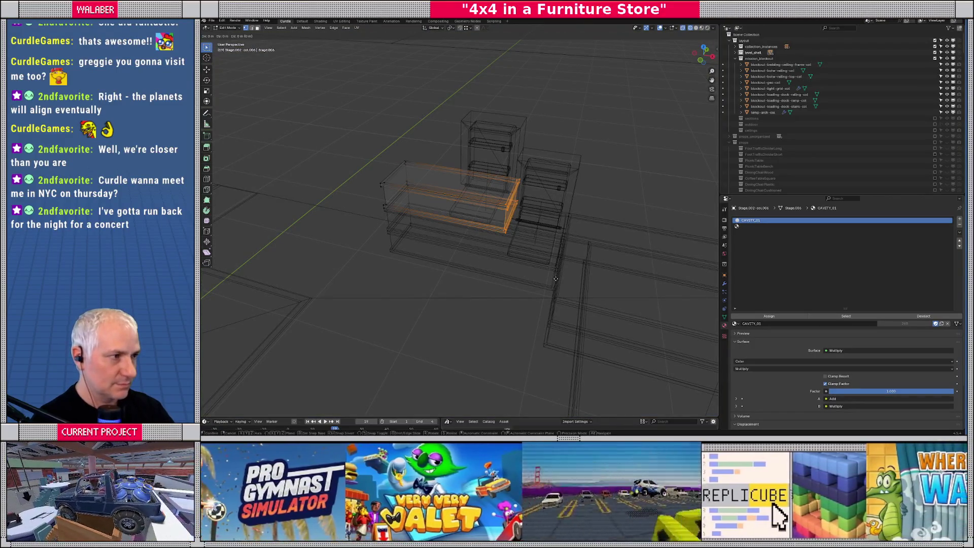
{"action": "key", "text": "Return"}
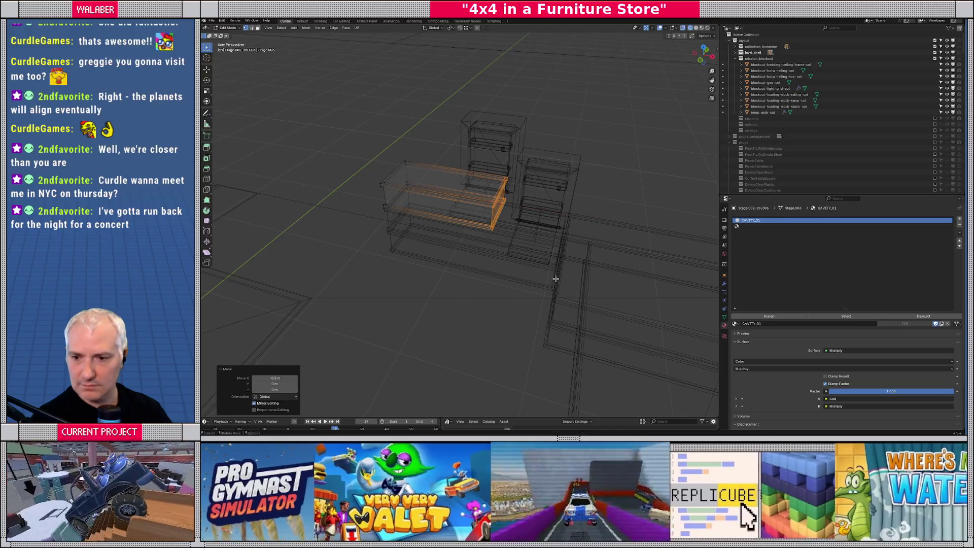
{"action": "key", "text": "Tab"}
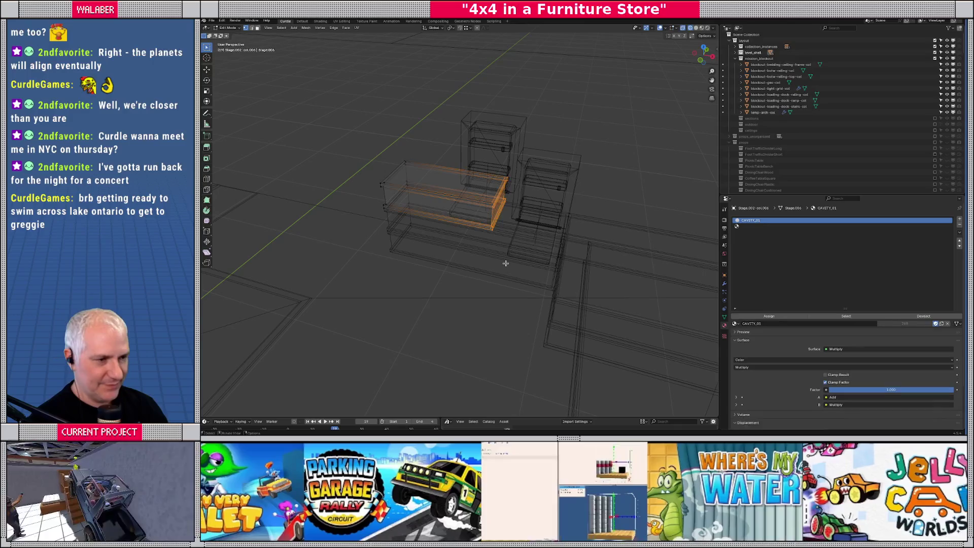
{"action": "key", "text": "shift+z"}
{"action": "mouse_move", "coordinate": [470, 264]}
{"action": "middle_mouse_down"}
{"action": "mouse_move", "coordinate": [456, 256]}
{"action": "mouse_move", "coordinate": [487, 268]}
{"action": "middle_mouse_up"}
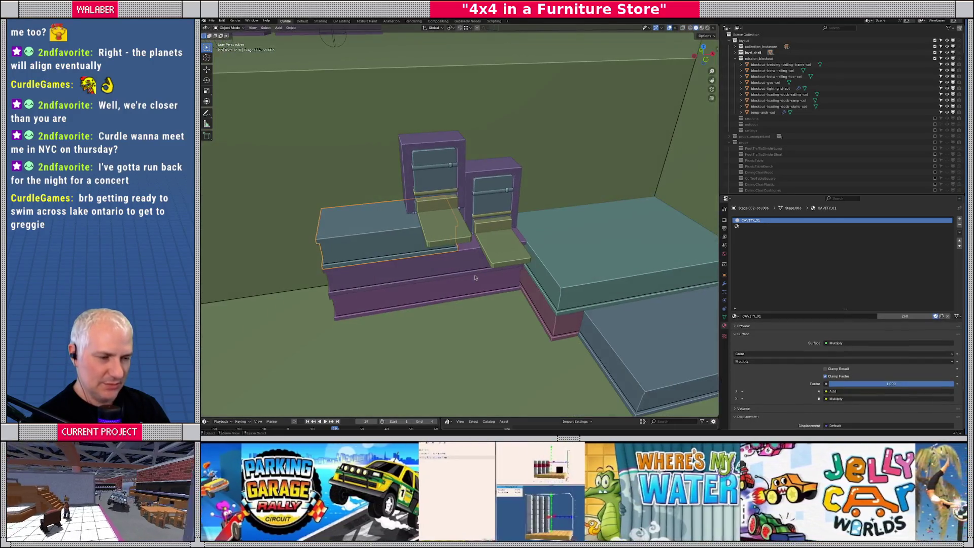
- Save master.blend, then export the scene to layout.gltf as glTF 2.0 and return to Godot
{"action": "left_click", "coordinate": [749, 52]}
{"action": "key", "text": "ctrl+s"}
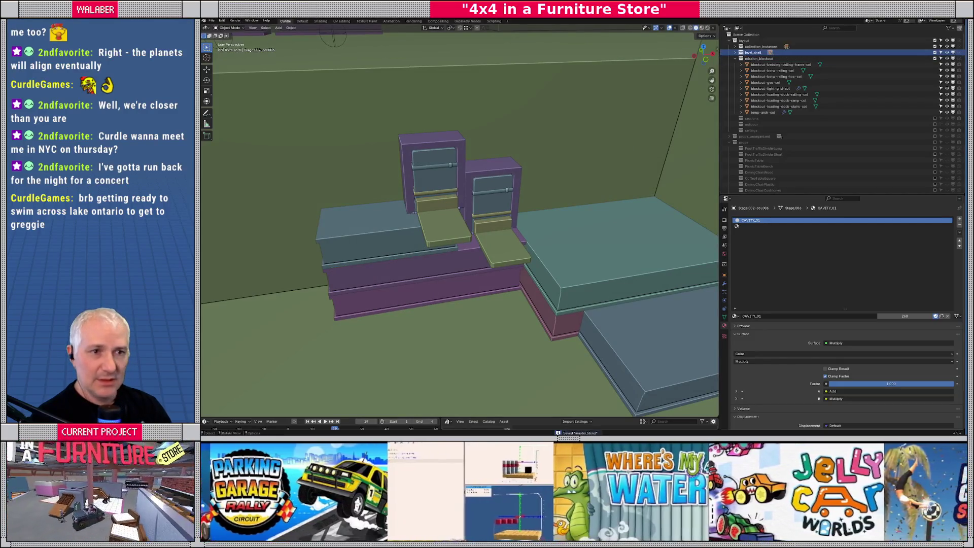
{"action": "left_click", "coordinate": [211, 20]}
{"action": "mouse_move", "coordinate": [243, 112]}
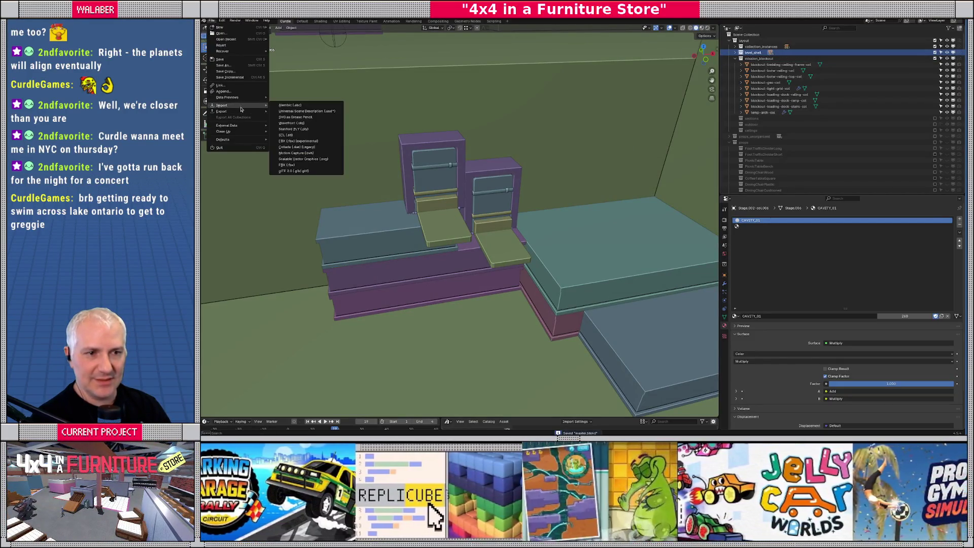
{"action": "left_click", "coordinate": [299, 171]}
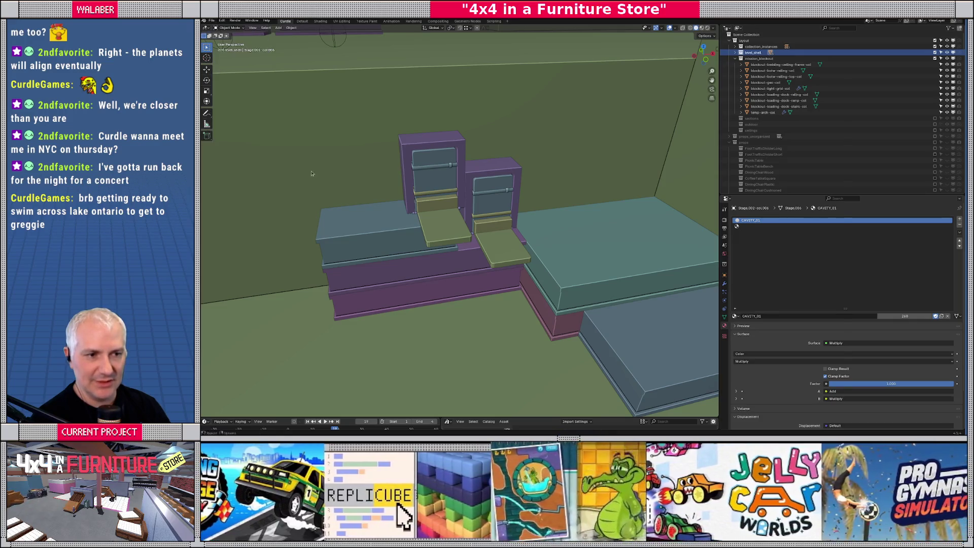
{"action": "left_click", "coordinate": [818, 407]}
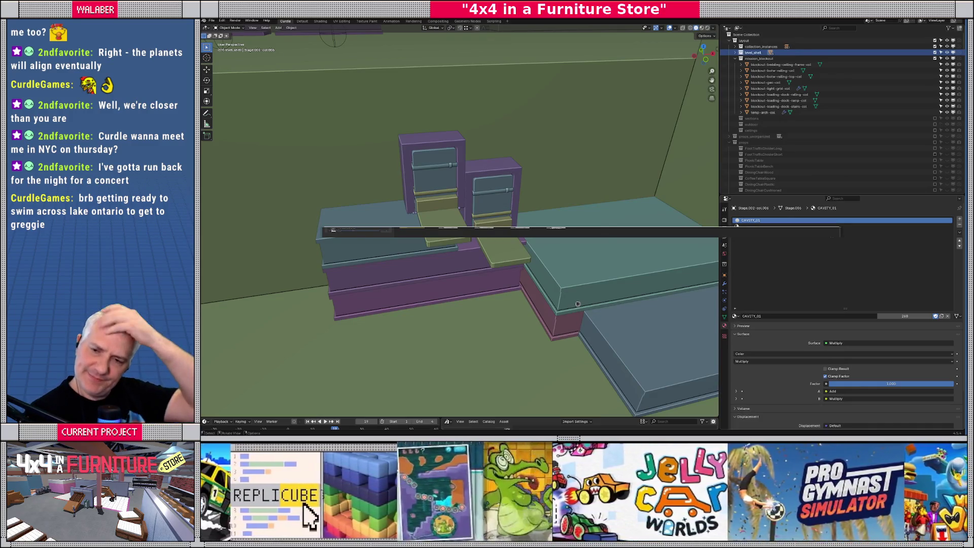
{"action": "key", "text": "alt+Tab"}
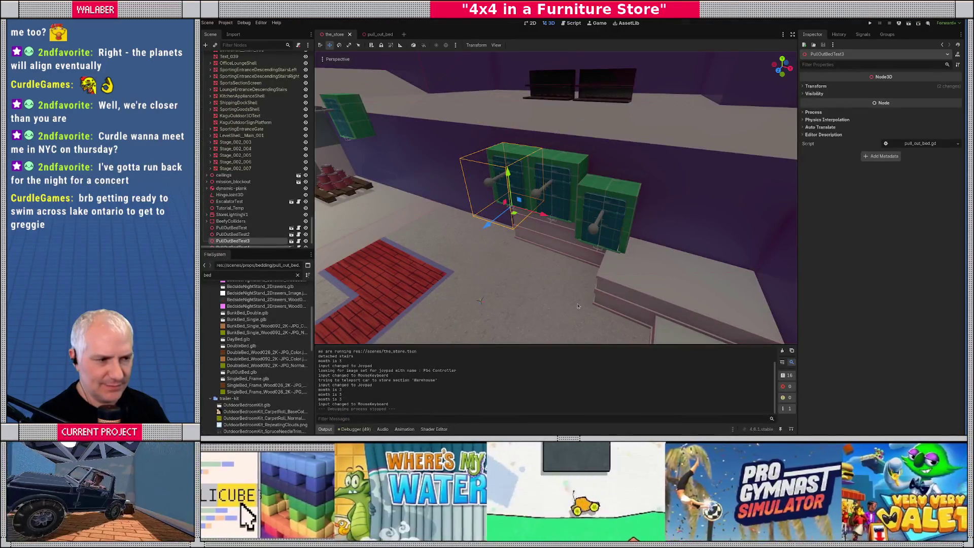
- Select PullOutBedTest, PullOutBedTest2 and PullOutBedTest3 and slide them about 0.52 m left along X
{"action": "key", "text": "alt+Tab"}
{"action": "key", "text": "alt+Tab"}
{"action": "middle_click_drag", "start_coordinate": [554, 289], "coordinate": [422, 201]}
{"action": "key", "text": "alt+Tab"}
{"action": "key", "text": "alt+Tab"}
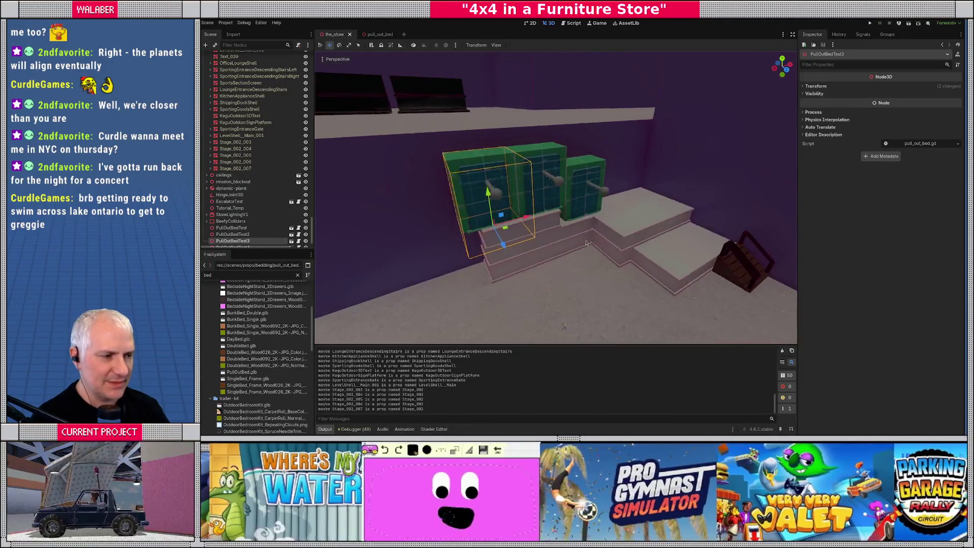
{"action": "scroll", "coordinate": [558, 213], "scroll_direction": "up", "scroll_amount": 6}
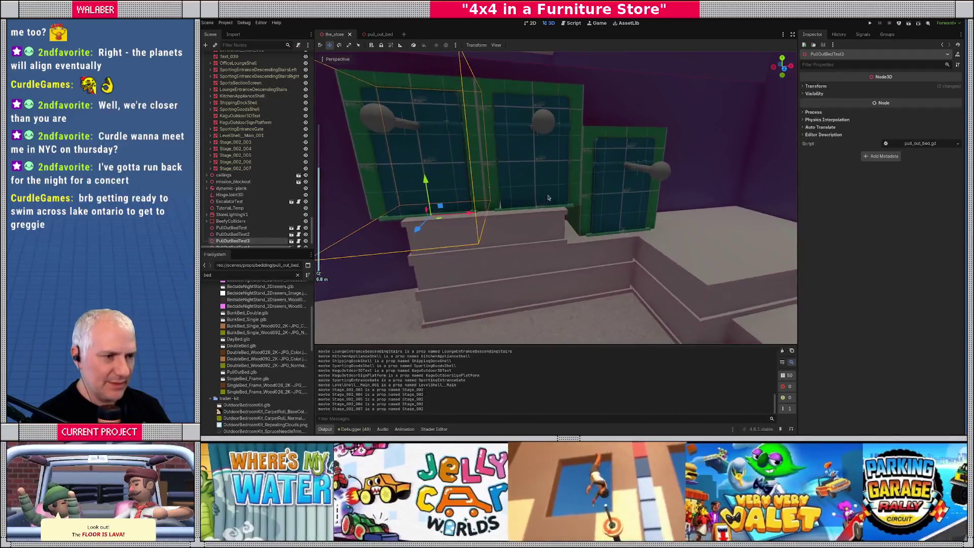
{"action": "left_click", "coordinate": [570, 183], "text": "shift"}
{"action": "left_click", "coordinate": [600, 225], "text": "shift"}
{"action": "left_click_drag", "start_coordinate": [571, 218], "coordinate": [556, 221]}
{"action": "mouse_move", "coordinate": [555, 221]}
{"action": "middle_mouse_down"}
{"action": "mouse_move", "coordinate": [477, 228]}
{"action": "mouse_move", "coordinate": [589, 224]}
{"action": "middle_mouse_up"}
{"action": "key", "text": "alt+Tab"}
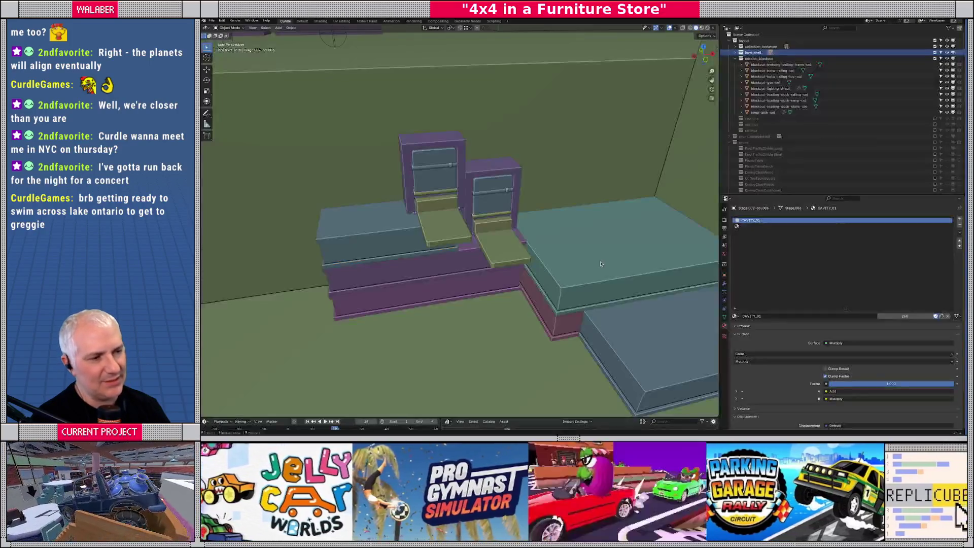
- Move the purple stair slab's selected face along the Y axis
{"action": "left_click", "coordinate": [472, 291]}
{"action": "middle_click_drag", "start_coordinate": [472, 291], "coordinate": [533, 263]}
{"action": "key", "text": "Tab"}
{"action": "key", "text": "g"}
{"action": "key", "text": "y"}
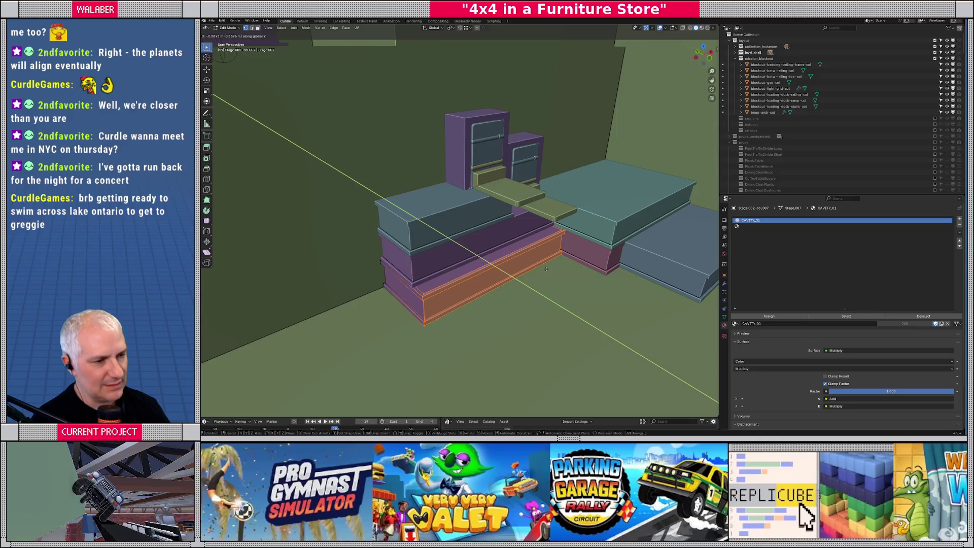
{"action": "left_click", "coordinate": [545, 269]}
{"action": "key", "text": "Tab"}
{"action": "mouse_move", "coordinate": [547, 269]}
{"action": "middle_mouse_down"}
{"action": "mouse_move", "coordinate": [582, 248]}
{"action": "mouse_move", "coordinate": [543, 252]}
{"action": "middle_mouse_up"}
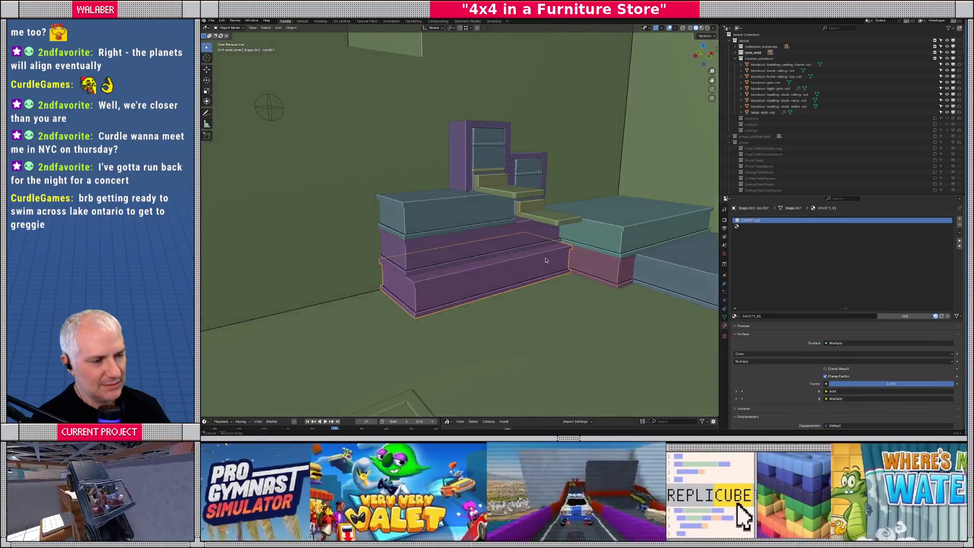
- Export the blockout as glTF 2.0 and switch to Godot for the reimport
{"action": "left_click", "coordinate": [213, 22]}
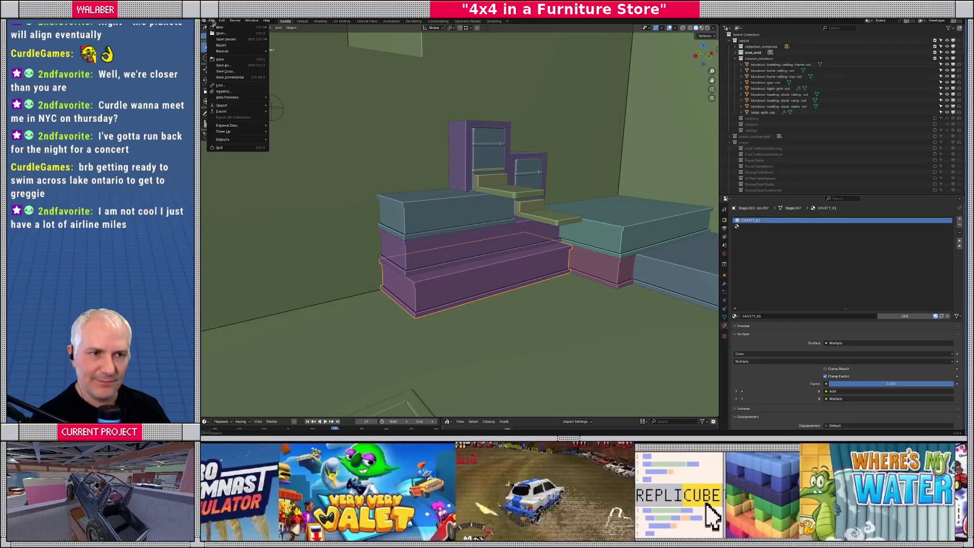
{"action": "mouse_move", "coordinate": [240, 113]}
{"action": "left_click", "coordinate": [299, 153]}
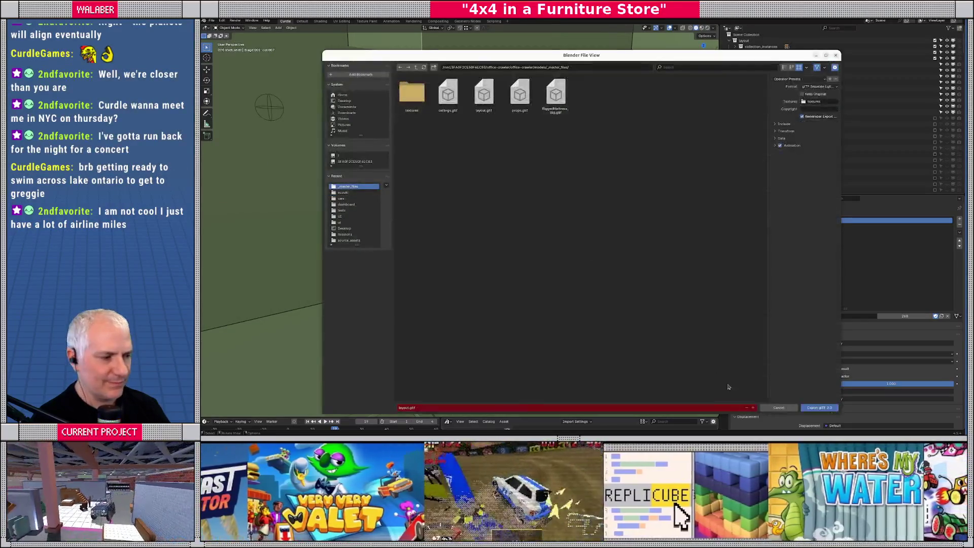
{"action": "left_click", "coordinate": [820, 408]}
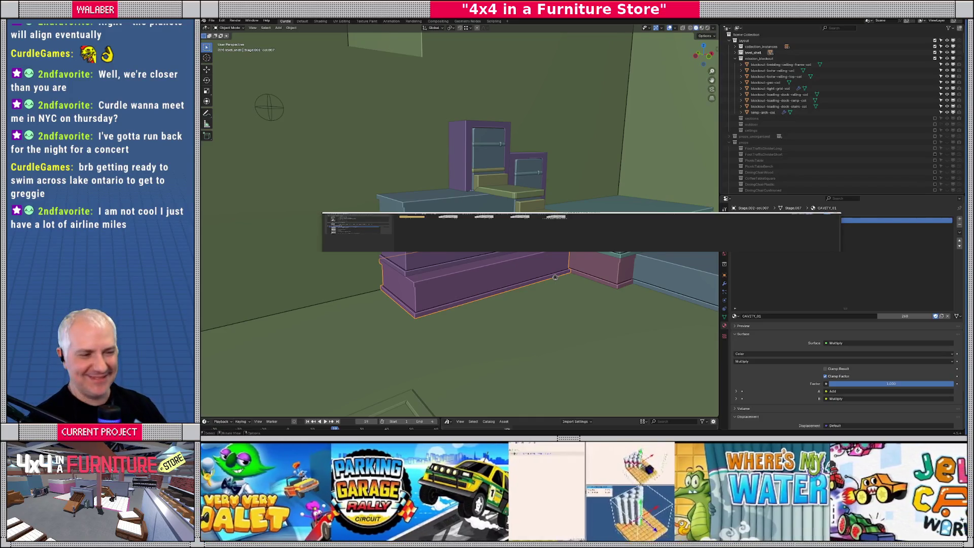
{"action": "key", "text": "alt+Tab"}
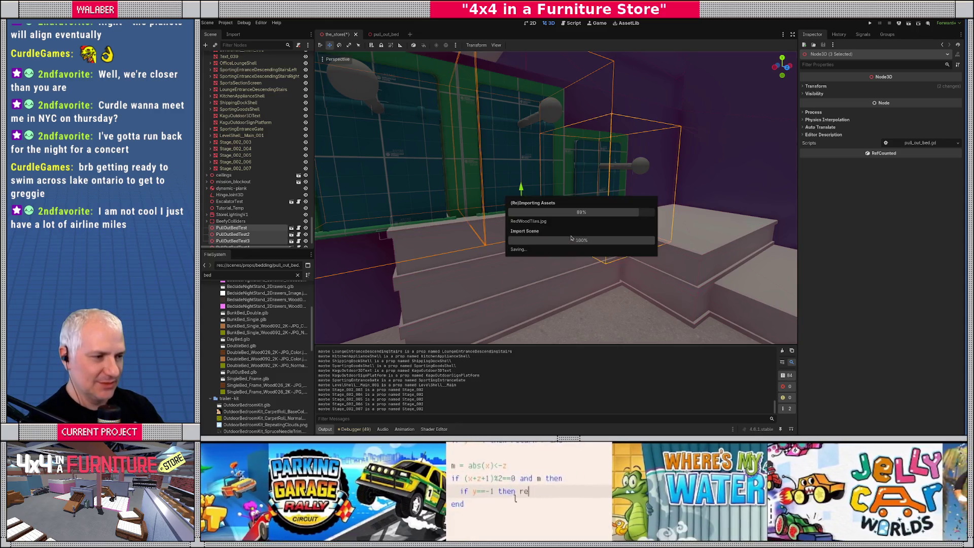
- Orbit around the reimported shelving and stairs, then switch back to Blender
{"action": "mouse_move", "coordinate": [558, 218]}
{"action": "middle_mouse_down"}
{"action": "mouse_move", "coordinate": [646, 264]}
{"action": "mouse_move", "coordinate": [591, 270]}
{"action": "mouse_move", "coordinate": [591, 254]}
{"action": "middle_mouse_up"}
{"action": "key", "text": "alt+Tab"}
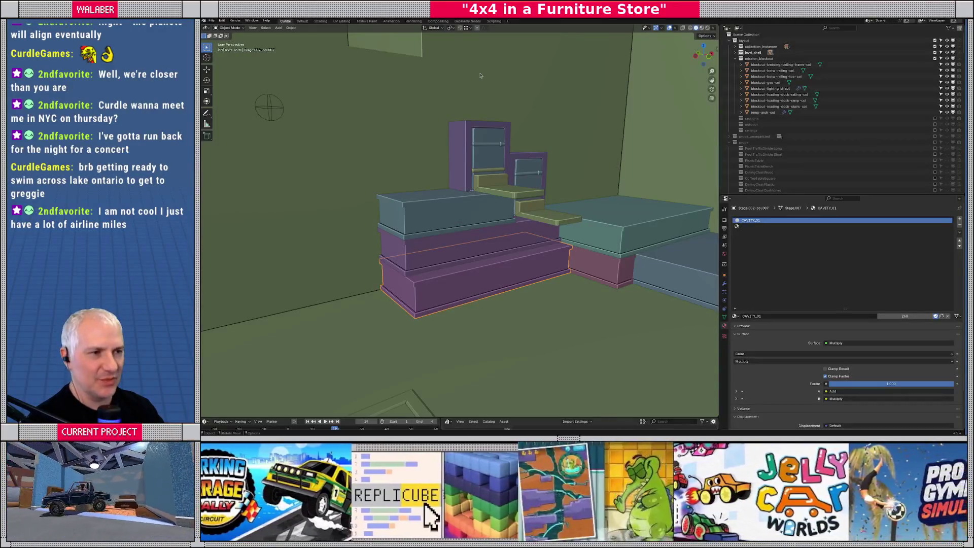
- Tick the include checkbox of the sections collection in the Outliner
{"action": "scroll", "coordinate": [480, 76], "scroll_direction": "down", "scroll_amount": 5}
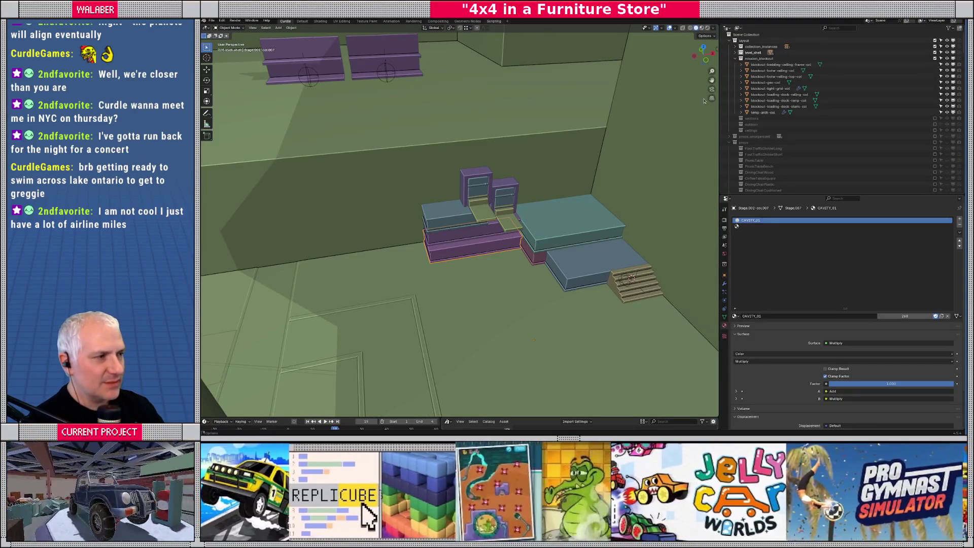
{"action": "left_click", "coordinate": [928, 119]}
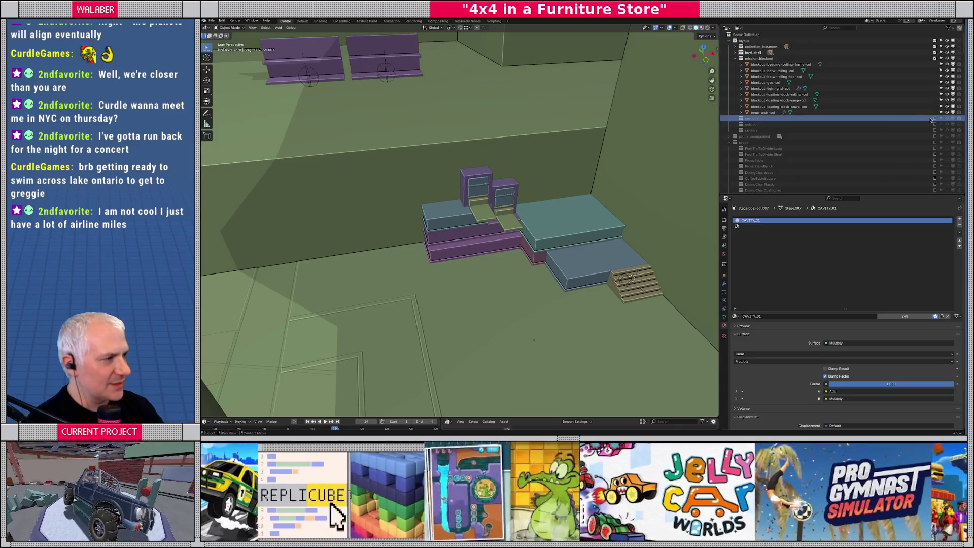
{"action": "left_click", "coordinate": [935, 119]}
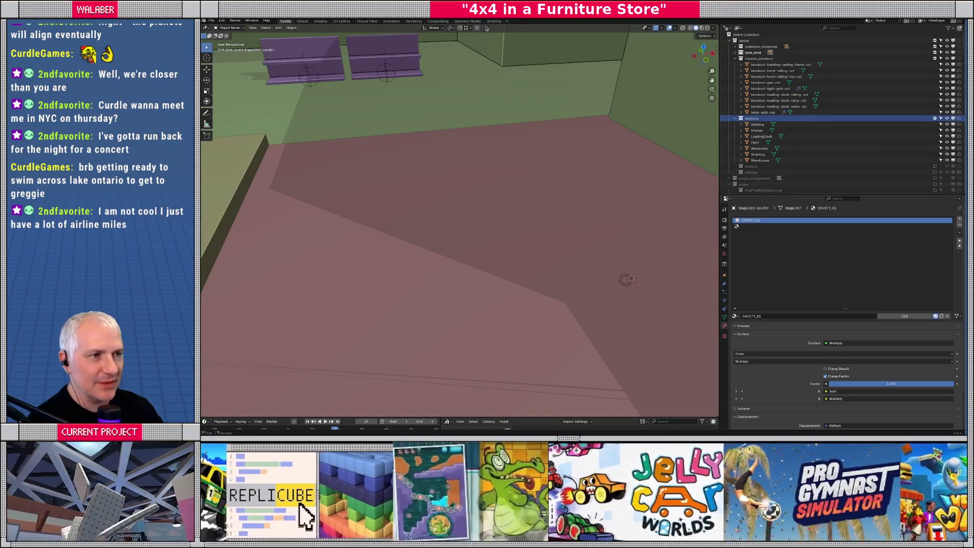
- Run the layout export script from the Scripting workspace and return to Godot
{"action": "left_click", "coordinate": [494, 22]}
{"action": "left_click", "coordinate": [618, 29]}
{"action": "key", "text": "alt+Tab"}
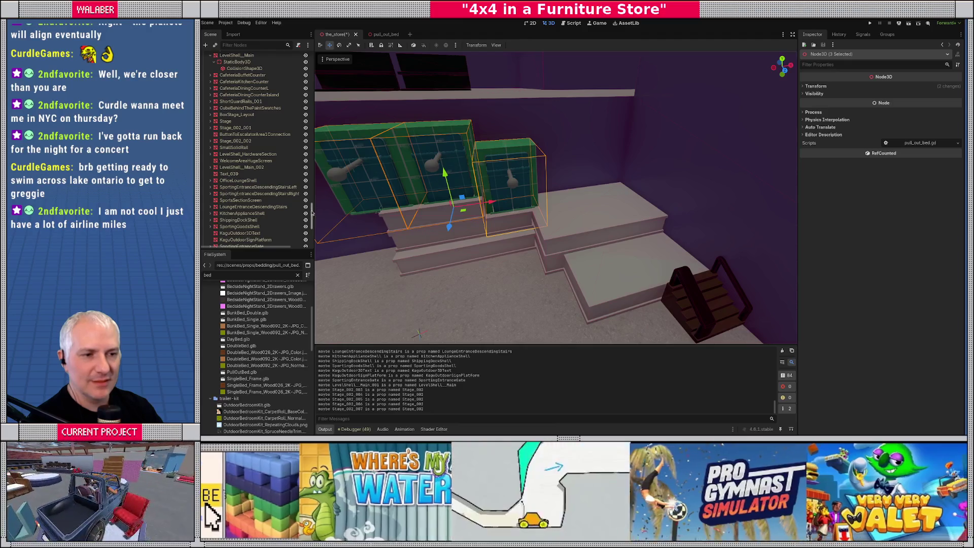
- Refresh Props on the PropLayoutImporter node, save the store scene, and launch the game with F5
{"action": "left_click", "coordinate": [236, 83]}
{"action": "left_click", "coordinate": [866, 88]}
{"action": "middle_click_drag", "start_coordinate": [530, 193], "coordinate": [510, 198]}
{"action": "key", "text": "ctrl+s"}
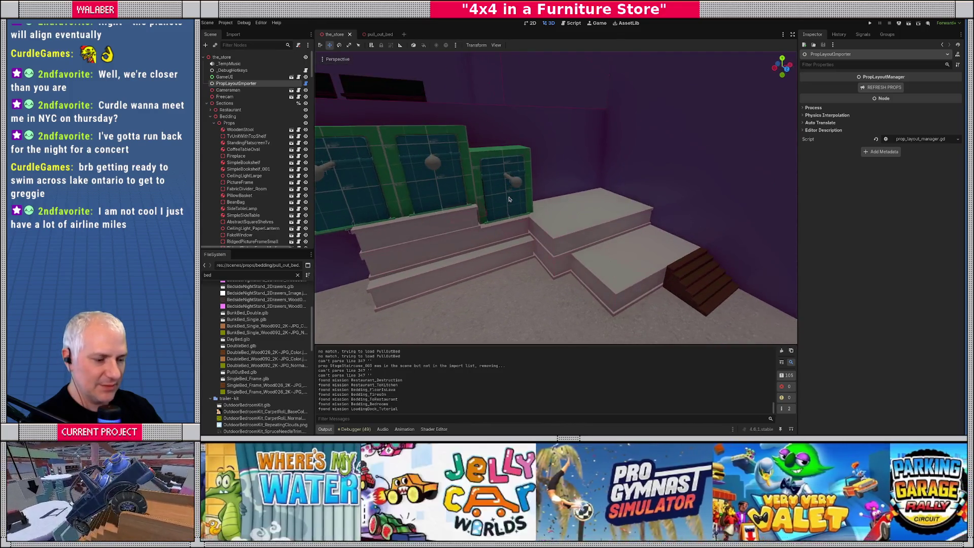
{"action": "key", "text": "F5"}
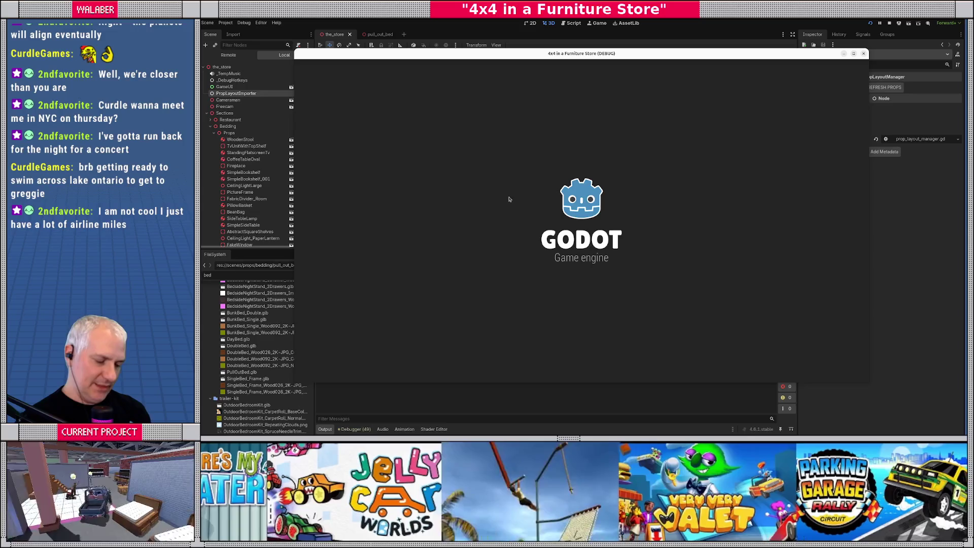
- Dismiss the welcome screens, make the game window fullscreen, and teleport the 4x4 into the furniture store via the console
{"action": "key", "text": "Return"}
{"action": "key", "text": "Return"}
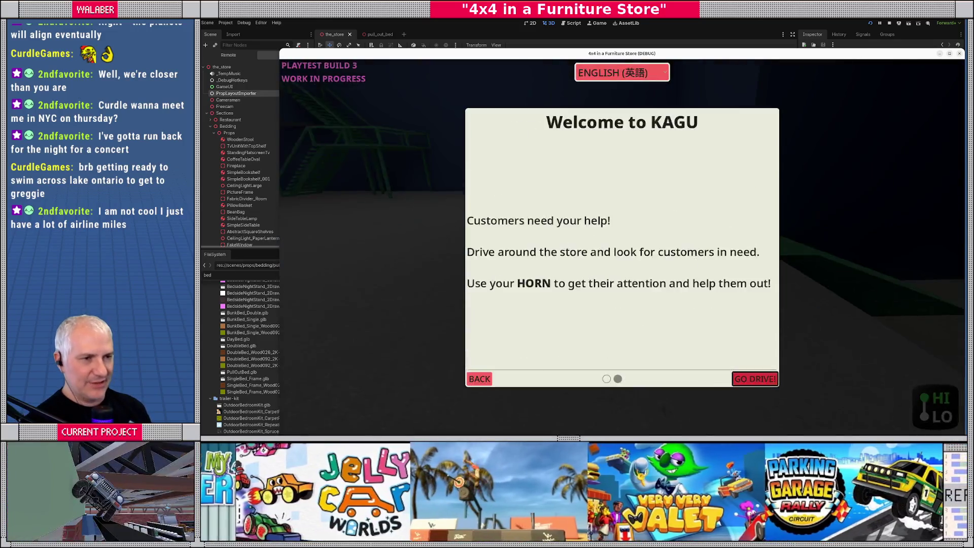
{"action": "key", "text": "Escape"}
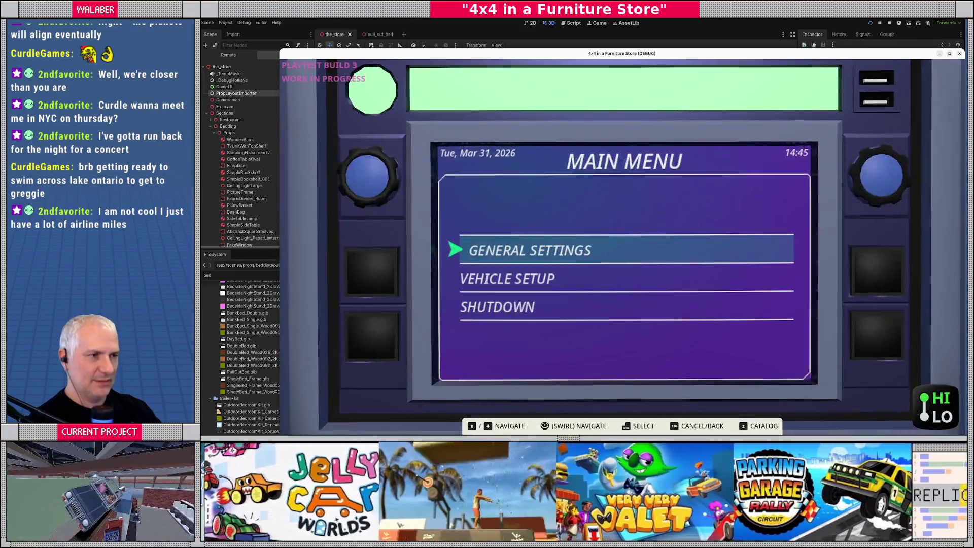
{"action": "double_click", "coordinate": [567, 54]}
{"action": "key", "text": "Escape"}
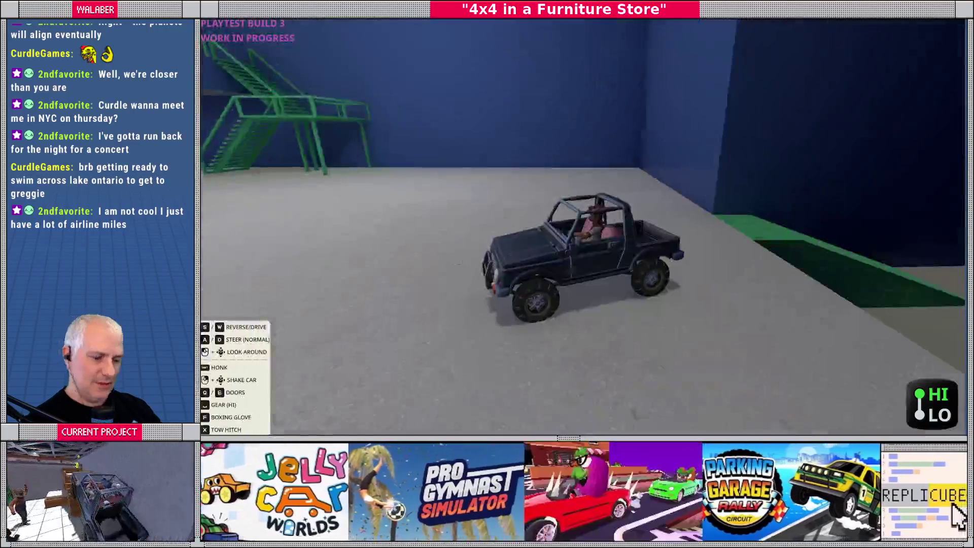
{"action": "key", "text": "grave"}
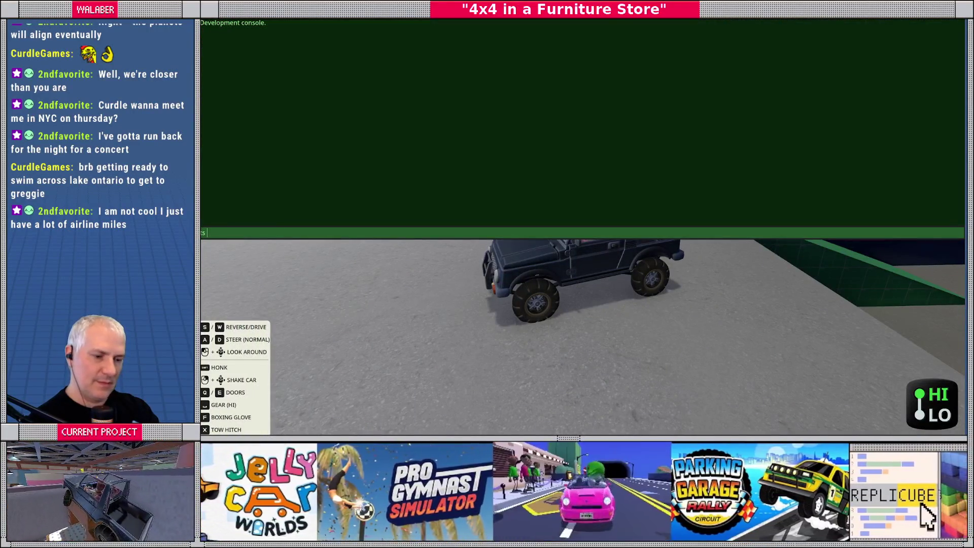
{"action": "type", "text": "W"}
{"action": "key", "text": "Return"}
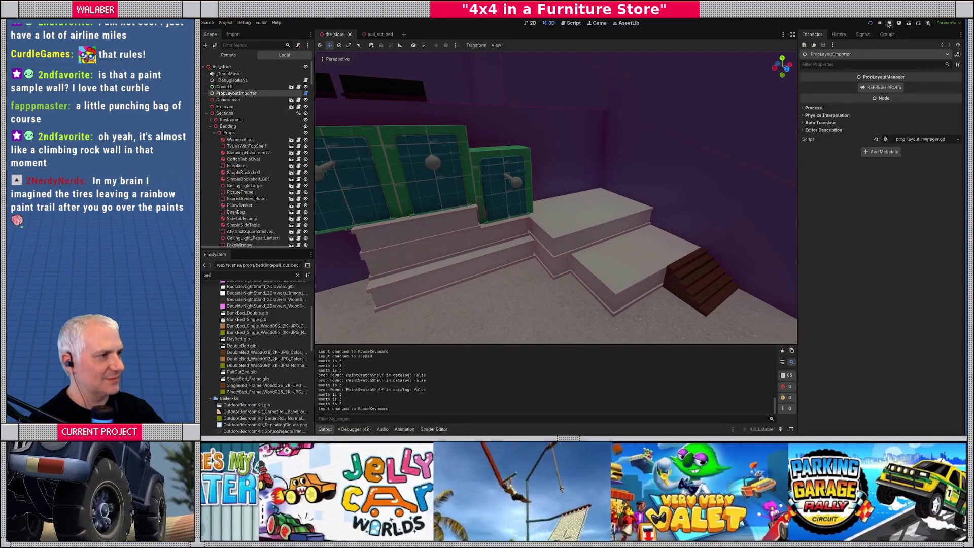
- Stop the game and delete both PullOutBed_001 and PullOutBed nodes
{"action": "left_click", "coordinate": [890, 23]}
{"action": "scroll", "coordinate": [647, 142], "scroll_direction": "up", "scroll_amount": 6}
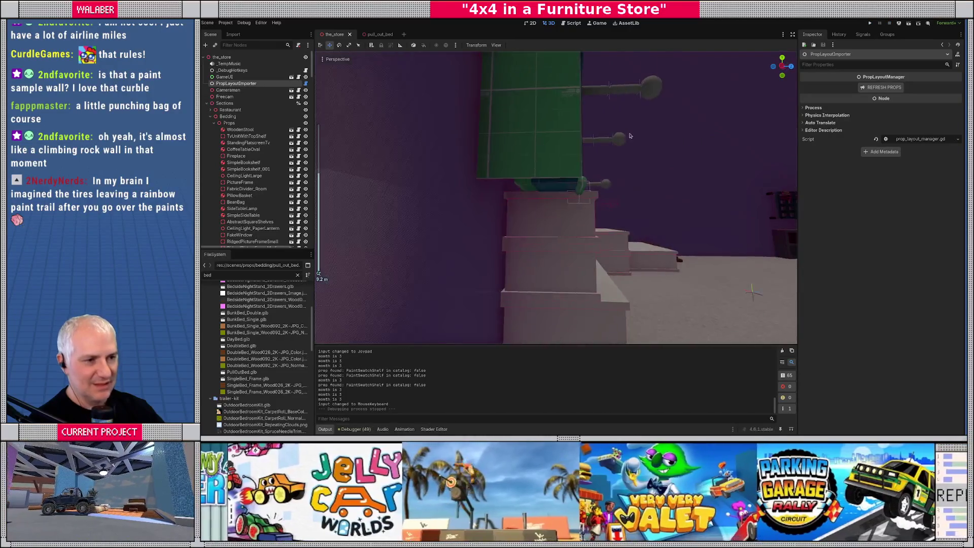
{"action": "scroll", "coordinate": [647, 147], "scroll_direction": "up", "scroll_amount": 5}
{"action": "left_click", "coordinate": [528, 203]}
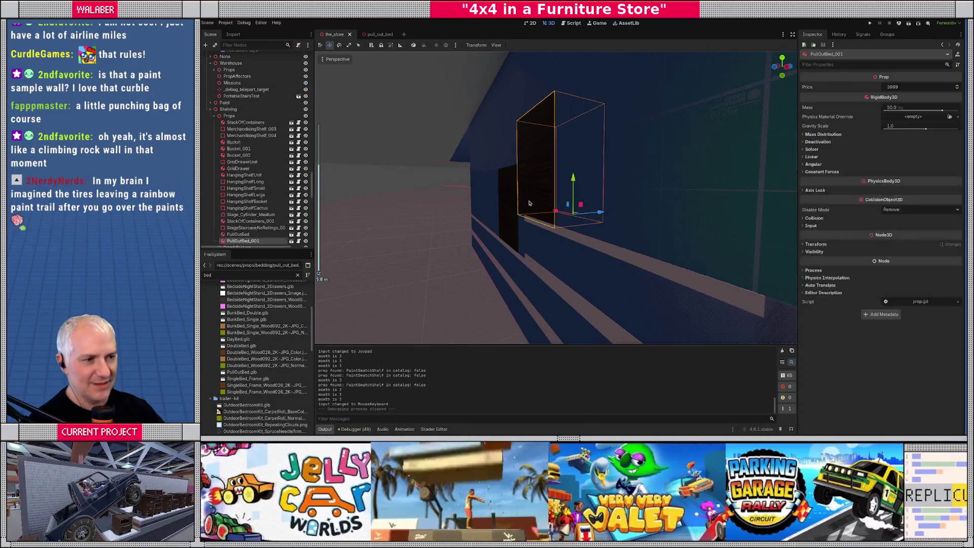
{"action": "scroll", "coordinate": [254, 230], "scroll_direction": "down", "scroll_amount": 2}
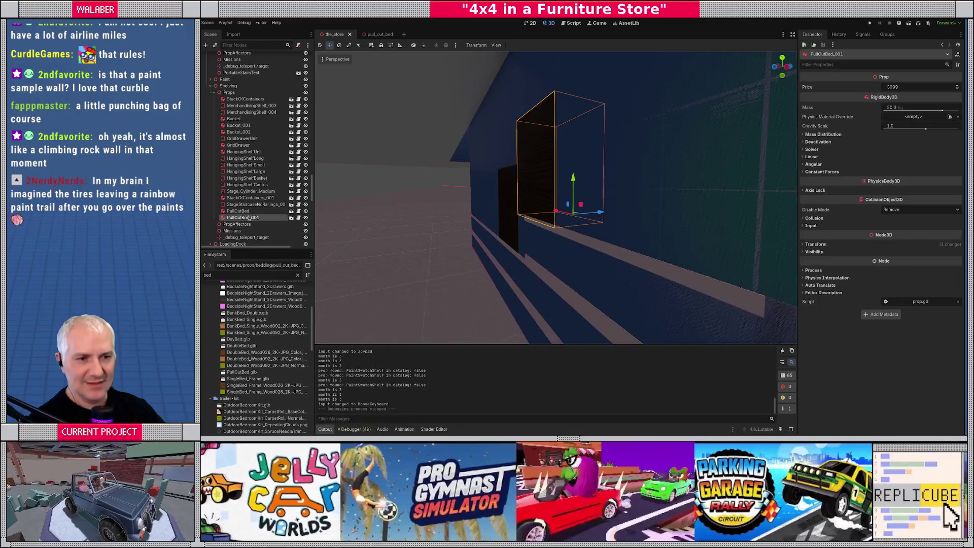
{"action": "left_click", "coordinate": [242, 211], "text": "shift"}
{"action": "key", "text": "Delete"}
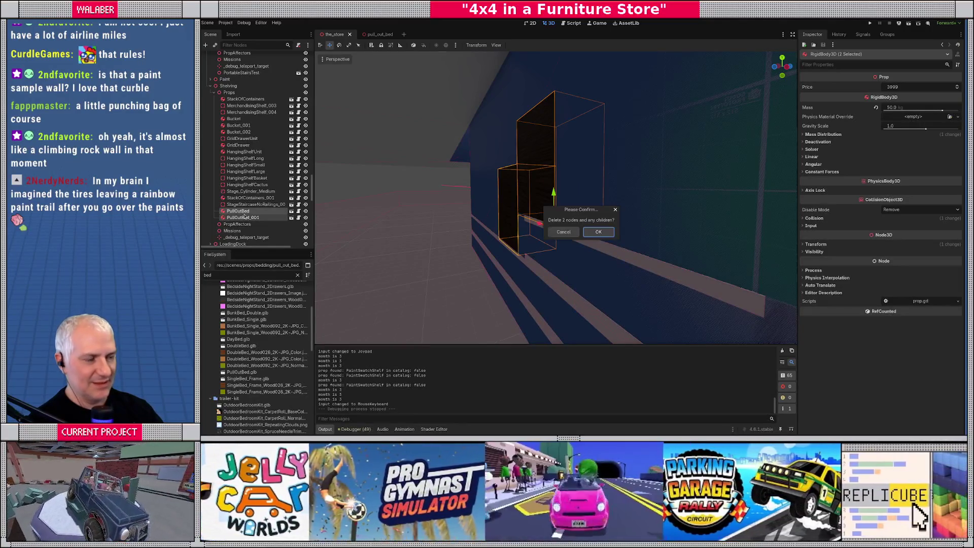
{"action": "key", "text": "Return"}
- Check the green shelf panels and relaunch the game with F5
{"action": "scroll", "coordinate": [547, 232], "scroll_direction": "down", "scroll_amount": 5}
{"action": "middle_click_drag", "start_coordinate": [546, 232], "coordinate": [497, 248]}
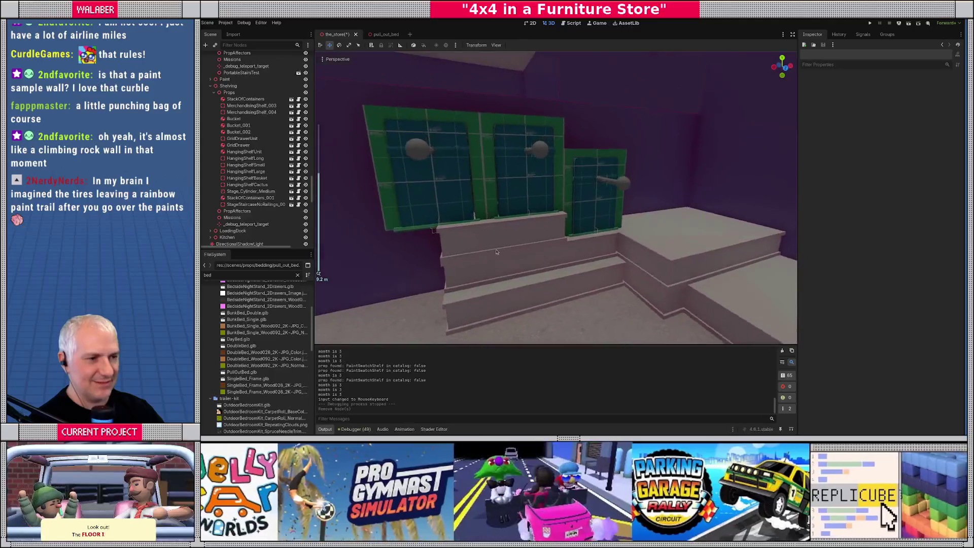
{"action": "key", "text": "F5"}
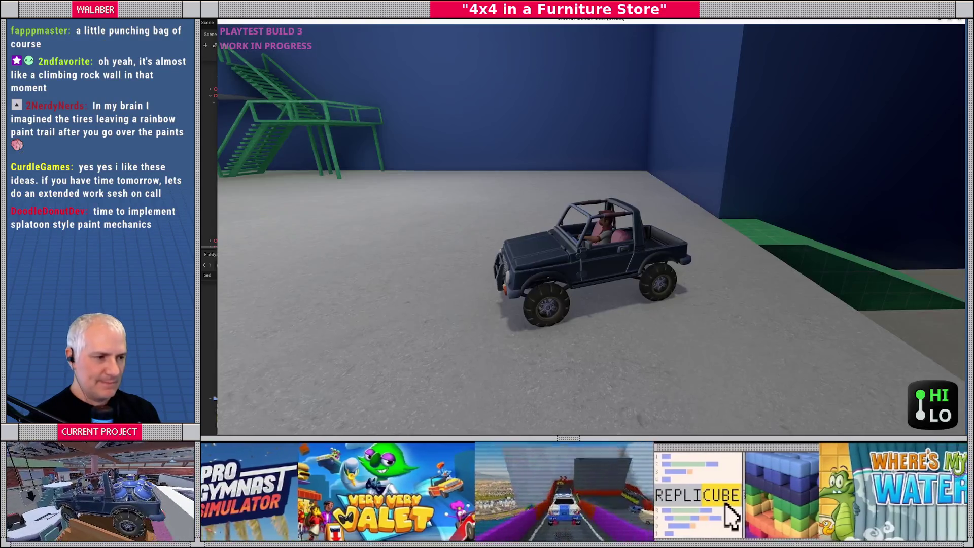
- Teleport to the Warehouse area with the console command 'ts Warehouse'
{"action": "key", "text": "grave"}
{"action": "type", "text": "ts Warehouse"}
{"action": "key", "text": "Return"}
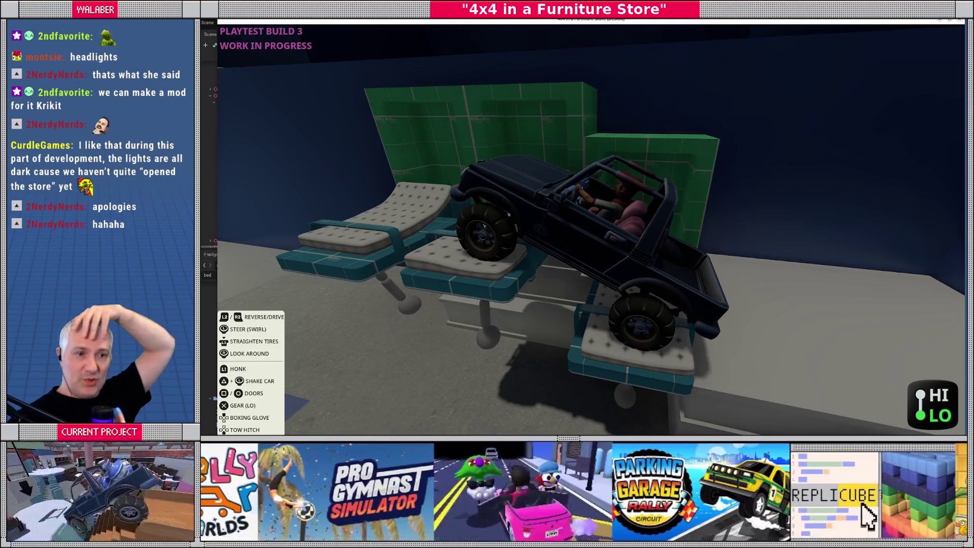
- Close the running game with F8 and switch to Blender's 3D layout workspace
{"action": "key", "text": "Escape"}
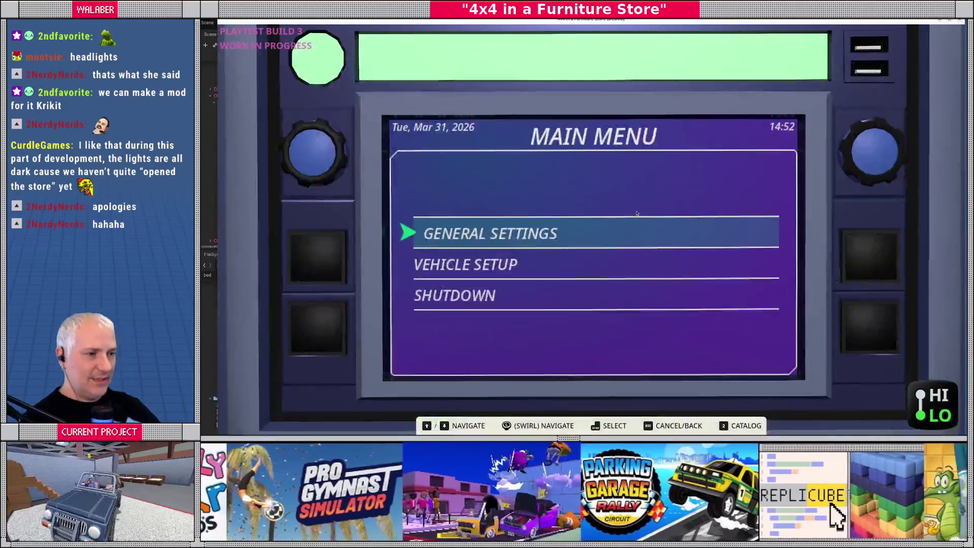
{"action": "key", "text": "F8"}
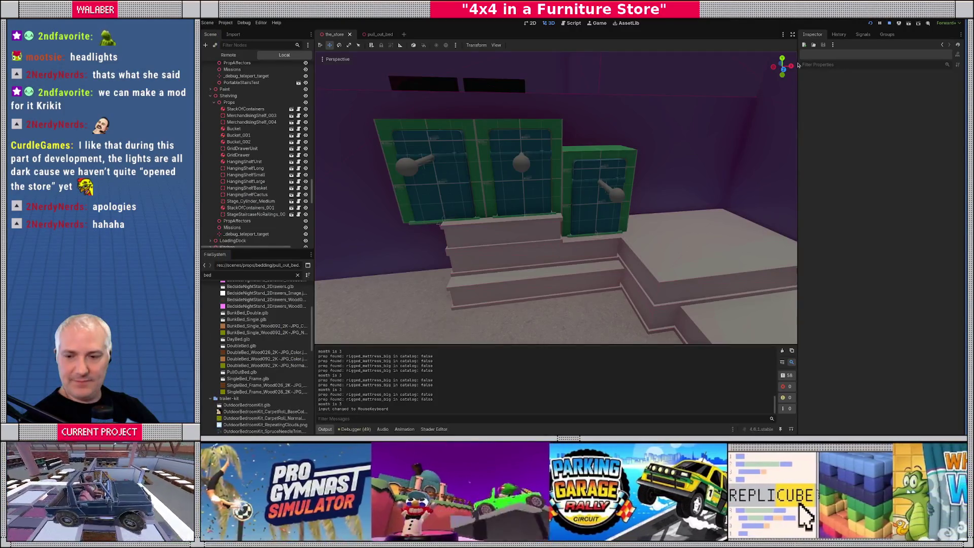
{"action": "key", "text": "alt+Tab"}
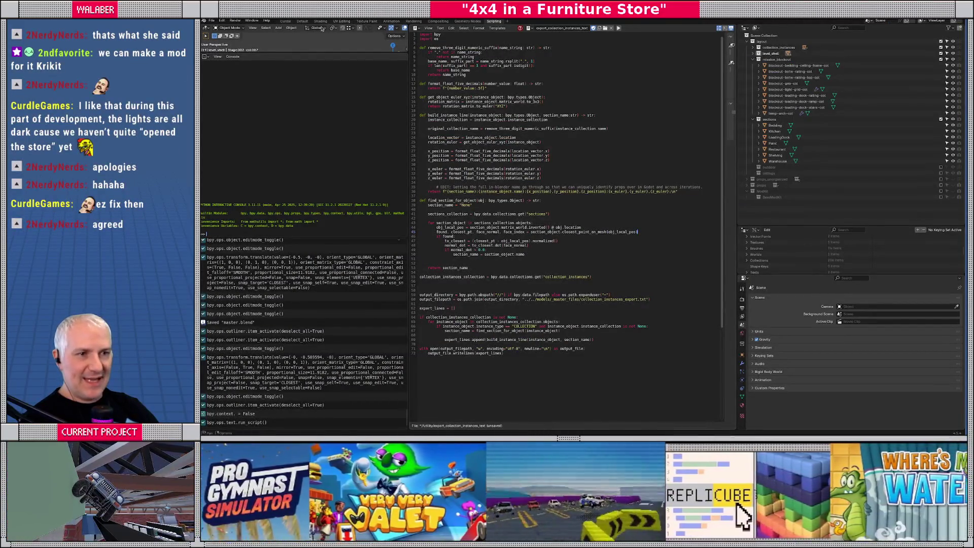
{"action": "left_click", "coordinate": [285, 20]}
- Exclude the sections collection from the scene while orbiting over the store layout
{"action": "mouse_move", "coordinate": [478, 163]}
{"action": "middle_mouse_down"}
{"action": "mouse_move", "coordinate": [590, 211]}
{"action": "mouse_move", "coordinate": [507, 228]}
{"action": "mouse_move", "coordinate": [568, 221]}
{"action": "middle_mouse_up"}
{"action": "scroll", "coordinate": [507, 228], "scroll_direction": "down", "scroll_amount": 3}
{"action": "scroll", "coordinate": [503, 229], "scroll_direction": "up", "scroll_amount": 1}
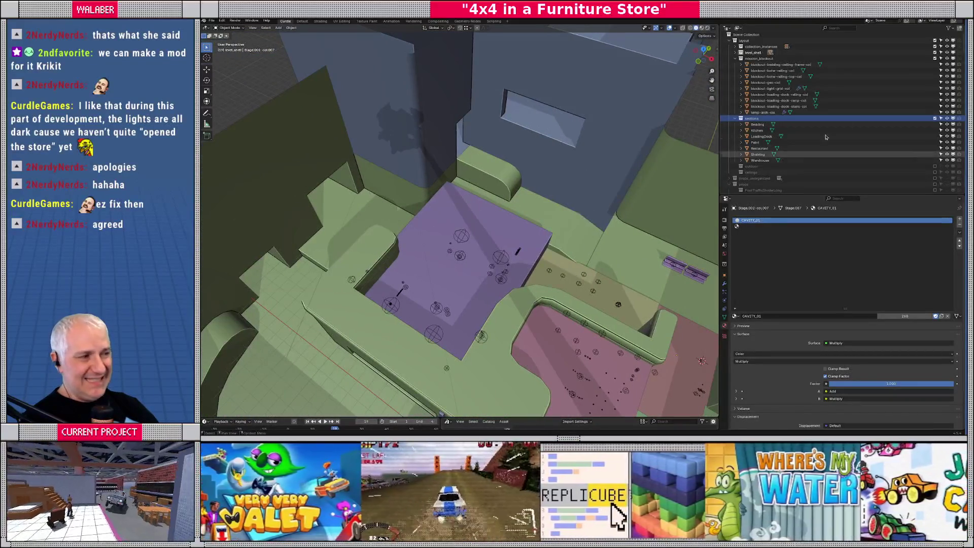
{"action": "left_click", "coordinate": [936, 119]}
{"action": "mouse_move", "coordinate": [486, 152]}
{"action": "middle_mouse_down"}
{"action": "mouse_move", "coordinate": [469, 88]}
{"action": "mouse_move", "coordinate": [463, 198]}
{"action": "middle_mouse_up"}
{"action": "scroll", "coordinate": [463, 199], "scroll_direction": "down", "scroll_amount": 5}
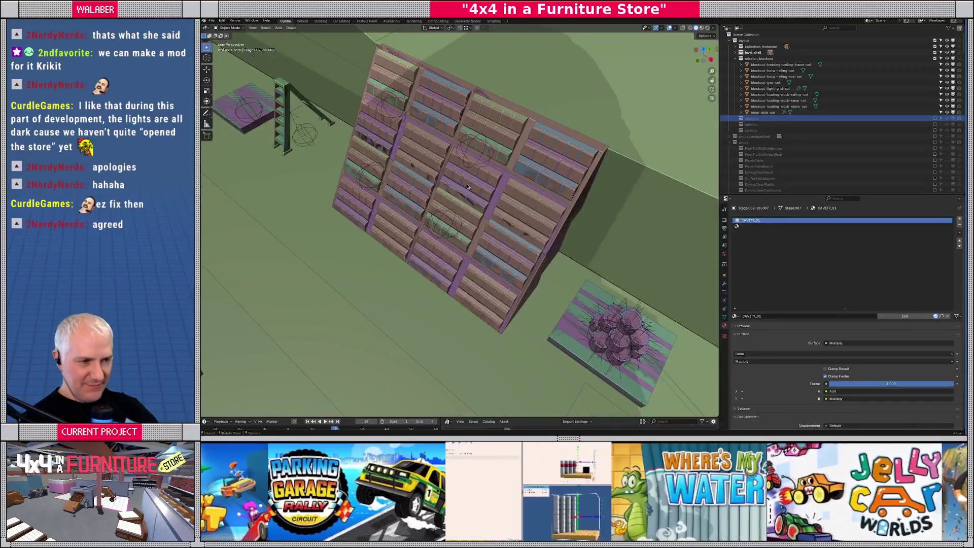
- Select the level shell, then the pull-out bed, while surveying the store interior
{"action": "left_click", "coordinate": [616, 126]}
{"action": "scroll", "coordinate": [617, 134], "scroll_direction": "down", "scroll_amount": 3}
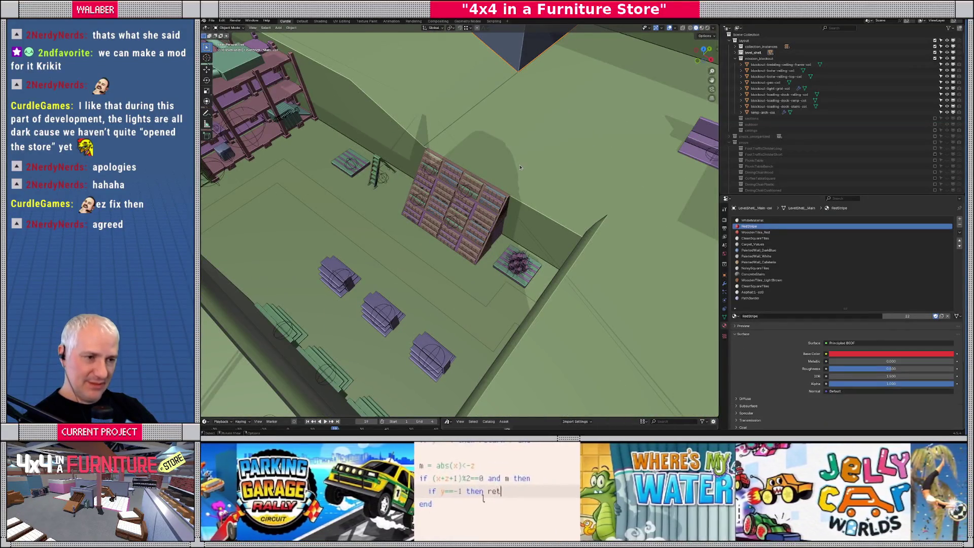
{"action": "mouse_move", "coordinate": [492, 166]}
{"action": "middle_mouse_down"}
{"action": "mouse_move", "coordinate": [483, 208]}
{"action": "mouse_move", "coordinate": [496, 187]}
{"action": "middle_mouse_up"}
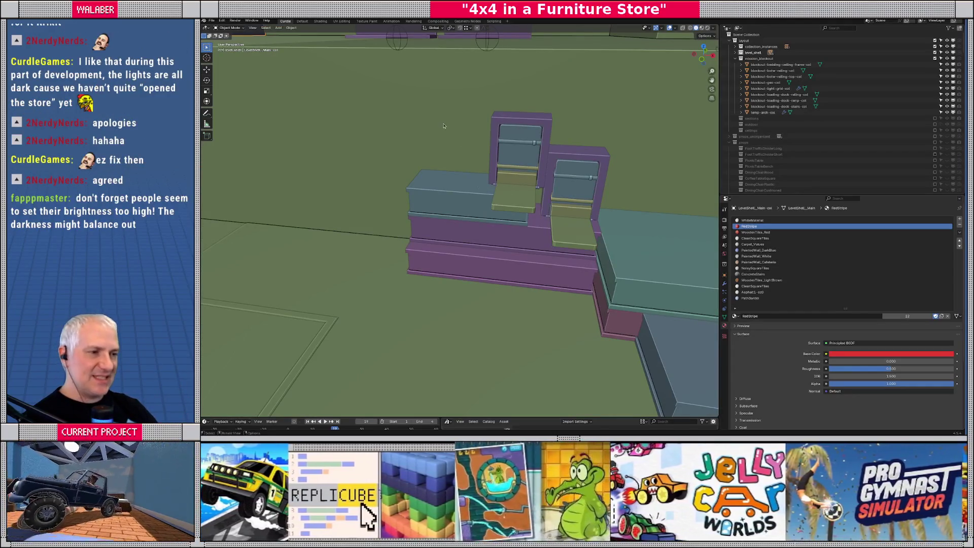
{"action": "left_click", "coordinate": [554, 163]}
{"action": "middle_click_drag", "start_coordinate": [554, 163], "coordinate": [484, 164]}
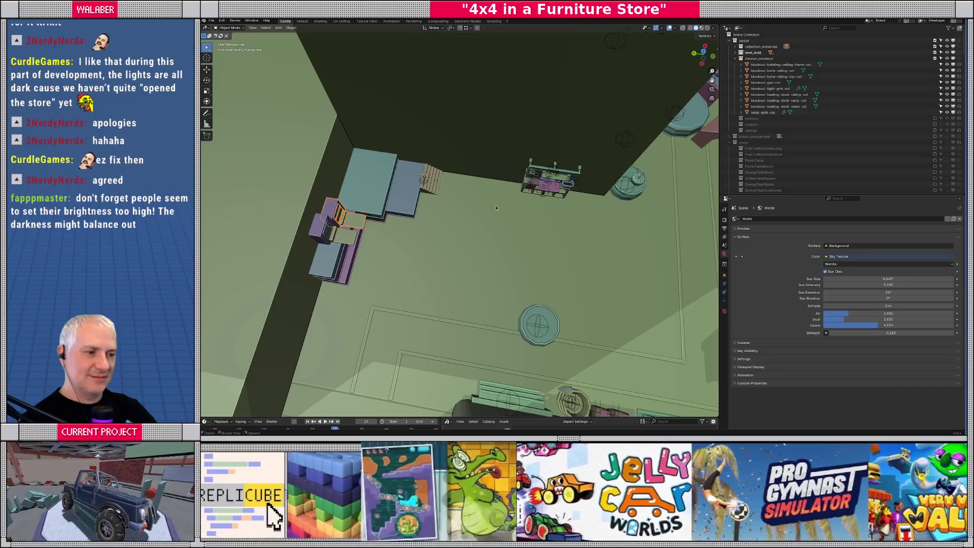
{"action": "middle_click_drag", "start_coordinate": [540, 267], "coordinate": [493, 210]}
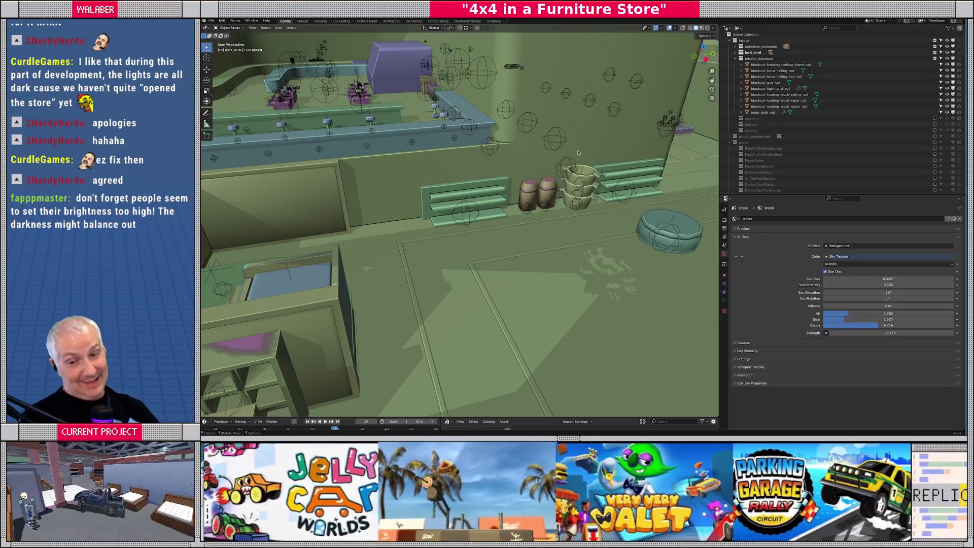
{"action": "mouse_move", "coordinate": [546, 148]}
{"action": "middle_mouse_down"}
{"action": "mouse_move", "coordinate": [562, 187]}
{"action": "mouse_move", "coordinate": [516, 181]}
{"action": "mouse_move", "coordinate": [447, 138]}
{"action": "middle_mouse_up"}
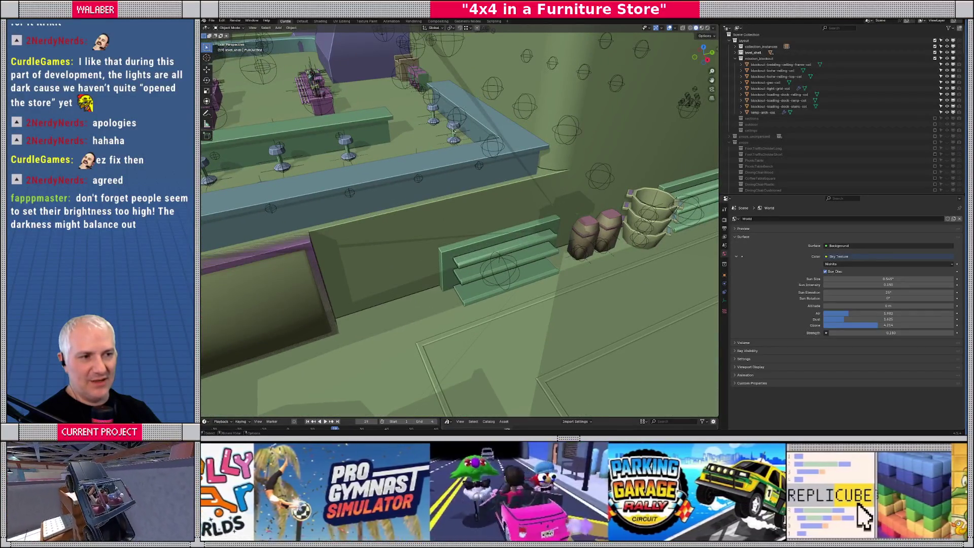
- Select the HighStool, then draw a test annotation stroke beside it and undo it
{"action": "left_click", "coordinate": [454, 133]}
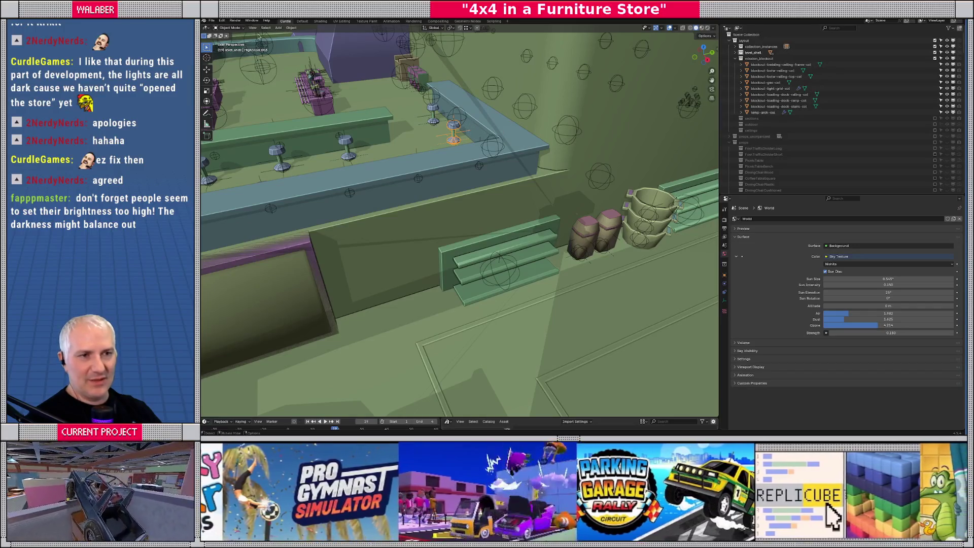
{"action": "left_click", "coordinate": [206, 113]}
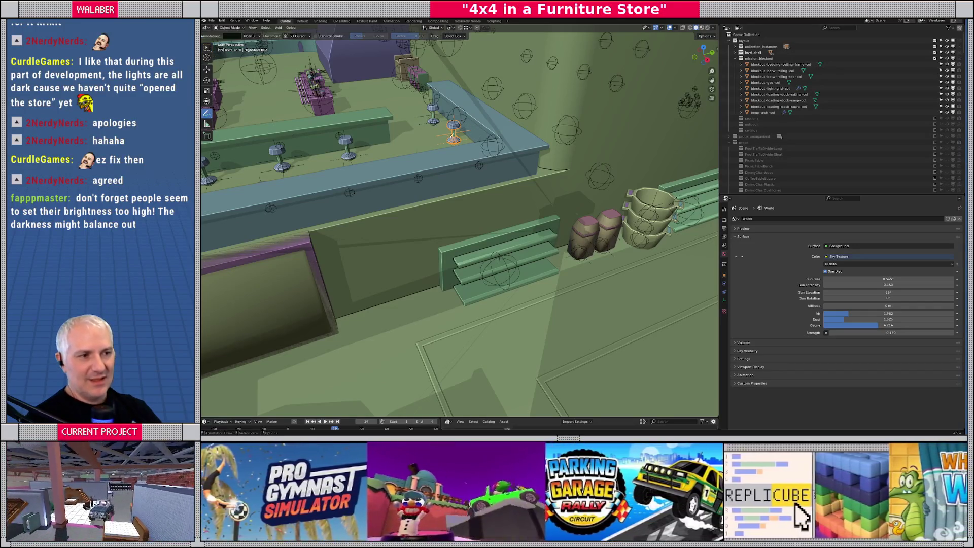
{"action": "left_click_drag", "start_coordinate": [453, 141], "coordinate": [497, 123]}
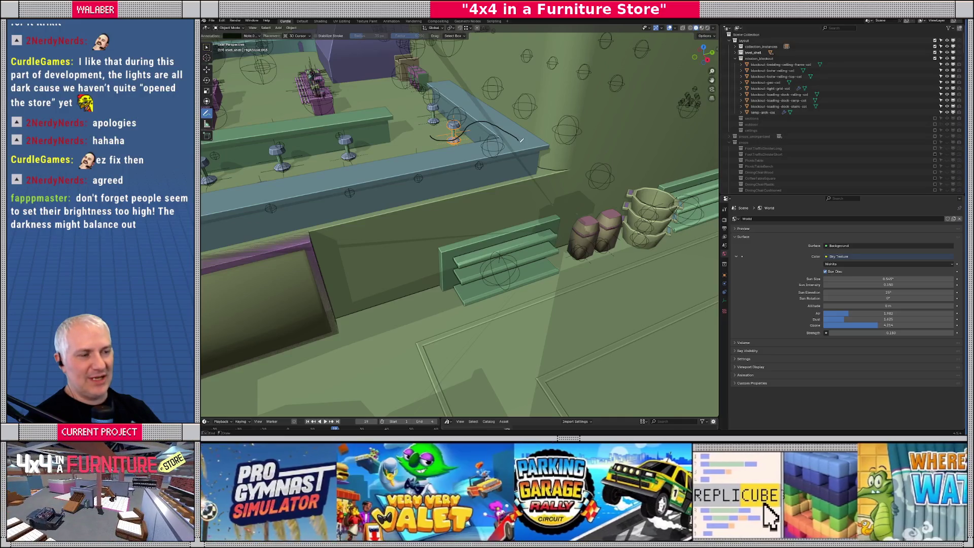
{"action": "middle_click_drag", "start_coordinate": [532, 153], "coordinate": [456, 177]}
{"action": "key", "text": "ctrl+z"}
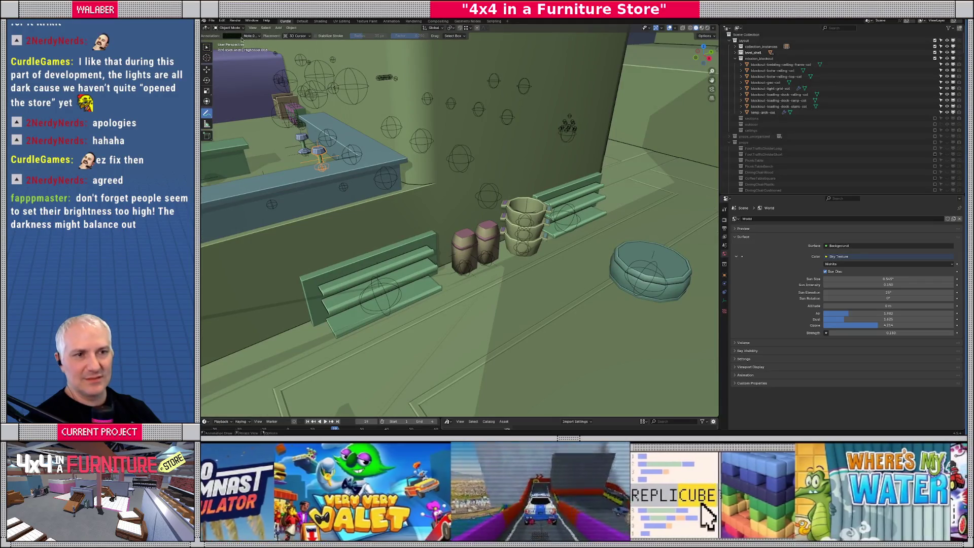
- Set annotation Placement to Surface and the stroke colour to white
{"action": "left_click", "coordinate": [299, 36]}
{"action": "left_click", "coordinate": [294, 58]}
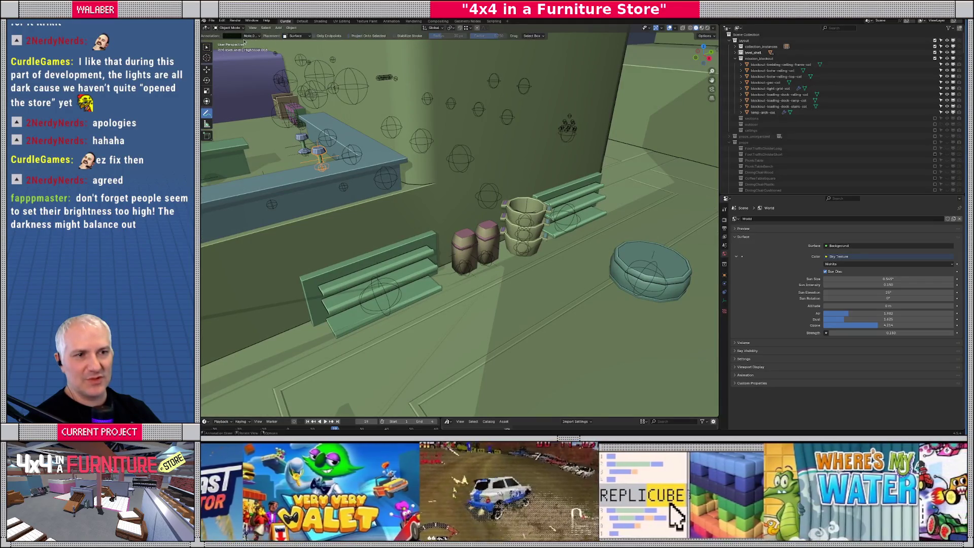
{"action": "left_click", "coordinate": [233, 35]}
{"action": "left_click", "coordinate": [228, 74]}
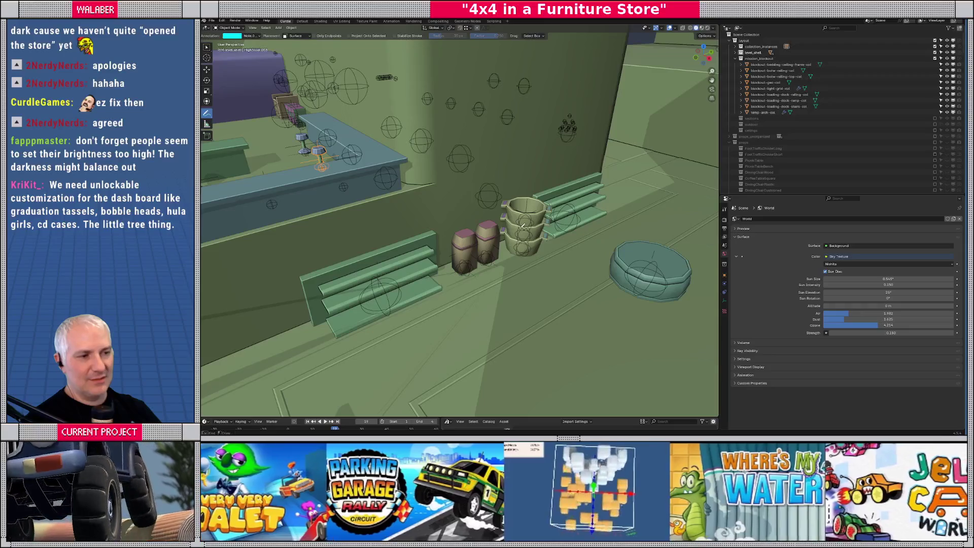
{"action": "left_click", "coordinate": [232, 35]}
{"action": "left_click", "coordinate": [239, 67]}
- Circle the bucket stack and draw loops and arrows pointing at the buckets and shelf
{"action": "mouse_move", "coordinate": [457, 194]}
{"action": "left_mouse_down"}
{"action": "mouse_move", "coordinate": [497, 220]}
{"action": "mouse_move", "coordinate": [525, 220]}
{"action": "mouse_move", "coordinate": [497, 181]}
{"action": "mouse_move", "coordinate": [482, 185]}
{"action": "mouse_move", "coordinate": [534, 167]}
{"action": "mouse_move", "coordinate": [578, 181]}
{"action": "mouse_move", "coordinate": [517, 195]}
{"action": "left_mouse_up"}
{"action": "mouse_move", "coordinate": [555, 163]}
{"action": "left_mouse_down"}
{"action": "mouse_move", "coordinate": [574, 175]}
{"action": "mouse_move", "coordinate": [616, 168]}
{"action": "mouse_move", "coordinate": [584, 150]}
{"action": "mouse_move", "coordinate": [557, 163]}
{"action": "left_mouse_up"}
{"action": "mouse_move", "coordinate": [474, 137]}
{"action": "left_mouse_down"}
{"action": "mouse_move", "coordinate": [490, 172]}
{"action": "mouse_move", "coordinate": [535, 160]}
{"action": "left_mouse_up"}
{"action": "left_click_drag", "start_coordinate": [530, 151], "coordinate": [539, 153]}
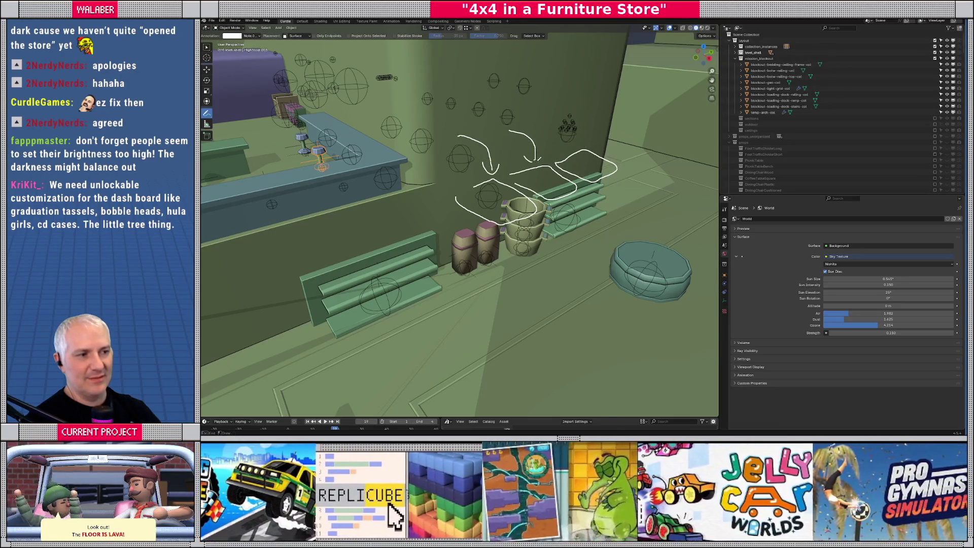
{"action": "left_click_drag", "start_coordinate": [547, 120], "coordinate": [577, 147]}
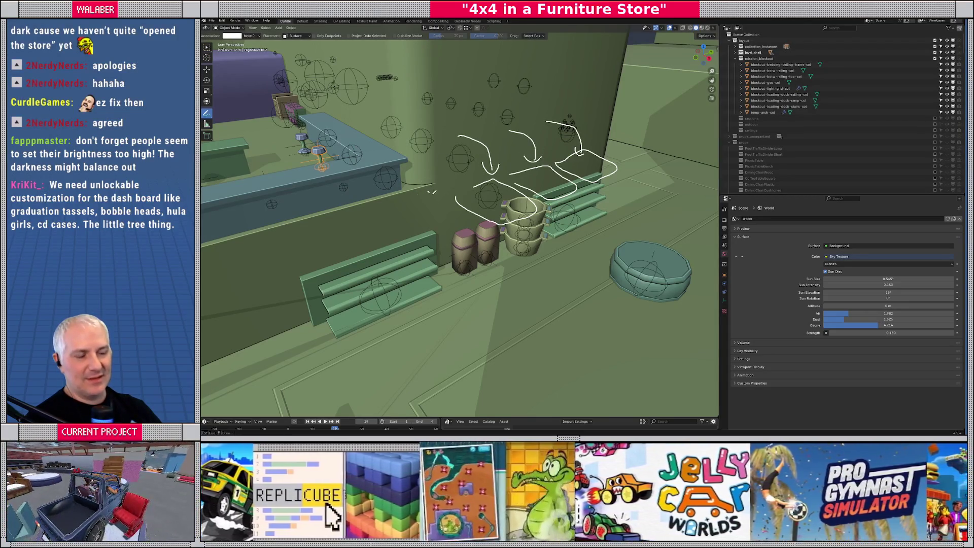
- Outline an area along the wall and sketch long loops over the wall shelves
{"action": "mouse_move", "coordinate": [458, 218]}
{"action": "left_mouse_down"}
{"action": "mouse_move", "coordinate": [310, 256]}
{"action": "mouse_move", "coordinate": [289, 226]}
{"action": "mouse_move", "coordinate": [421, 189]}
{"action": "left_mouse_up"}
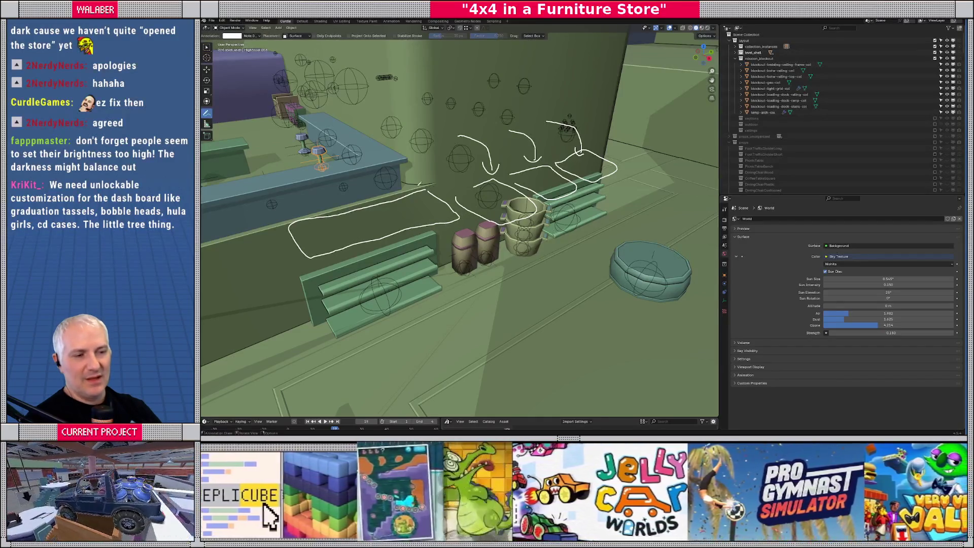
{"action": "mouse_move", "coordinate": [275, 141]}
{"action": "left_mouse_down"}
{"action": "mouse_move", "coordinate": [307, 161]}
{"action": "mouse_move", "coordinate": [360, 144]}
{"action": "mouse_move", "coordinate": [373, 202]}
{"action": "mouse_move", "coordinate": [408, 213]}
{"action": "left_mouse_up"}
{"action": "left_click_drag", "start_coordinate": [479, 192], "coordinate": [631, 143]}
{"action": "mouse_move", "coordinate": [630, 144]}
{"action": "middle_mouse_down"}
{"action": "mouse_move", "coordinate": [457, 241]}
{"action": "mouse_move", "coordinate": [428, 234]}
{"action": "middle_mouse_up"}
- Erase the white annotation strokes across the wall shelves area
{"action": "mouse_move", "coordinate": [351, 224]}
{"action": "left_mouse_down"}
{"action": "mouse_move", "coordinate": [424, 239]}
{"action": "mouse_move", "coordinate": [453, 201]}
{"action": "left_mouse_up"}
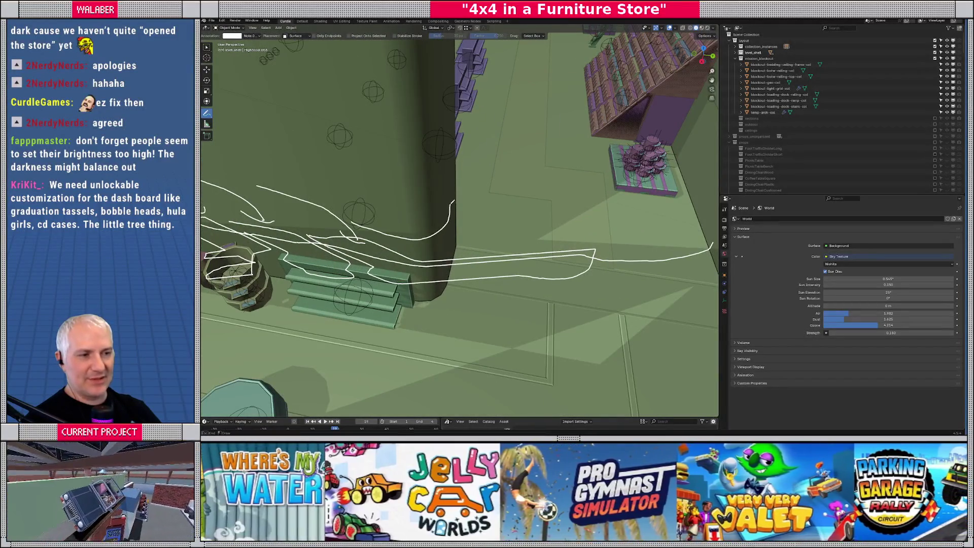
{"action": "middle_click_drag", "start_coordinate": [454, 193], "coordinate": [471, 222]}
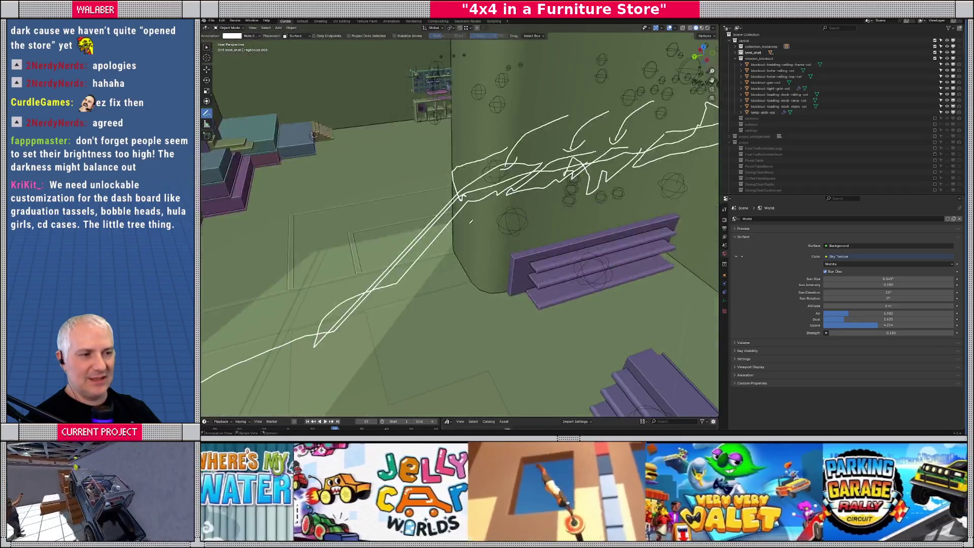
{"action": "middle_click_drag", "start_coordinate": [550, 212], "coordinate": [447, 221]}
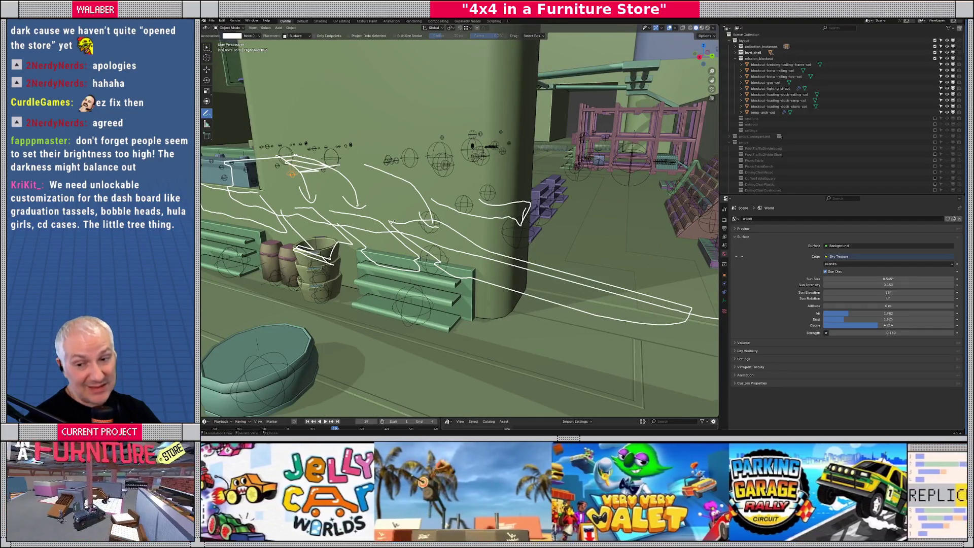
{"action": "mouse_move", "coordinate": [370, 231]}
{"action": "right_mouse_down"}
{"action": "mouse_move", "coordinate": [284, 167]}
{"action": "mouse_move", "coordinate": [244, 213]}
{"action": "mouse_move", "coordinate": [388, 258]}
{"action": "mouse_move", "coordinate": [497, 244]}
{"action": "mouse_move", "coordinate": [684, 308]}
{"action": "right_mouse_up"}
- Orbit and zoom out over the pillar and benches, then down to the platform shelves
{"action": "middle_click_drag", "start_coordinate": [369, 257], "coordinate": [655, 225]}
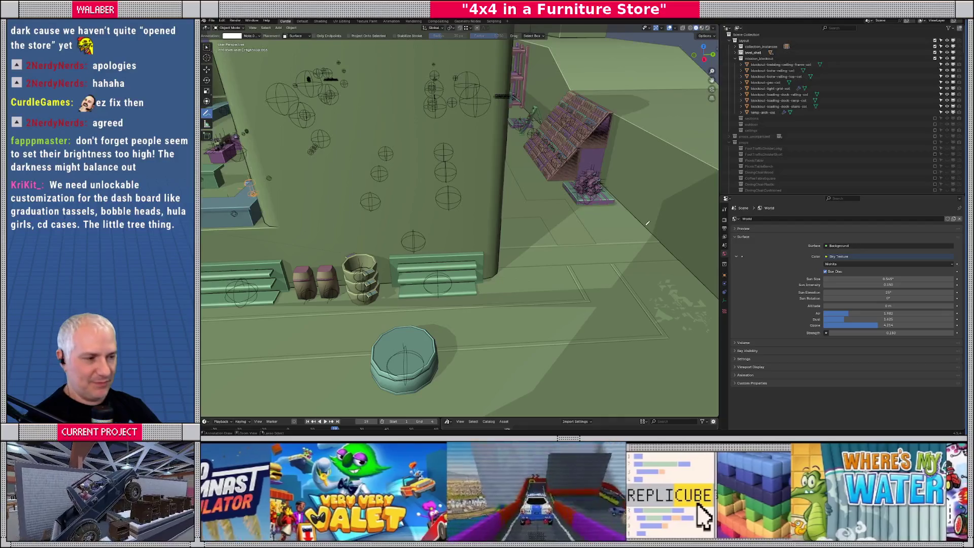
{"action": "mouse_move", "coordinate": [505, 249]}
{"action": "middle_mouse_down"}
{"action": "mouse_move", "coordinate": [460, 259]}
{"action": "mouse_move", "coordinate": [386, 122]}
{"action": "middle_mouse_up"}
{"action": "scroll", "coordinate": [487, 253], "scroll_direction": "down", "scroll_amount": 6}
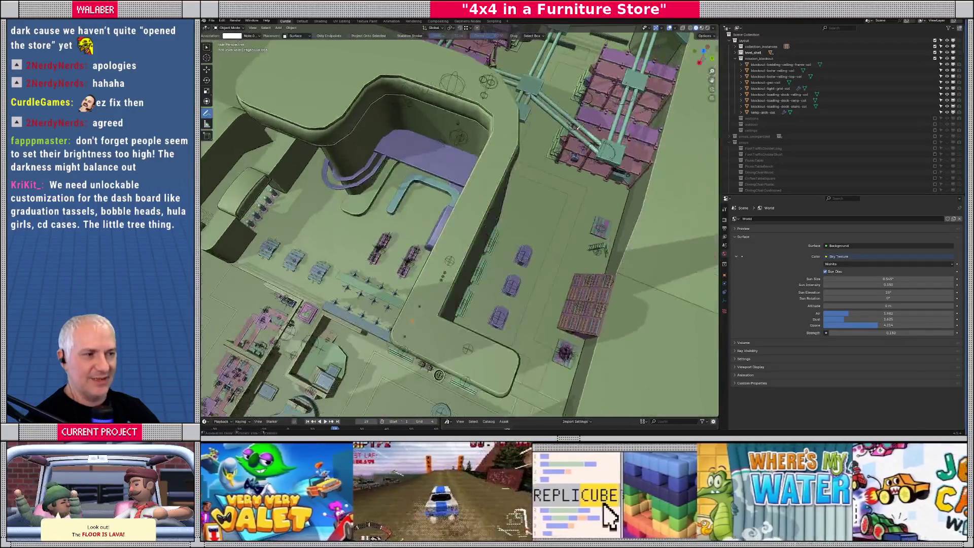
{"action": "mouse_move", "coordinate": [595, 135]}
{"action": "middle_mouse_down"}
{"action": "mouse_move", "coordinate": [599, 213]}
{"action": "mouse_move", "coordinate": [473, 252]}
{"action": "mouse_move", "coordinate": [532, 261]}
{"action": "mouse_move", "coordinate": [498, 250]}
{"action": "mouse_move", "coordinate": [489, 231]}
{"action": "mouse_move", "coordinate": [544, 228]}
{"action": "middle_mouse_up"}
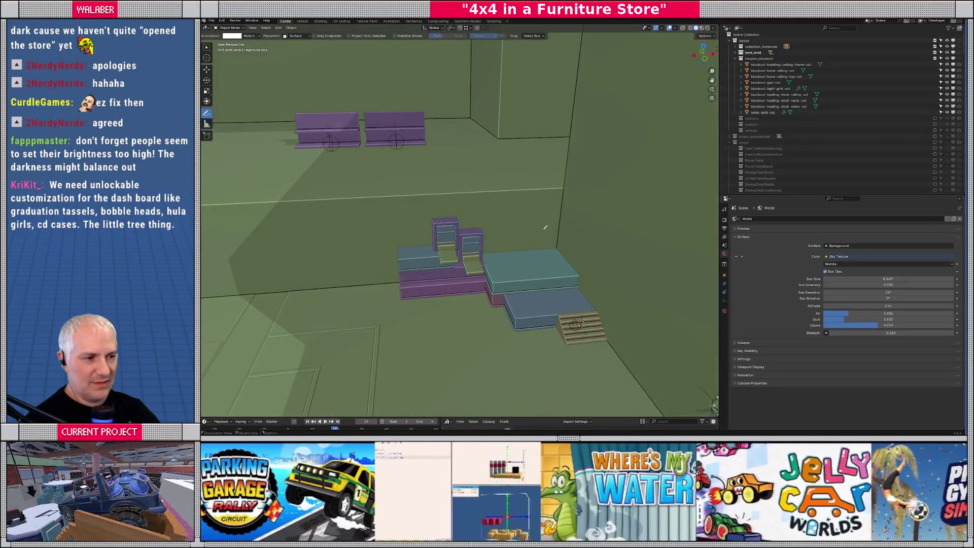
- Sketch a box outline around the raised platforms
{"action": "left_click_drag", "start_coordinate": [559, 226], "coordinate": [316, 239]}
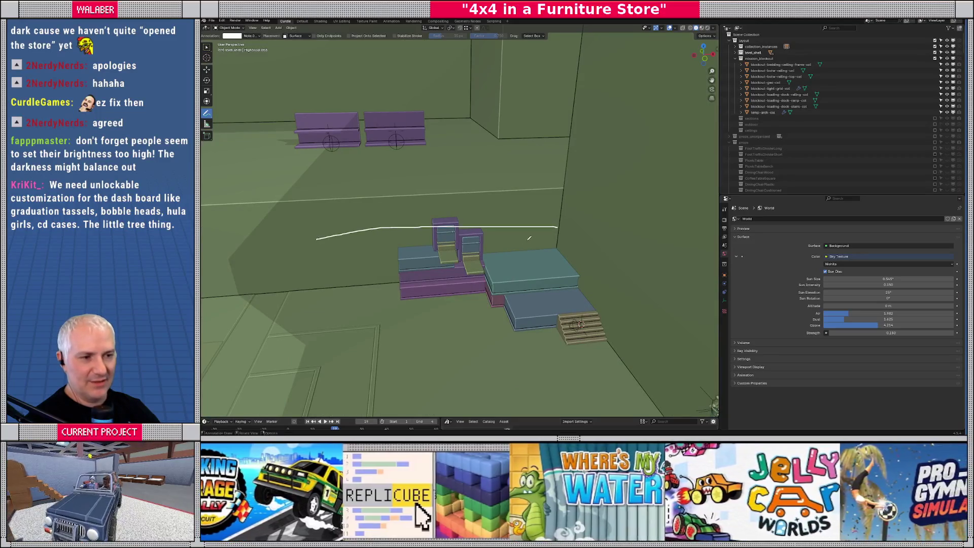
{"action": "mouse_move", "coordinate": [563, 225]}
{"action": "left_mouse_down"}
{"action": "mouse_move", "coordinate": [594, 251]}
{"action": "mouse_move", "coordinate": [326, 268]}
{"action": "mouse_move", "coordinate": [305, 231]}
{"action": "mouse_move", "coordinate": [572, 222]}
{"action": "left_mouse_up"}
{"action": "mouse_move", "coordinate": [608, 260]}
{"action": "left_mouse_down"}
{"action": "mouse_move", "coordinate": [604, 311]}
{"action": "mouse_move", "coordinate": [578, 329]}
{"action": "mouse_move", "coordinate": [341, 330]}
{"action": "mouse_move", "coordinate": [320, 294]}
{"action": "mouse_move", "coordinate": [321, 273]}
{"action": "left_mouse_up"}
{"action": "mouse_move", "coordinate": [330, 321]}
{"action": "left_mouse_down"}
{"action": "mouse_move", "coordinate": [307, 315]}
{"action": "mouse_move", "coordinate": [287, 287]}
{"action": "mouse_move", "coordinate": [303, 234]}
{"action": "left_mouse_up"}
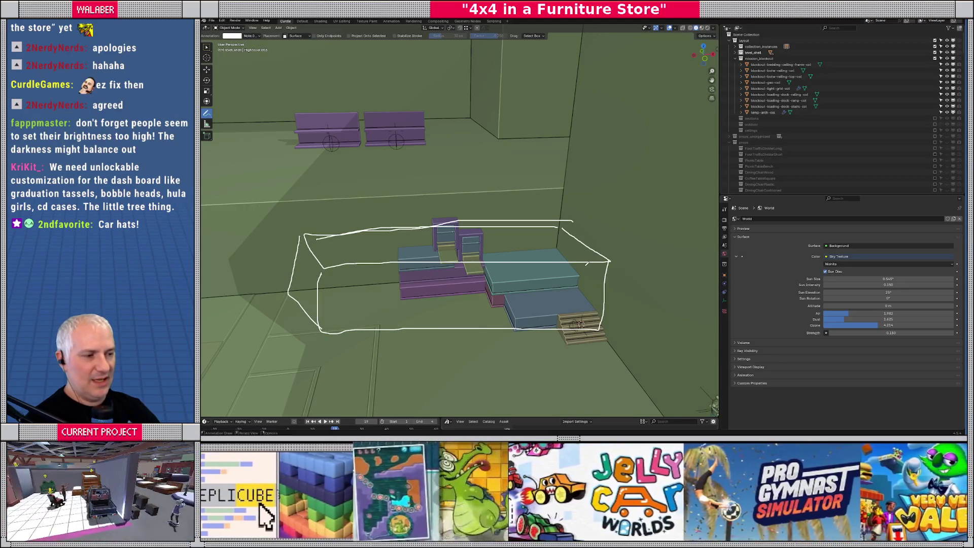
{"action": "middle_click_drag", "start_coordinate": [607, 340], "coordinate": [566, 205]}
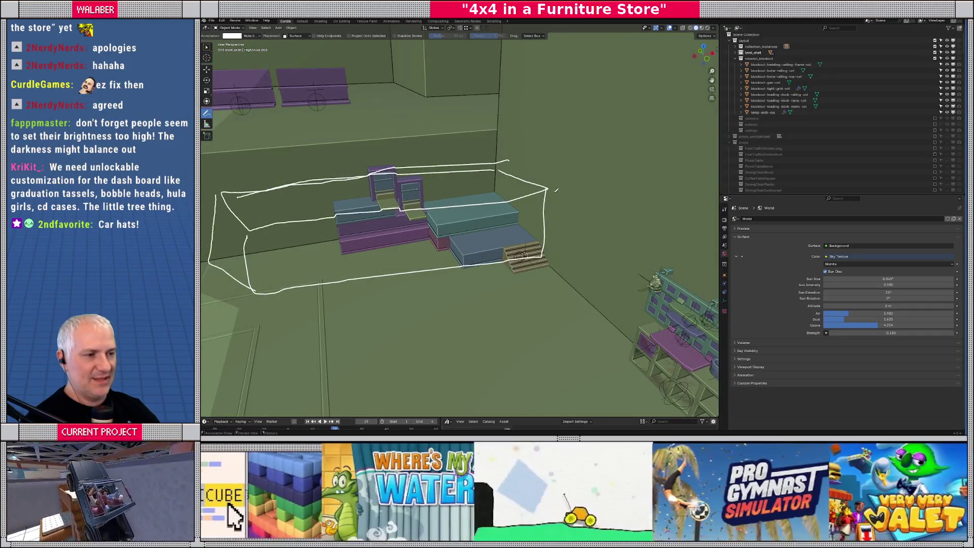
- Draw loops, an S-curve and a long stroke linking the platforms to the nearby shelf and bench
{"action": "mouse_move", "coordinate": [571, 198]}
{"action": "left_mouse_down"}
{"action": "mouse_move", "coordinate": [517, 223]}
{"action": "mouse_move", "coordinate": [583, 226]}
{"action": "mouse_move", "coordinate": [569, 201]}
{"action": "left_mouse_up"}
{"action": "mouse_move", "coordinate": [613, 238]}
{"action": "left_mouse_down"}
{"action": "mouse_move", "coordinate": [549, 261]}
{"action": "mouse_move", "coordinate": [611, 238]}
{"action": "left_mouse_up"}
{"action": "mouse_move", "coordinate": [647, 275]}
{"action": "left_mouse_down"}
{"action": "mouse_move", "coordinate": [597, 294]}
{"action": "mouse_move", "coordinate": [660, 302]}
{"action": "mouse_move", "coordinate": [633, 275]}
{"action": "left_mouse_up"}
{"action": "middle_click_drag", "start_coordinate": [653, 285], "coordinate": [611, 256]}
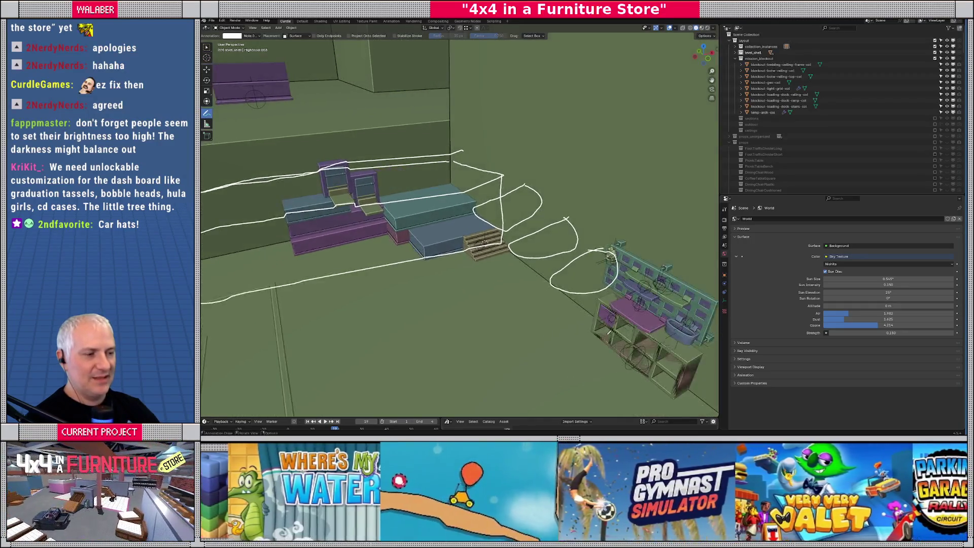
{"action": "mouse_move", "coordinate": [642, 346]}
{"action": "left_mouse_down"}
{"action": "mouse_move", "coordinate": [601, 373]}
{"action": "mouse_move", "coordinate": [664, 376]}
{"action": "mouse_move", "coordinate": [667, 329]}
{"action": "mouse_move", "coordinate": [599, 304]}
{"action": "mouse_move", "coordinate": [687, 388]}
{"action": "mouse_move", "coordinate": [621, 301]}
{"action": "left_mouse_up"}
{"action": "mouse_move", "coordinate": [619, 219]}
{"action": "left_mouse_down"}
{"action": "mouse_move", "coordinate": [583, 233]}
{"action": "mouse_move", "coordinate": [579, 268]}
{"action": "mouse_move", "coordinate": [591, 256]}
{"action": "left_mouse_up"}
{"action": "mouse_move", "coordinate": [589, 190]}
{"action": "left_mouse_down"}
{"action": "mouse_move", "coordinate": [541, 205]}
{"action": "mouse_move", "coordinate": [554, 223]}
{"action": "left_mouse_up"}
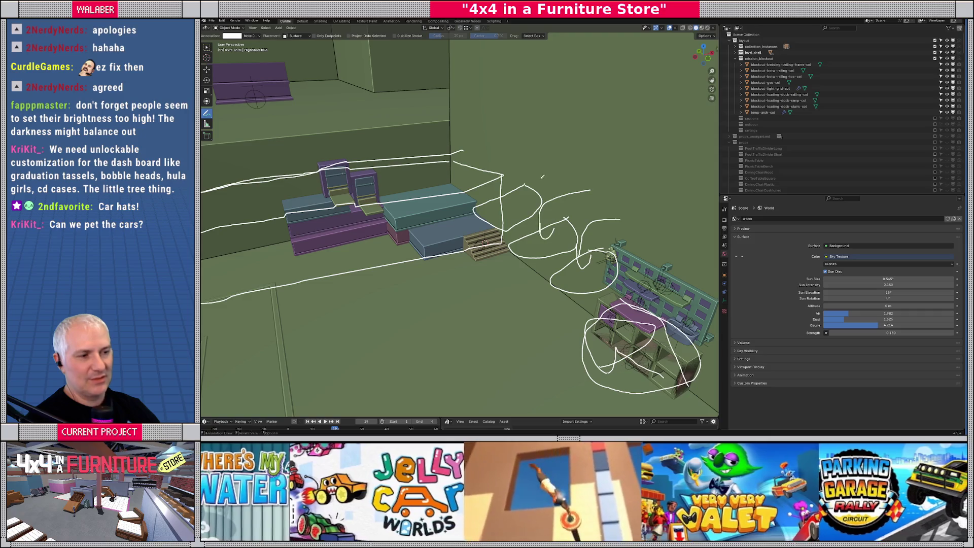
{"action": "left_click_drag", "start_coordinate": [536, 177], "coordinate": [513, 202]}
{"action": "mouse_move", "coordinate": [664, 386]}
{"action": "left_mouse_down"}
{"action": "mouse_move", "coordinate": [578, 254]}
{"action": "mouse_move", "coordinate": [408, 167]}
{"action": "mouse_move", "coordinate": [258, 199]}
{"action": "left_mouse_up"}
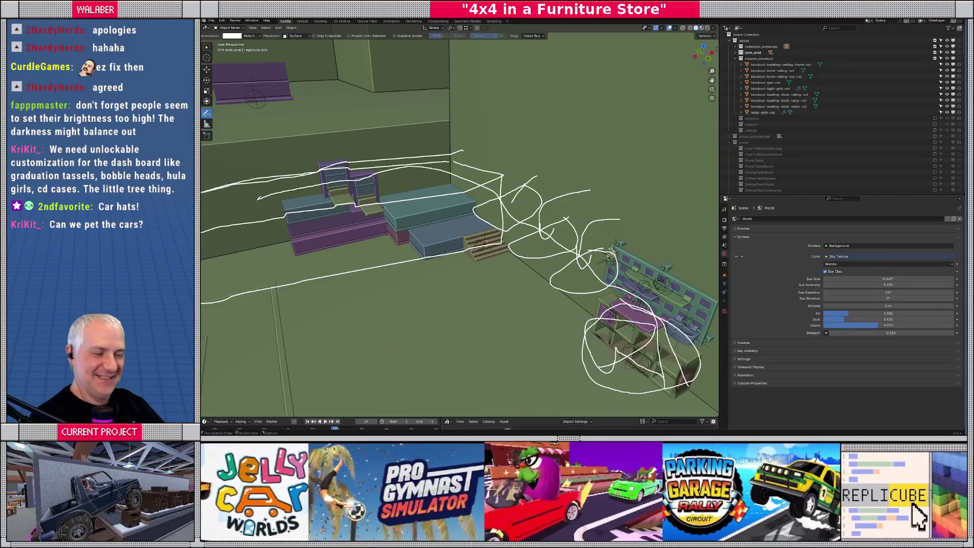
- Erase most of the sketches around the bench
{"action": "scroll", "coordinate": [458, 228], "scroll_direction": "down", "scroll_amount": 3}
{"action": "mouse_move", "coordinate": [335, 230]}
{"action": "left_mouse_down", "text": "ctrl"}
{"action": "mouse_move", "coordinate": [253, 218]}
{"action": "mouse_move", "coordinate": [284, 269]}
{"action": "mouse_move", "coordinate": [512, 198]}
{"action": "mouse_move", "coordinate": [558, 264]}
{"action": "mouse_move", "coordinate": [581, 325]}
{"action": "left_mouse_up", "text": "ctrl"}
{"action": "middle_click_drag", "start_coordinate": [479, 277], "coordinate": [470, 248]}
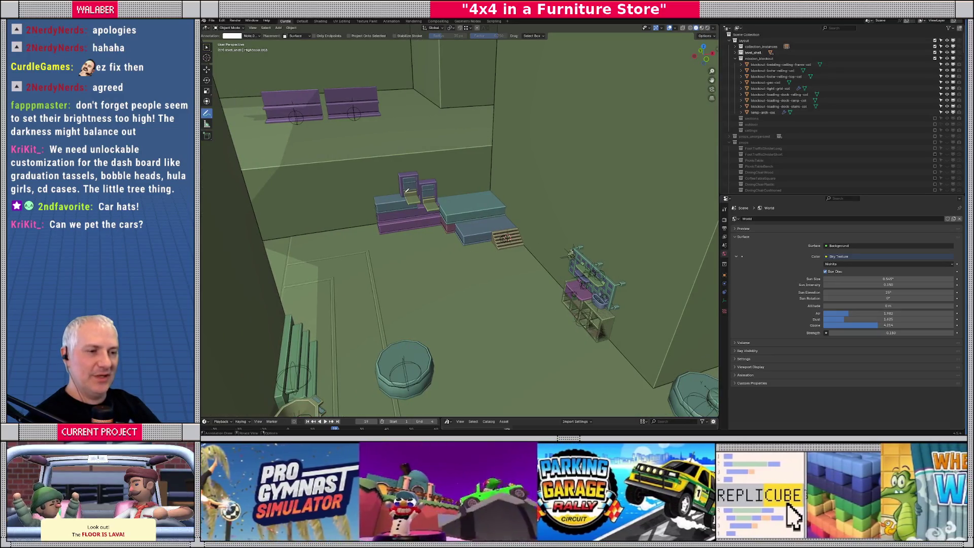
- Circle the chairs and platforms with loops, then undo those remaining strokes
{"action": "left_click_drag", "start_coordinate": [408, 174], "coordinate": [419, 176]}
{"action": "mouse_move", "coordinate": [373, 202]}
{"action": "left_mouse_down"}
{"action": "mouse_move", "coordinate": [548, 343]}
{"action": "mouse_move", "coordinate": [441, 305]}
{"action": "mouse_move", "coordinate": [507, 213]}
{"action": "mouse_move", "coordinate": [534, 316]}
{"action": "left_mouse_up"}
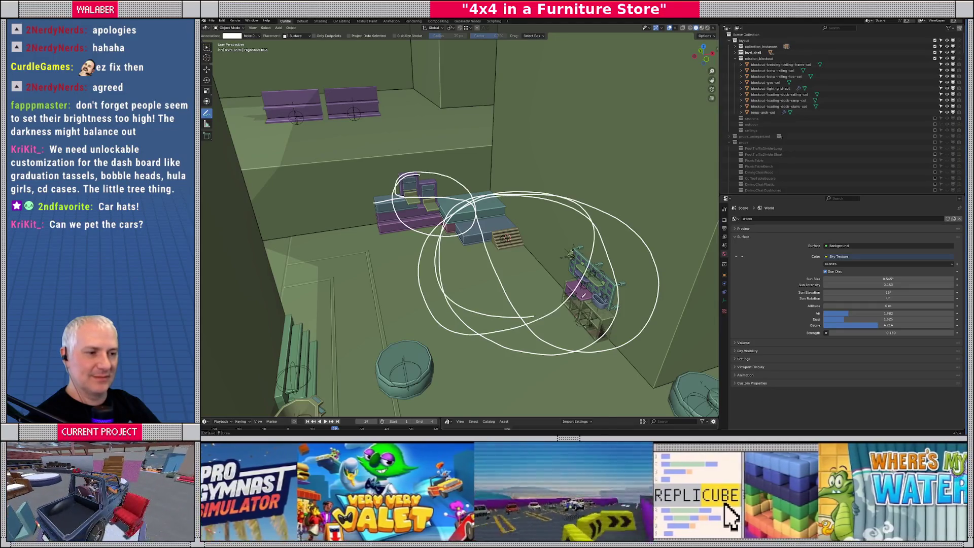
{"action": "left_click_drag", "start_coordinate": [583, 294], "coordinate": [488, 253]}
{"action": "key", "text": "ctrl+z"}
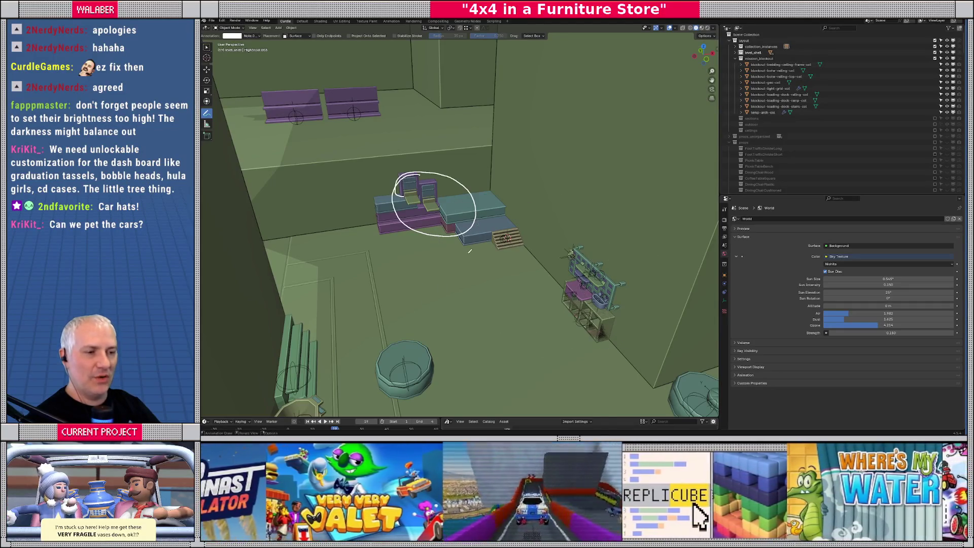
{"action": "key", "text": "ctrl+z"}
{"action": "mouse_move", "coordinate": [444, 235]}
{"action": "middle_mouse_down"}
{"action": "mouse_move", "coordinate": [394, 243]}
{"action": "mouse_move", "coordinate": [406, 253]}
{"action": "mouse_move", "coordinate": [397, 284]}
{"action": "mouse_move", "coordinate": [448, 247]}
{"action": "mouse_move", "coordinate": [463, 297]}
{"action": "mouse_move", "coordinate": [438, 219]}
{"action": "middle_mouse_up"}
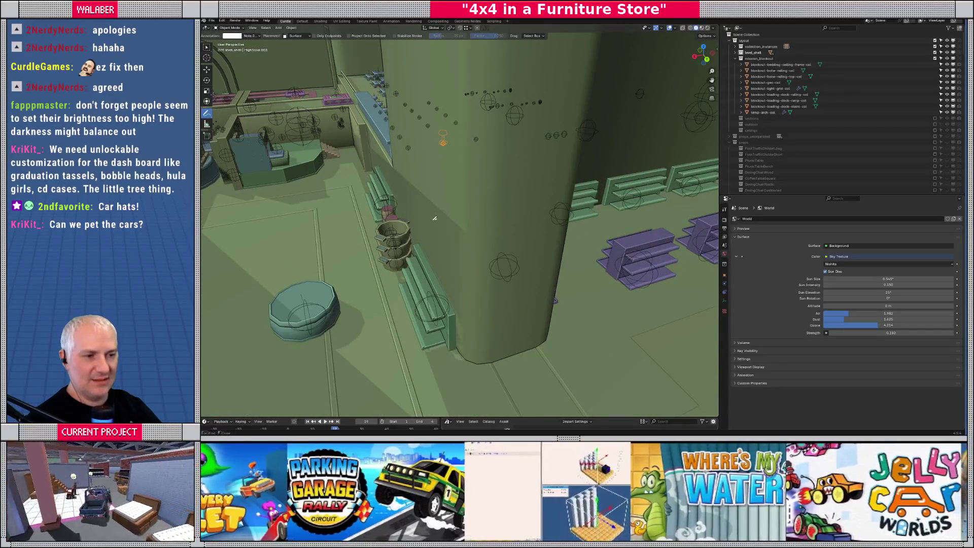
{"action": "mouse_move", "coordinate": [442, 217]}
{"action": "left_mouse_down"}
{"action": "mouse_move", "coordinate": [479, 247]}
{"action": "mouse_move", "coordinate": [544, 241]}
{"action": "mouse_move", "coordinate": [584, 253]}
{"action": "mouse_move", "coordinate": [476, 270]}
{"action": "mouse_move", "coordinate": [420, 223]}
{"action": "mouse_move", "coordinate": [445, 264]}
{"action": "mouse_move", "coordinate": [498, 278]}
{"action": "mouse_move", "coordinate": [567, 269]}
{"action": "left_mouse_up"}
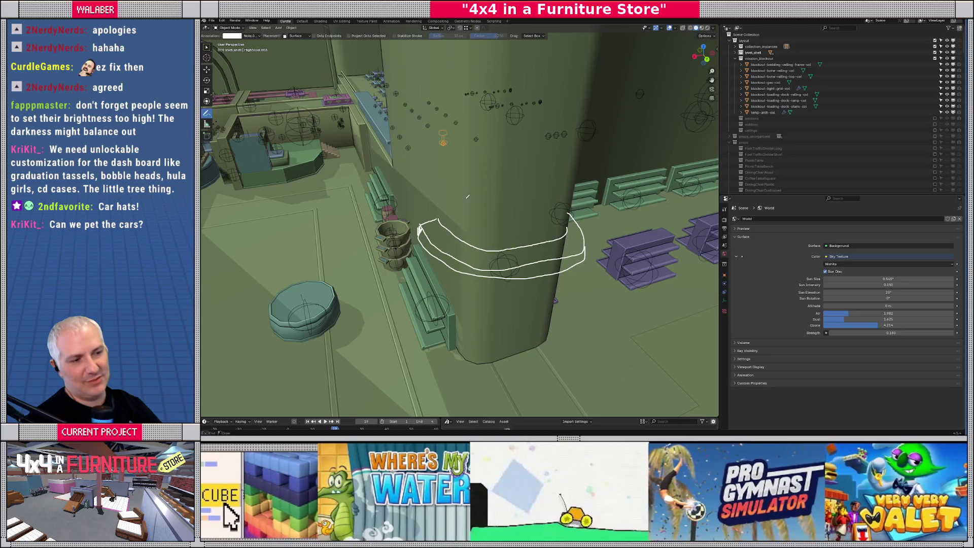
{"action": "left_click_drag", "start_coordinate": [477, 203], "coordinate": [458, 193]}
{"action": "mouse_move", "coordinate": [439, 244]}
{"action": "left_mouse_down"}
{"action": "mouse_move", "coordinate": [445, 232]}
{"action": "mouse_move", "coordinate": [431, 253]}
{"action": "mouse_move", "coordinate": [411, 205]}
{"action": "mouse_move", "coordinate": [449, 188]}
{"action": "mouse_move", "coordinate": [435, 176]}
{"action": "mouse_move", "coordinate": [407, 200]}
{"action": "mouse_move", "coordinate": [422, 215]}
{"action": "left_mouse_up"}
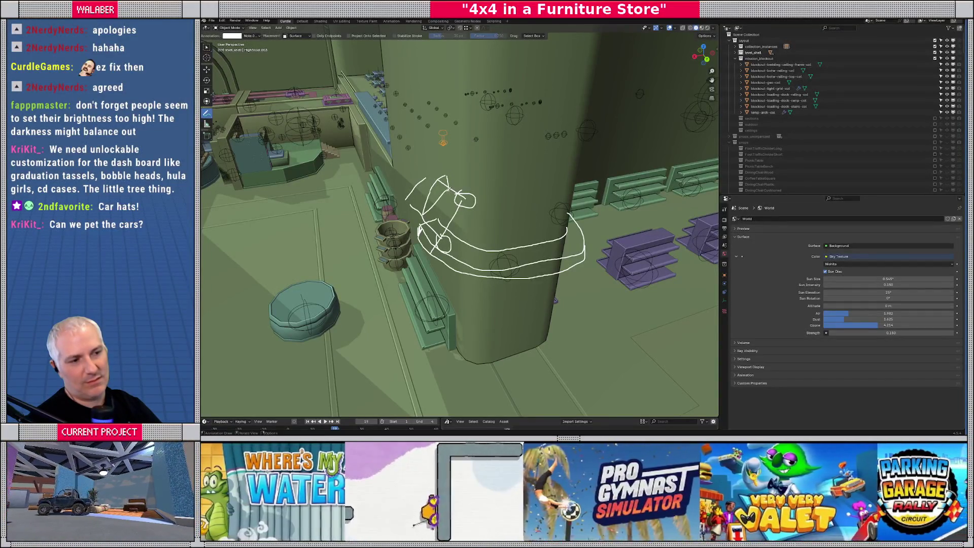
{"action": "left_click_drag", "start_coordinate": [415, 205], "coordinate": [414, 222]}
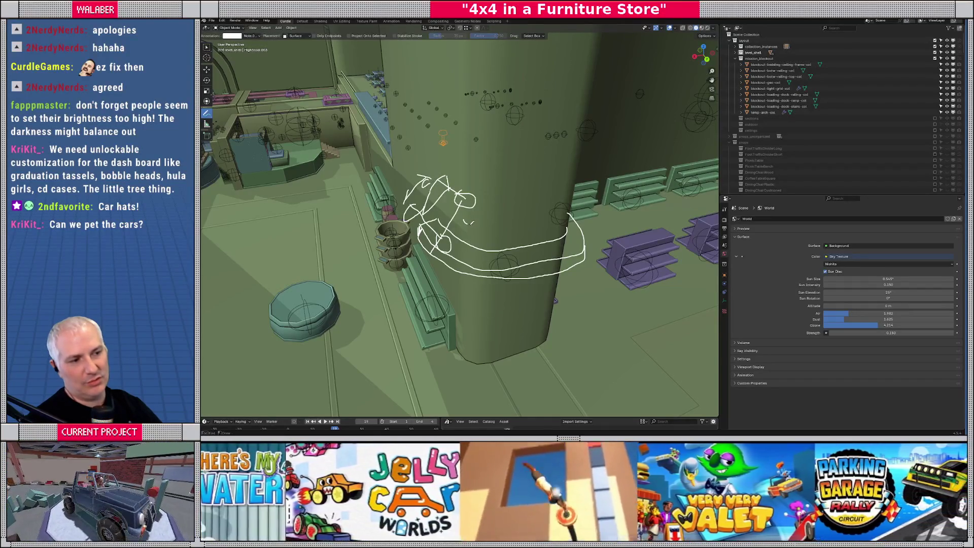
{"action": "mouse_move", "coordinate": [498, 231]}
{"action": "left_mouse_down"}
{"action": "mouse_move", "coordinate": [571, 219]}
{"action": "mouse_move", "coordinate": [581, 190]}
{"action": "mouse_move", "coordinate": [573, 183]}
{"action": "mouse_move", "coordinate": [583, 197]}
{"action": "left_mouse_up"}
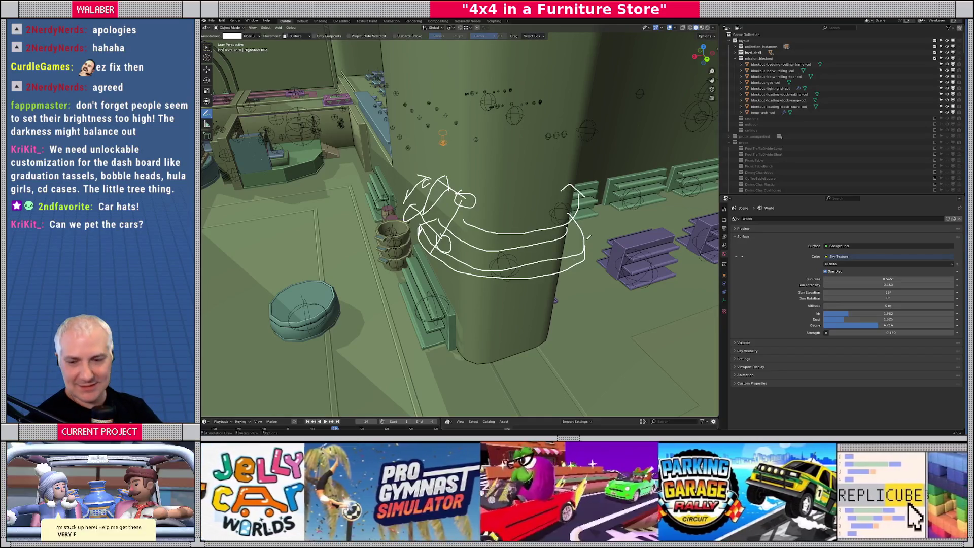
{"action": "middle_click_drag", "start_coordinate": [463, 236], "coordinate": [428, 195]}
{"action": "mouse_move", "coordinate": [428, 195]}
{"action": "left_mouse_down", "text": "ctrl"}
{"action": "mouse_move", "coordinate": [454, 253]}
{"action": "mouse_move", "coordinate": [499, 249]}
{"action": "mouse_move", "coordinate": [460, 228]}
{"action": "mouse_move", "coordinate": [576, 216]}
{"action": "left_mouse_up", "text": "ctrl"}
{"action": "middle_click_drag", "start_coordinate": [556, 238], "coordinate": [609, 226]}
{"action": "mouse_move", "coordinate": [546, 221]}
{"action": "middle_mouse_down"}
{"action": "mouse_move", "coordinate": [434, 274]}
{"action": "mouse_move", "coordinate": [432, 228]}
{"action": "middle_mouse_up"}
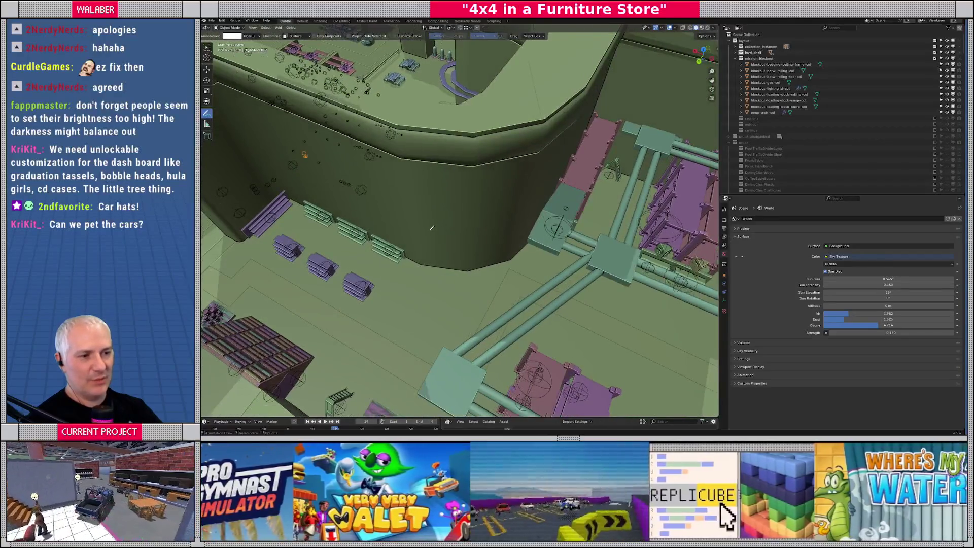
- Orbit and zoom in around the ramp beside the store wall
{"action": "mouse_move", "coordinate": [563, 202]}
{"action": "middle_mouse_down"}
{"action": "mouse_move", "coordinate": [554, 191]}
{"action": "mouse_move", "coordinate": [556, 238]}
{"action": "middle_mouse_up"}
{"action": "mouse_move", "coordinate": [466, 252]}
{"action": "middle_mouse_down"}
{"action": "mouse_move", "coordinate": [570, 203]}
{"action": "mouse_move", "coordinate": [531, 258]}
{"action": "middle_mouse_up"}
{"action": "mouse_move", "coordinate": [474, 232]}
{"action": "middle_mouse_down"}
{"action": "mouse_move", "coordinate": [412, 322]}
{"action": "mouse_move", "coordinate": [653, 280]}
{"action": "mouse_move", "coordinate": [455, 285]}
{"action": "middle_mouse_up"}
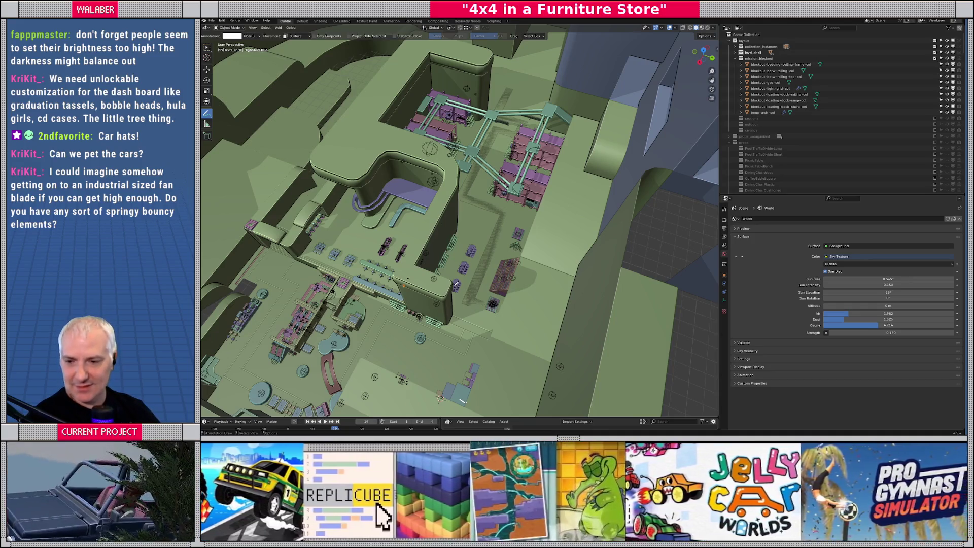
{"action": "scroll", "coordinate": [475, 288], "scroll_direction": "up", "scroll_amount": 5}
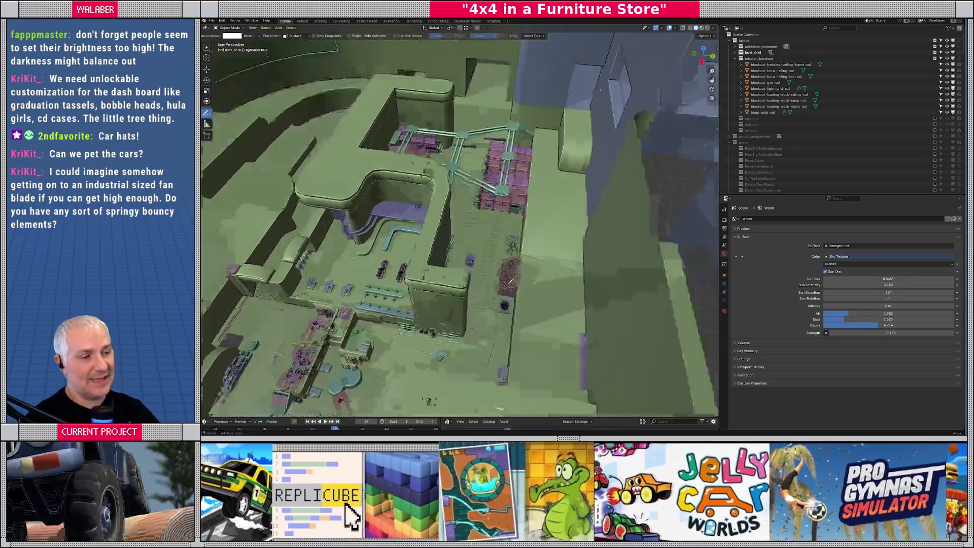
{"action": "scroll", "coordinate": [507, 271], "scroll_direction": "up", "scroll_amount": 3}
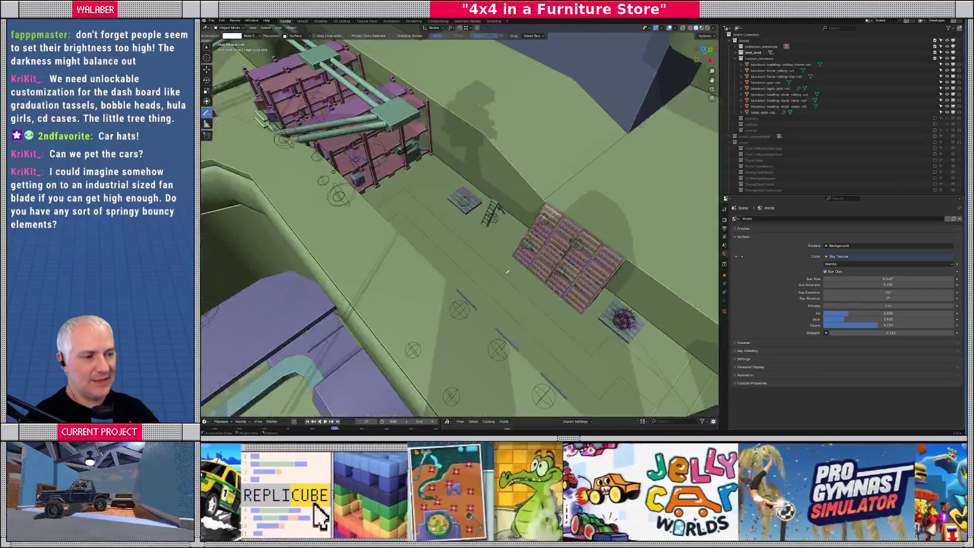
{"action": "middle_click_drag", "start_coordinate": [533, 272], "coordinate": [512, 294]}
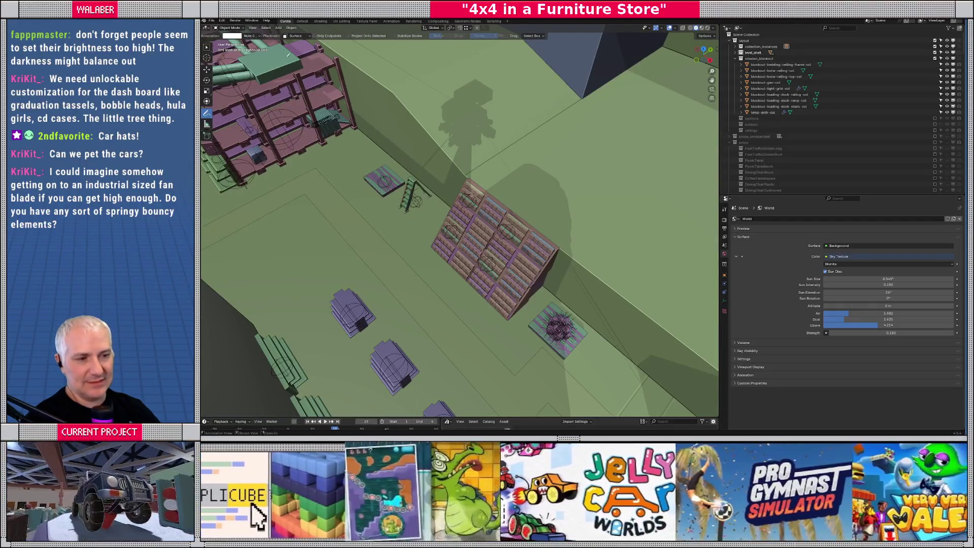
- With the Select Box tool, select the slanted shelf section by the ramp
{"action": "left_click", "coordinate": [207, 47]}
{"action": "mouse_move", "coordinate": [507, 304]}
{"action": "middle_mouse_down"}
{"action": "mouse_move", "coordinate": [492, 355]}
{"action": "mouse_move", "coordinate": [463, 332]}
{"action": "mouse_move", "coordinate": [483, 303]}
{"action": "middle_mouse_up"}
{"action": "left_click", "coordinate": [491, 358]}
{"action": "scroll", "coordinate": [491, 358], "scroll_direction": "up", "scroll_amount": 5}
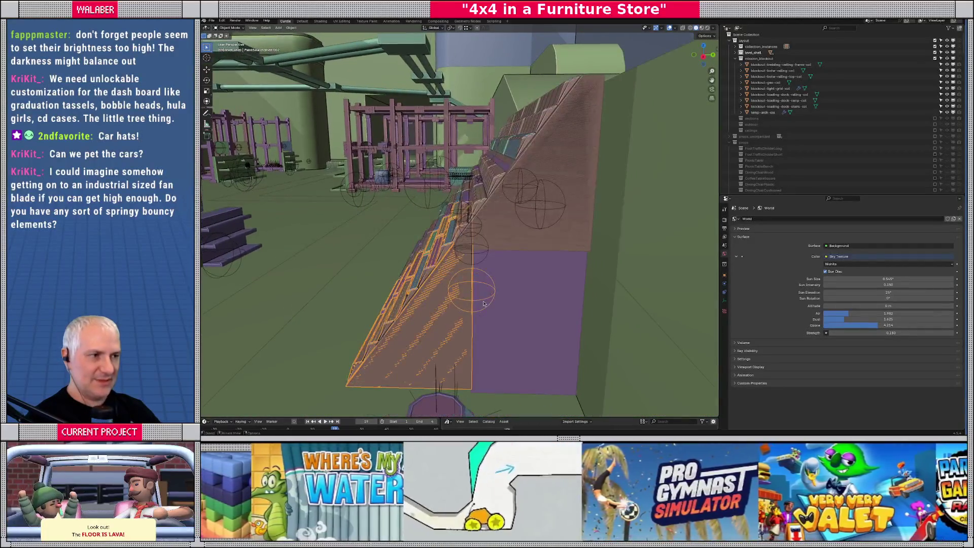
- Move the slanted shelf section about 0.1 m down and back, then nudge it again
{"action": "mouse_move", "coordinate": [525, 255]}
{"action": "middle_mouse_down"}
{"action": "mouse_move", "coordinate": [513, 269]}
{"action": "mouse_move", "coordinate": [506, 255]}
{"action": "middle_mouse_up"}
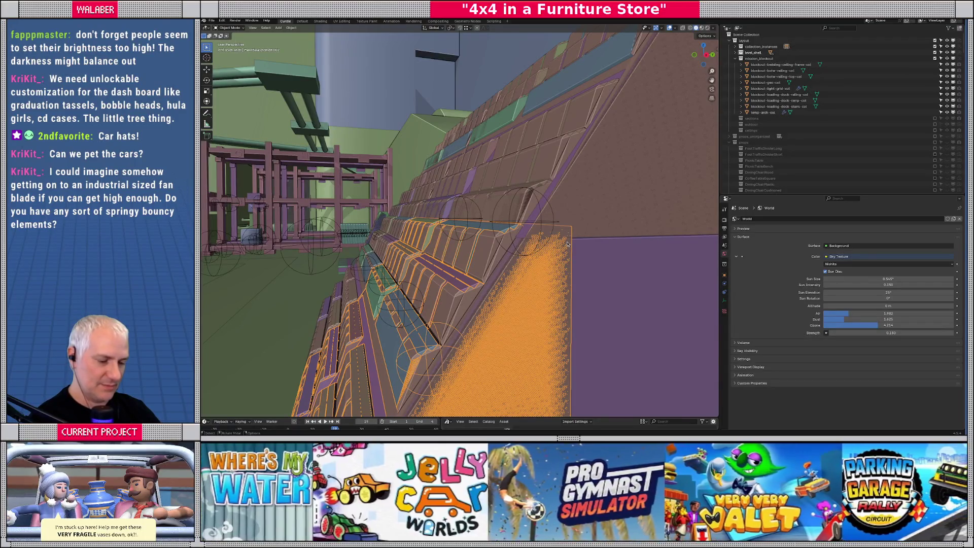
{"action": "key", "text": "g"}
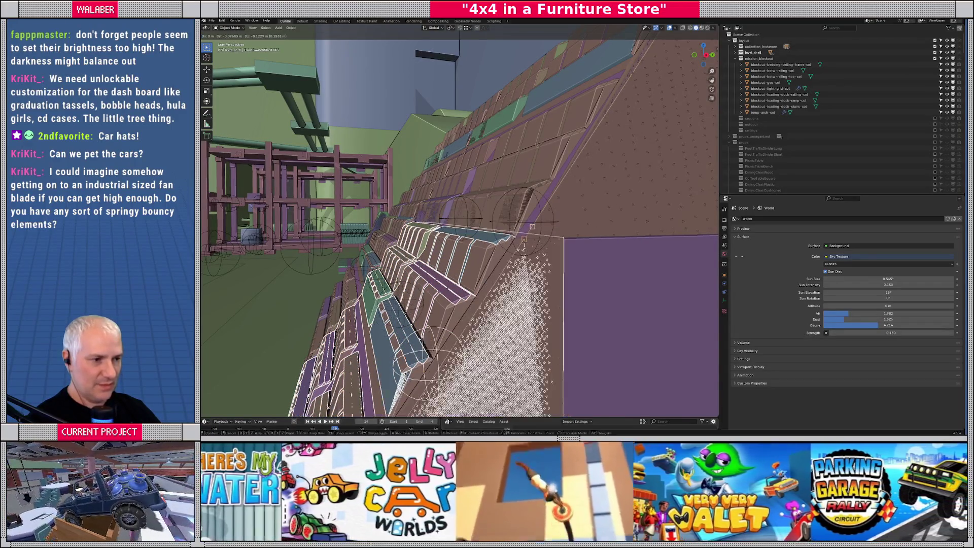
{"action": "left_click", "coordinate": [534, 225]}
{"action": "scroll", "coordinate": [558, 253], "scroll_direction": "up", "scroll_amount": 5}
{"action": "mouse_move", "coordinate": [558, 253]}
{"action": "middle_mouse_down"}
{"action": "mouse_move", "coordinate": [568, 273]}
{"action": "mouse_move", "coordinate": [475, 243]}
{"action": "mouse_move", "coordinate": [416, 250]}
{"action": "middle_mouse_up"}
{"action": "key", "text": "g"}
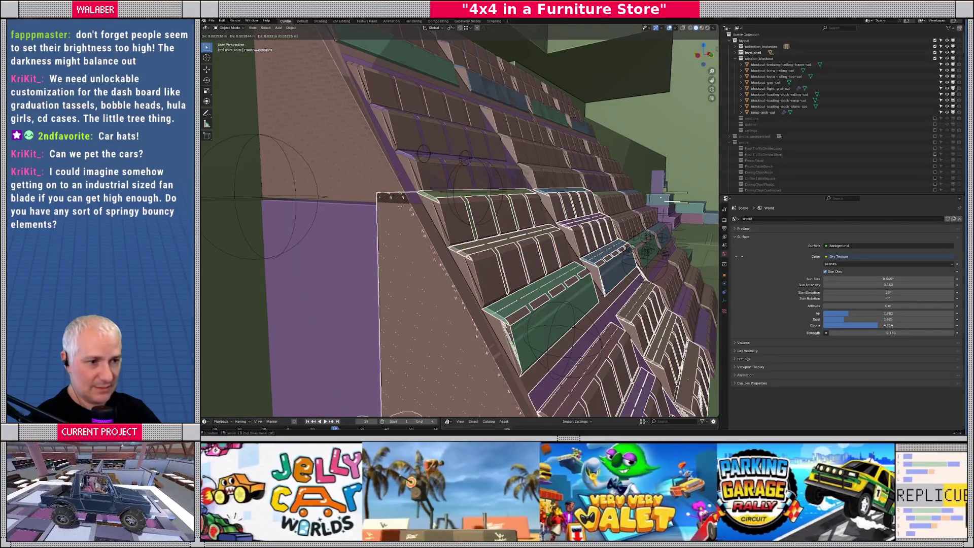
{"action": "left_click", "coordinate": [402, 194]}
- Select CubeBehindThePaintSwatches and look over the pipes and shelving from several angles
{"action": "mouse_move", "coordinate": [402, 194]}
{"action": "middle_mouse_down"}
{"action": "mouse_move", "coordinate": [502, 299]}
{"action": "mouse_move", "coordinate": [535, 291]}
{"action": "mouse_move", "coordinate": [510, 292]}
{"action": "middle_mouse_up"}
{"action": "left_click", "coordinate": [502, 300]}
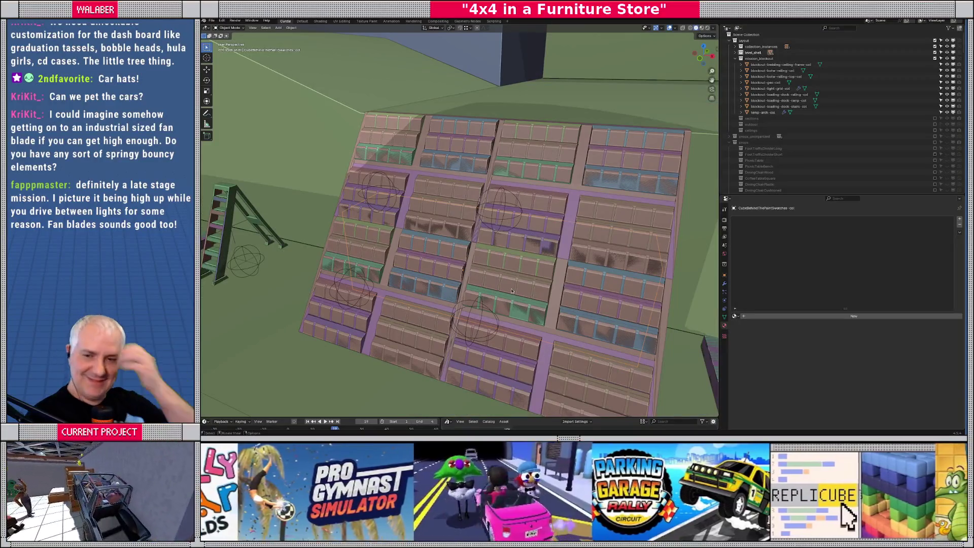
{"action": "scroll", "coordinate": [432, 221], "scroll_direction": "down", "scroll_amount": 3}
{"action": "mouse_move", "coordinate": [431, 221]}
{"action": "middle_mouse_down"}
{"action": "mouse_move", "coordinate": [530, 265]}
{"action": "mouse_move", "coordinate": [374, 228]}
{"action": "middle_mouse_up"}
{"action": "middle_click_drag", "start_coordinate": [381, 170], "coordinate": [556, 194]}
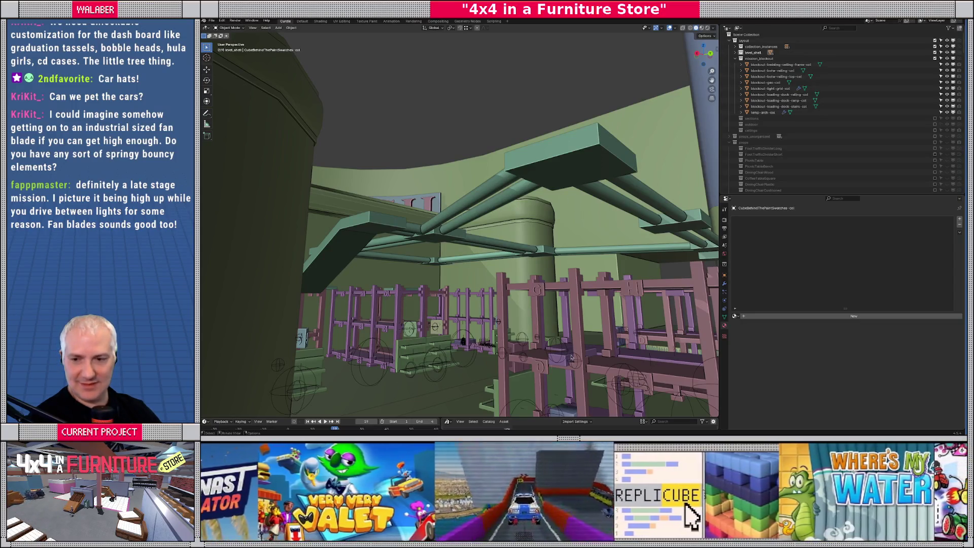
{"action": "middle_click_drag", "start_coordinate": [553, 366], "coordinate": [485, 237]}
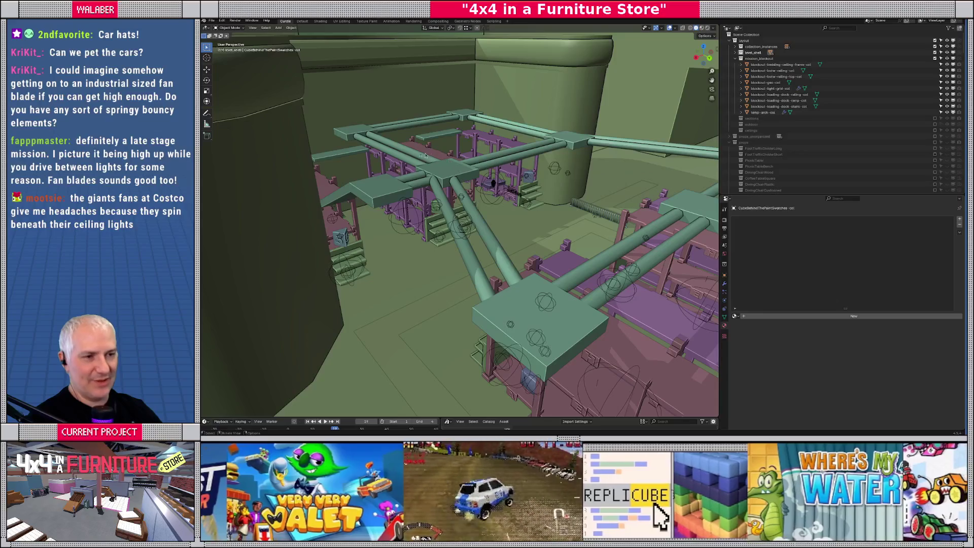
{"action": "mouse_move", "coordinate": [610, 148]}
{"action": "middle_mouse_down"}
{"action": "mouse_move", "coordinate": [549, 184]}
{"action": "mouse_move", "coordinate": [558, 218]}
{"action": "mouse_move", "coordinate": [546, 280]}
{"action": "mouse_move", "coordinate": [422, 190]}
{"action": "middle_mouse_up"}
- Select a shelving unit among the pipes and briefly frame it in isolation
{"action": "left_click", "coordinate": [391, 169]}
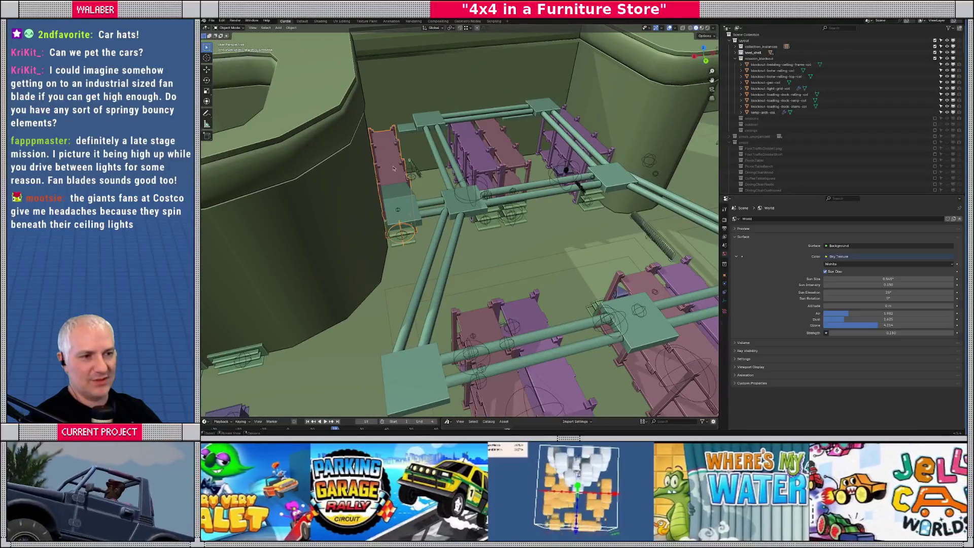
{"action": "left_click", "coordinate": [533, 154]}
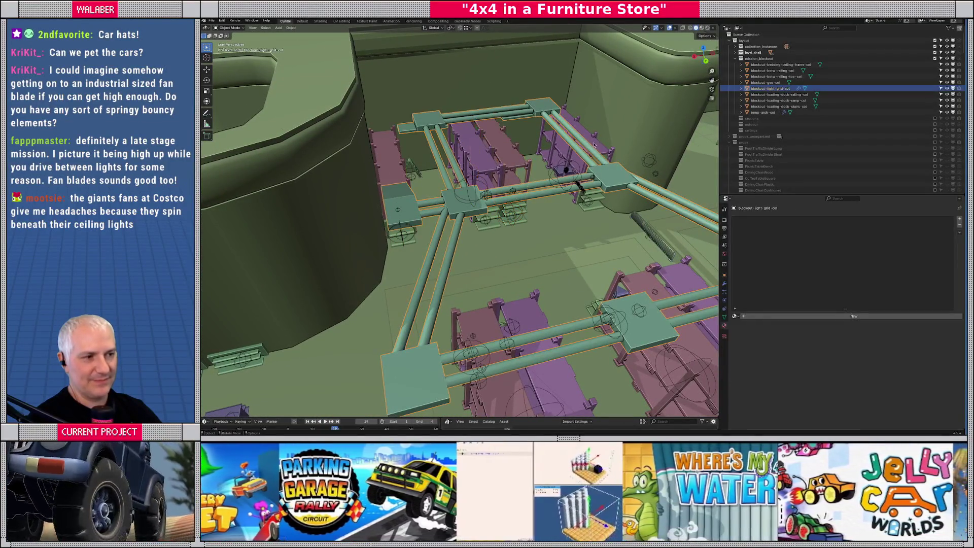
{"action": "mouse_move", "coordinate": [592, 145]}
{"action": "middle_mouse_down"}
{"action": "mouse_move", "coordinate": [429, 297]}
{"action": "mouse_move", "coordinate": [418, 288]}
{"action": "middle_mouse_up"}
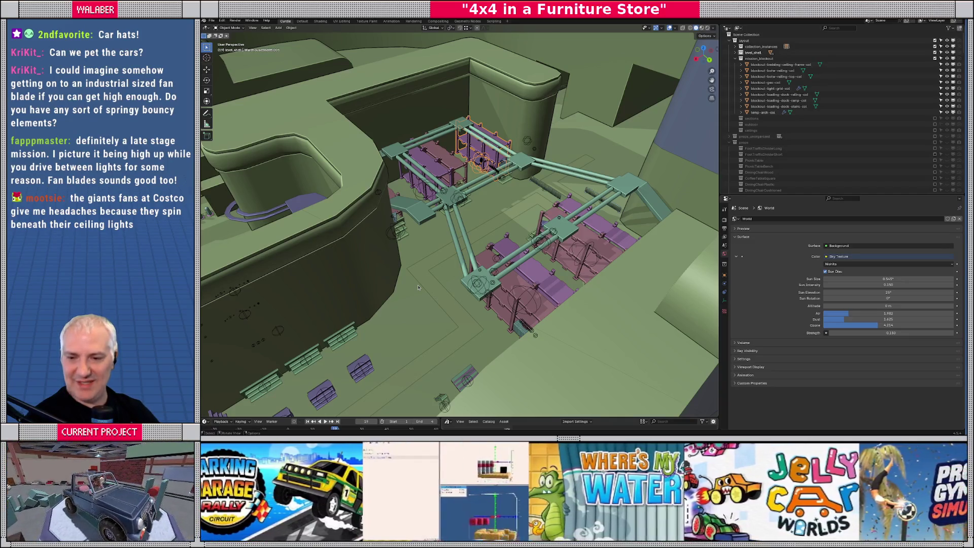
{"action": "key", "text": "KP_Decimal"}
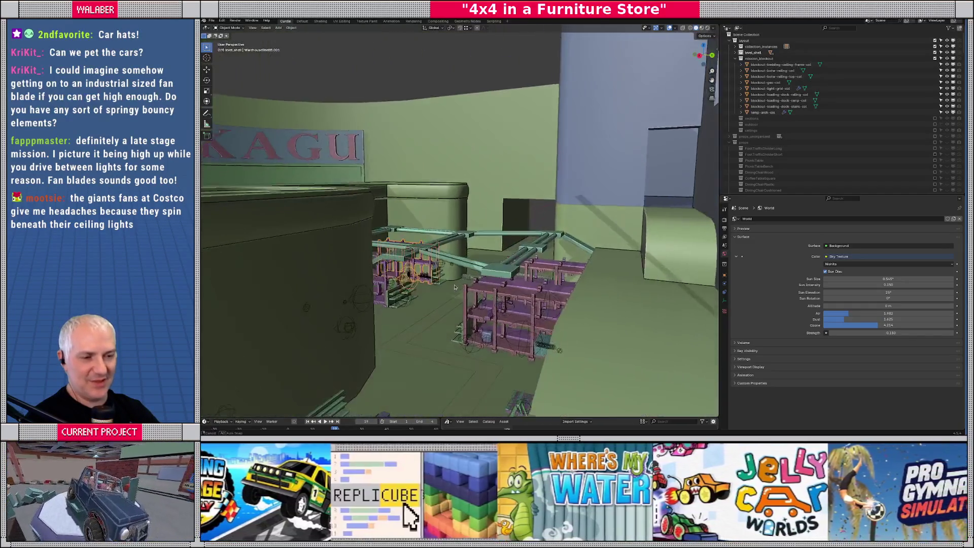
{"action": "key", "text": "KP_Divide"}
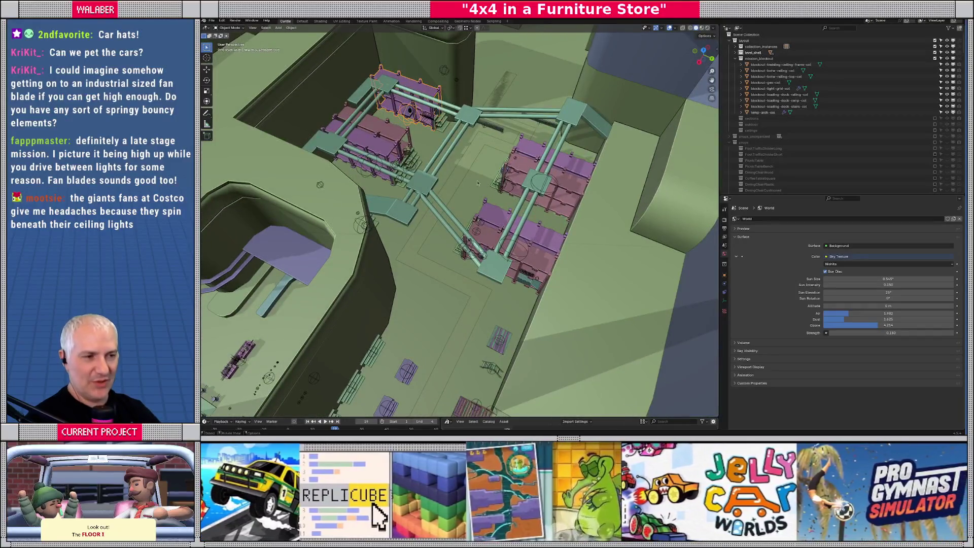
- Select the sloped shelf unit and frame the view on it
{"action": "middle_click_drag", "start_coordinate": [430, 189], "coordinate": [435, 181]}
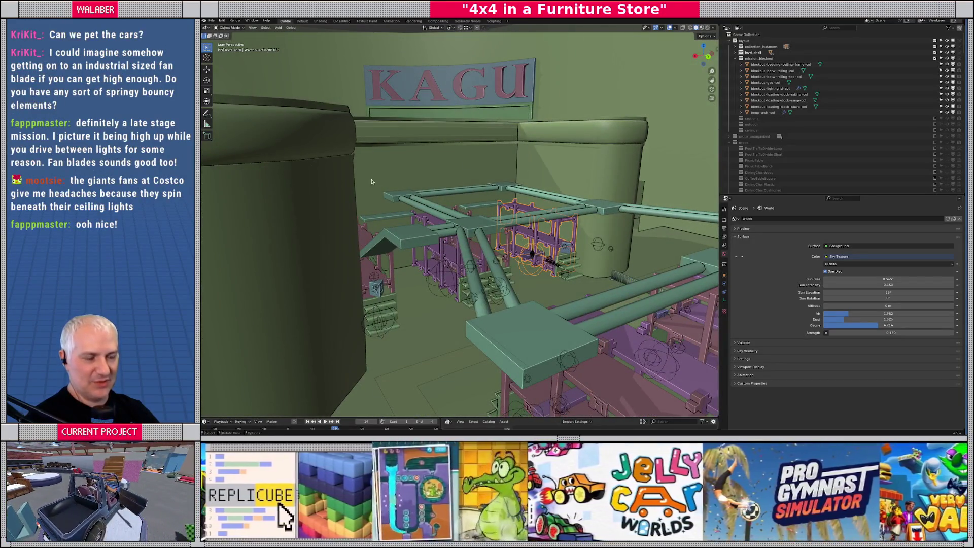
{"action": "mouse_move", "coordinate": [575, 157]}
{"action": "middle_mouse_down"}
{"action": "mouse_move", "coordinate": [438, 235]}
{"action": "mouse_move", "coordinate": [485, 127]}
{"action": "middle_mouse_up"}
{"action": "mouse_move", "coordinate": [486, 194]}
{"action": "middle_mouse_down"}
{"action": "mouse_move", "coordinate": [454, 342]}
{"action": "mouse_move", "coordinate": [476, 71]}
{"action": "middle_mouse_up"}
{"action": "left_click", "coordinate": [452, 347]}
{"action": "key", "text": "KP_Decimal"}
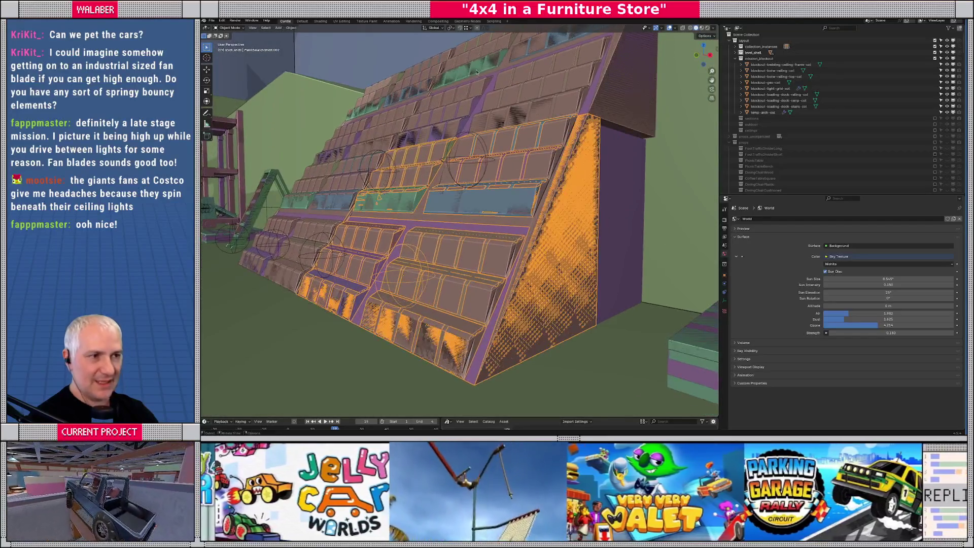
- Enable edge snapping and try a vertical move of the shelves, then undo it
{"action": "left_click", "coordinate": [466, 28]}
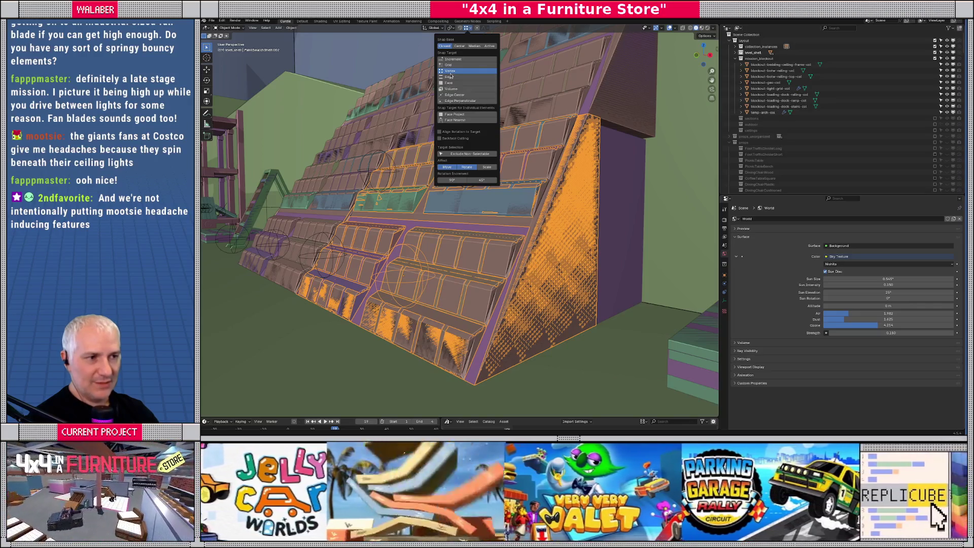
{"action": "left_click", "coordinate": [450, 77], "text": "shift"}
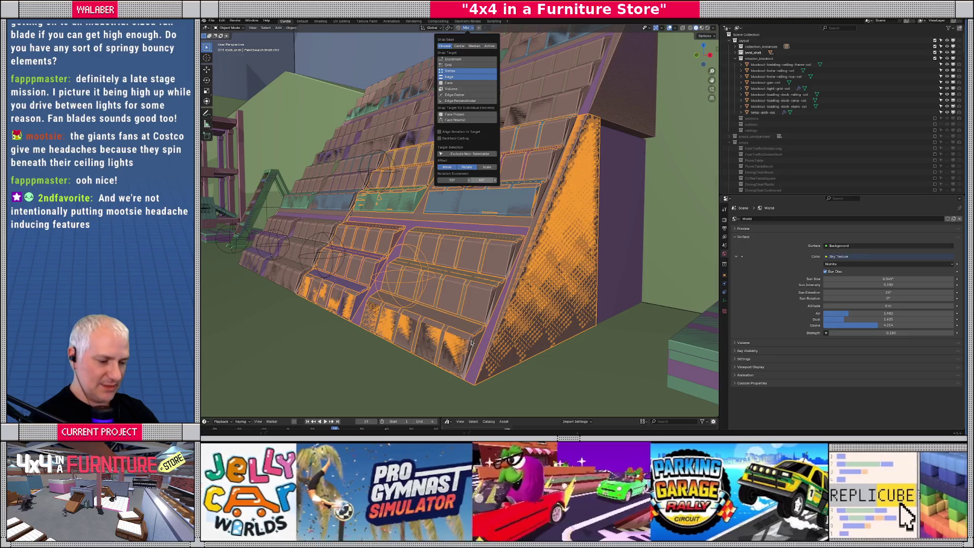
{"action": "key", "text": "g"}
{"action": "key", "text": "z"}
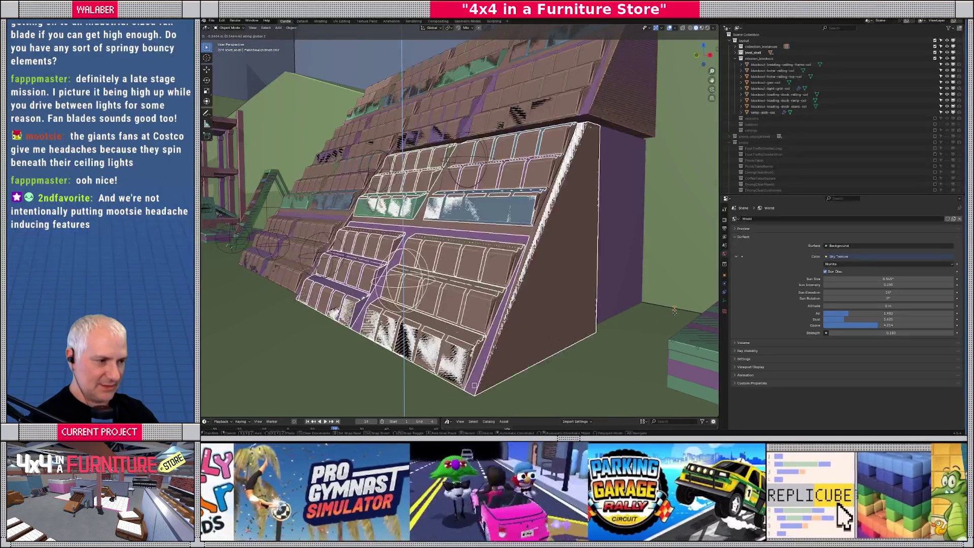
{"action": "left_click", "coordinate": [675, 310]}
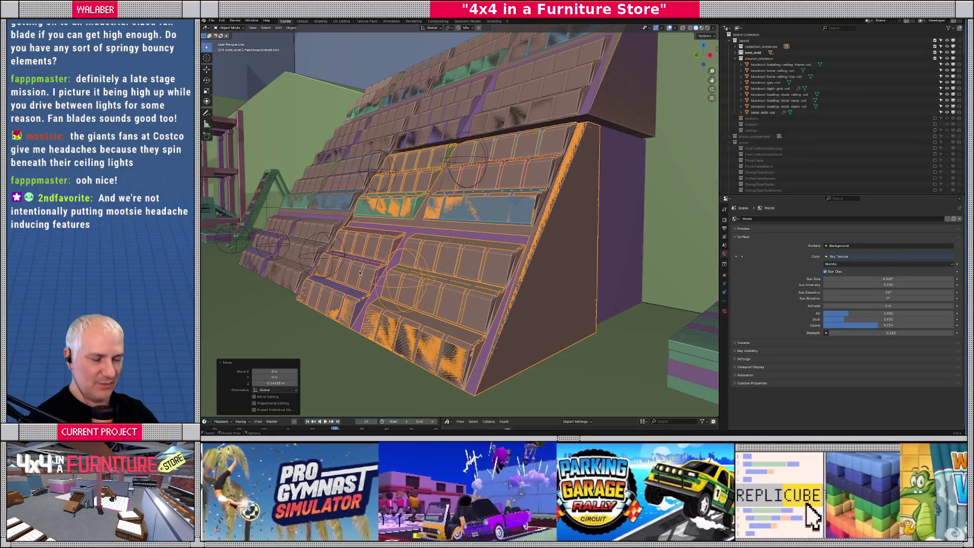
{"action": "key", "text": "ctrl+z"}
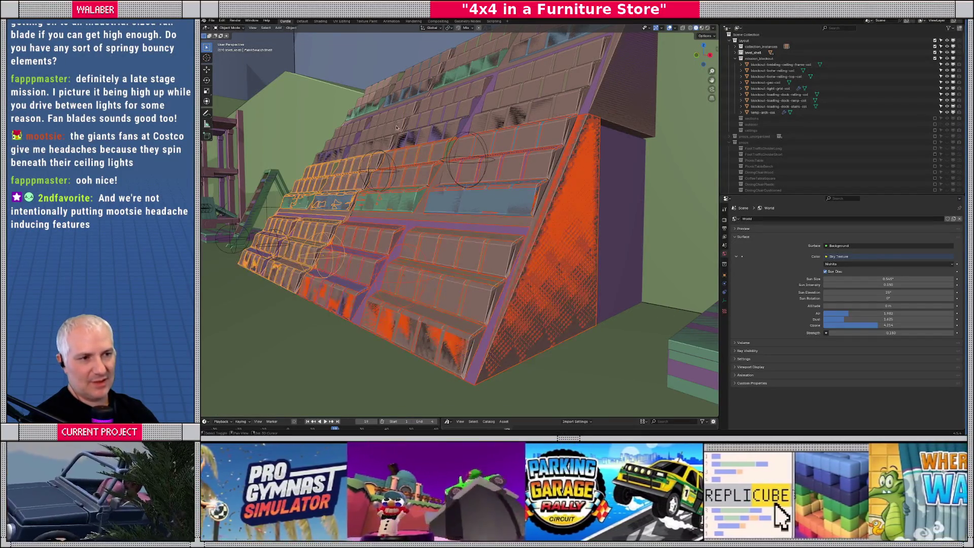
- Add PaintSwatchShelf.003 to the selection and lower both sections about 0.15 m along Z
{"action": "left_click", "coordinate": [573, 106], "text": "shift"}
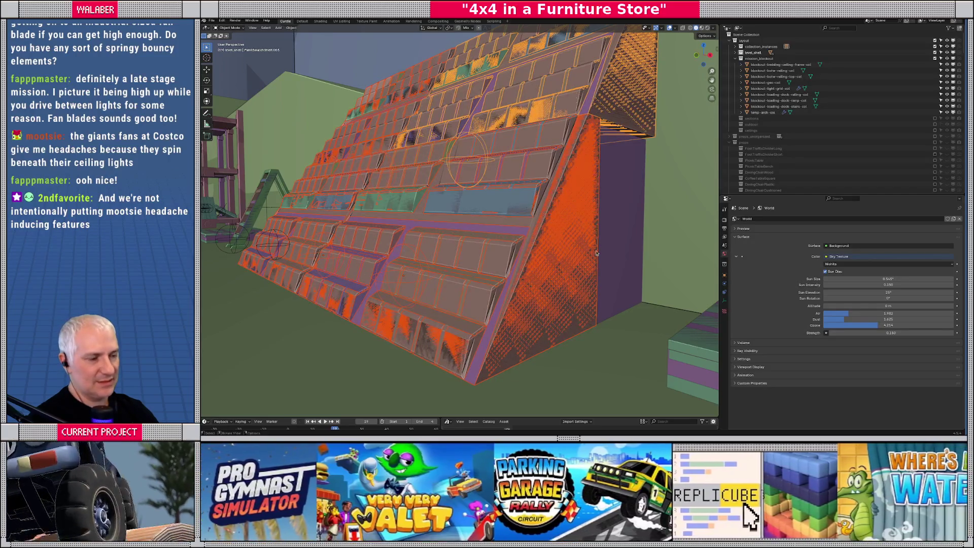
{"action": "key", "text": "g"}
{"action": "key", "text": "z"}
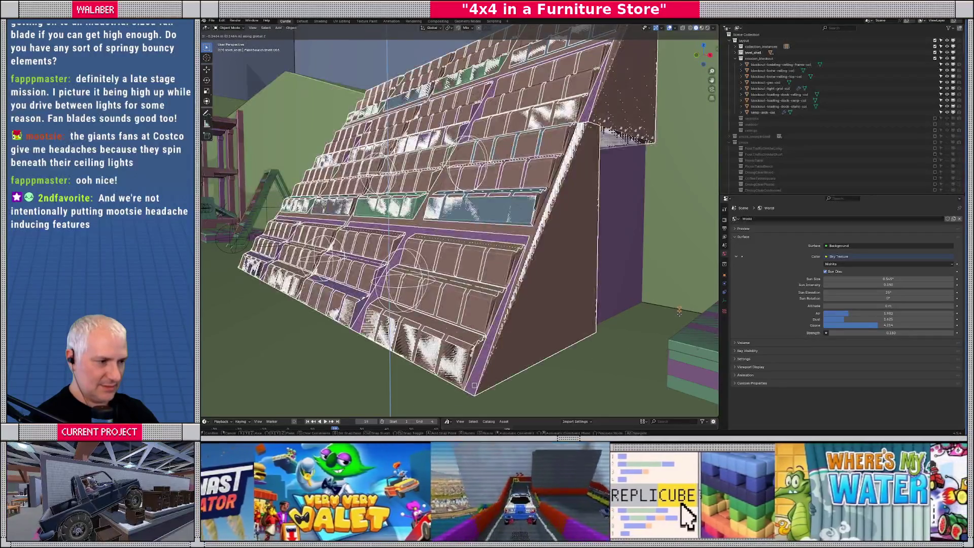
{"action": "left_click", "coordinate": [679, 316]}
{"action": "mouse_move", "coordinate": [680, 316]}
{"action": "middle_mouse_down"}
{"action": "mouse_move", "coordinate": [521, 332]}
{"action": "mouse_move", "coordinate": [531, 331]}
{"action": "middle_mouse_up"}
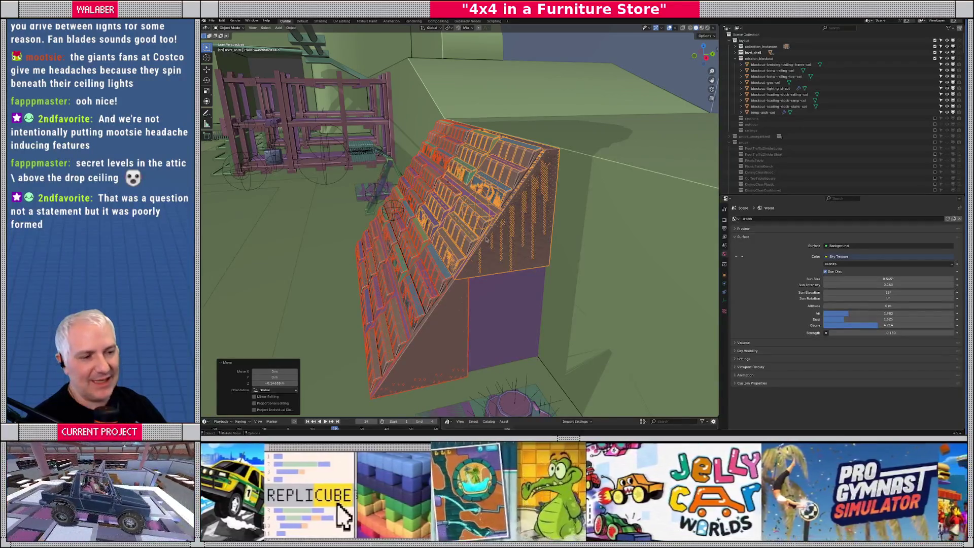
- Select the top-right and lower shelf sections and slide them along X
{"action": "middle_click_drag", "start_coordinate": [446, 264], "coordinate": [465, 287]}
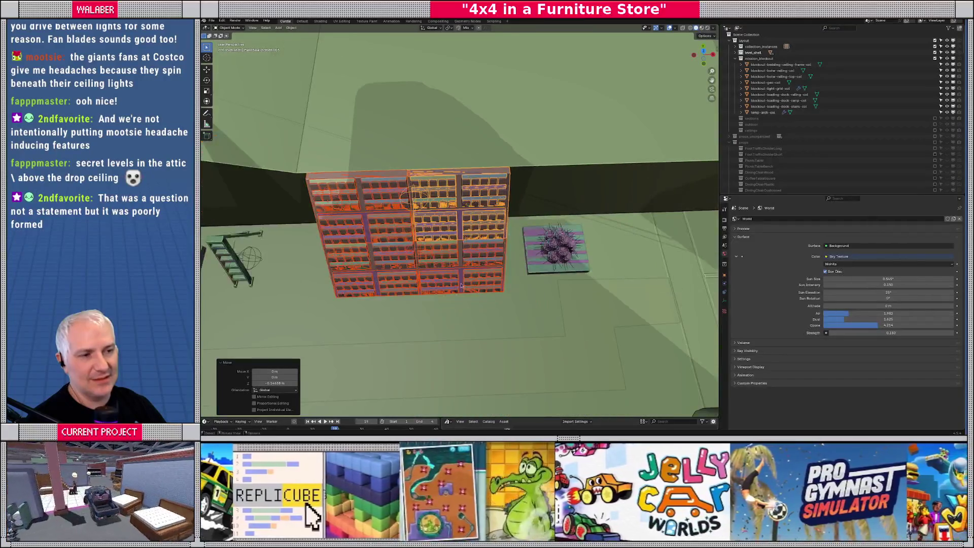
{"action": "middle_click_drag", "start_coordinate": [418, 249], "coordinate": [526, 229]}
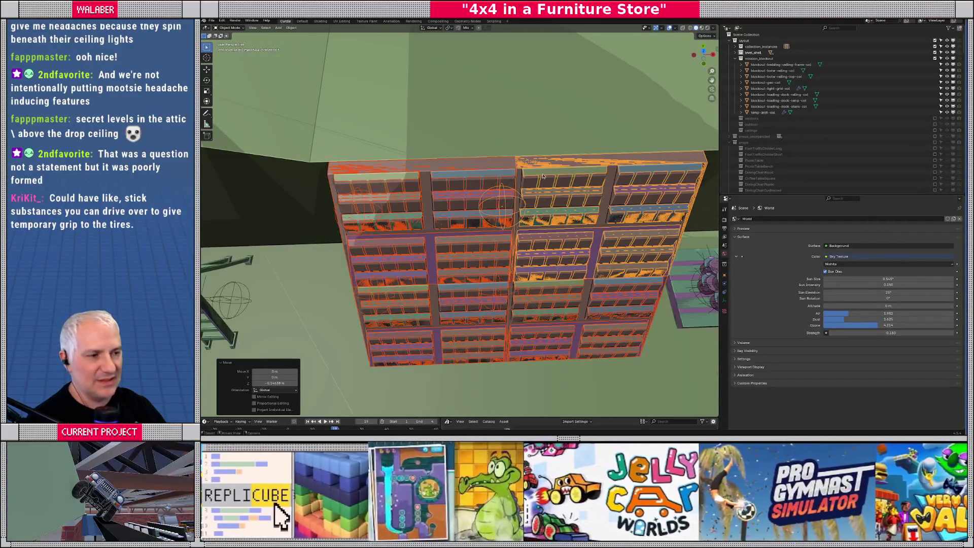
{"action": "left_click", "coordinate": [543, 176]}
{"action": "left_click", "coordinate": [531, 345], "text": "shift"}
{"action": "middle_click_drag", "start_coordinate": [530, 345], "coordinate": [500, 254]}
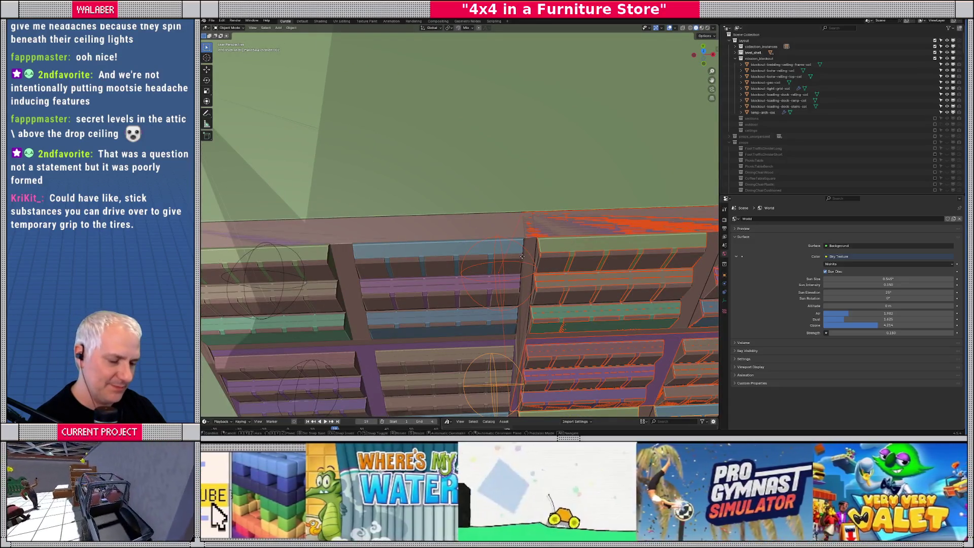
{"action": "left_click", "coordinate": [536, 257]}
- Shift the section a further -0.274 m along the X axis
{"action": "key", "text": "shift+d"}
{"action": "key", "text": "x"}
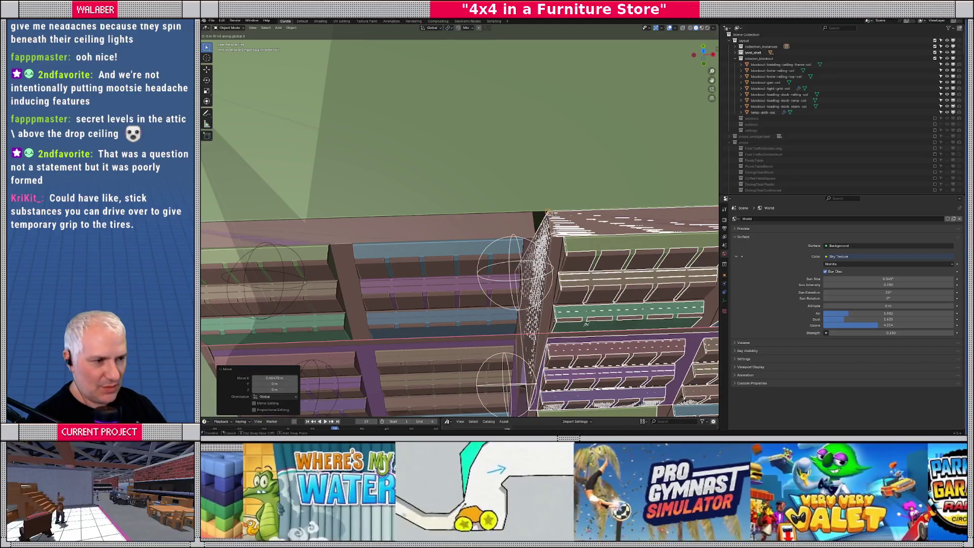
{"action": "left_click", "coordinate": [544, 273]}
{"action": "scroll", "coordinate": [544, 273], "scroll_direction": "down", "scroll_amount": 5}
{"action": "middle_click_drag", "start_coordinate": [543, 273], "coordinate": [506, 231]}
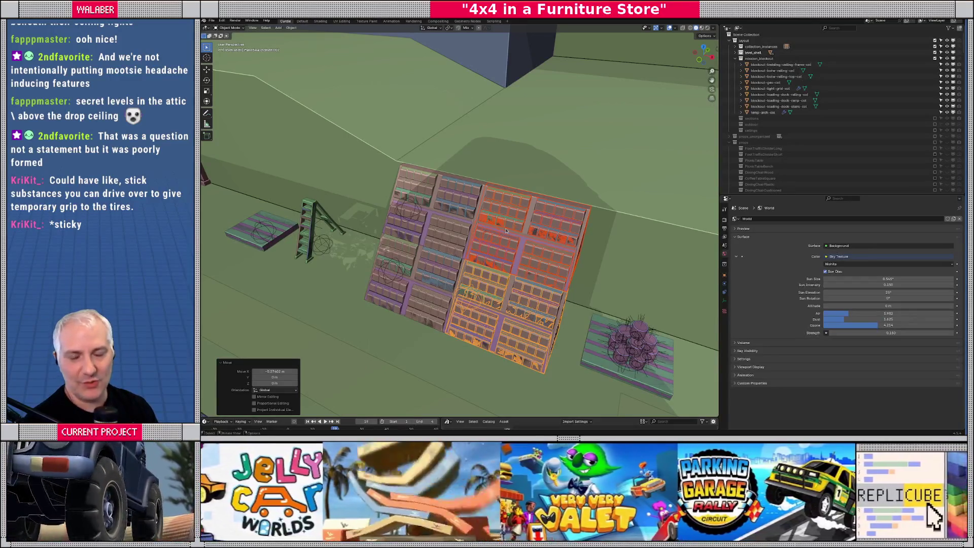
{"action": "mouse_move", "coordinate": [505, 230]}
{"action": "middle_mouse_down"}
{"action": "mouse_move", "coordinate": [499, 196]}
{"action": "mouse_move", "coordinate": [511, 253]}
{"action": "mouse_move", "coordinate": [491, 187]}
{"action": "middle_mouse_up"}
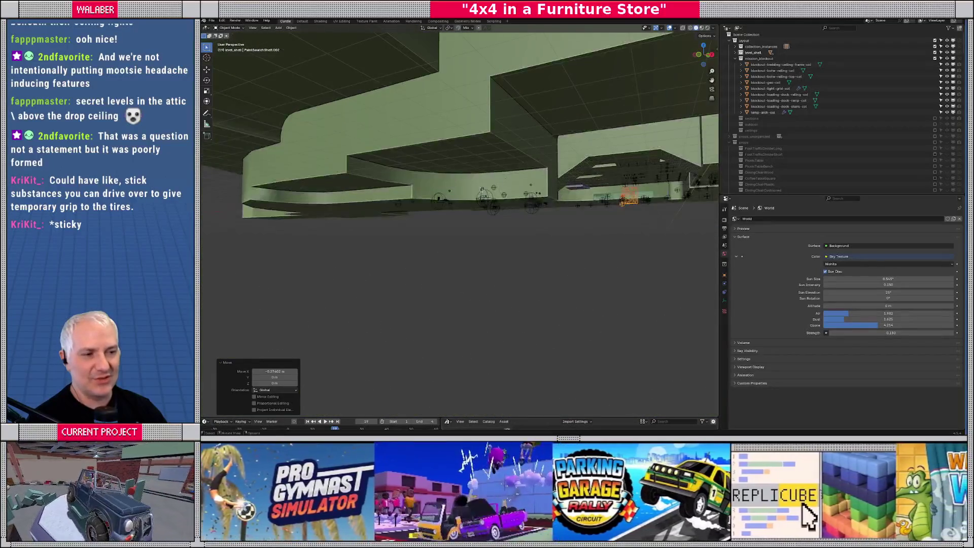
{"action": "mouse_move", "coordinate": [437, 252]}
{"action": "middle_mouse_down"}
{"action": "mouse_move", "coordinate": [419, 278]}
{"action": "mouse_move", "coordinate": [435, 276]}
{"action": "middle_mouse_up"}
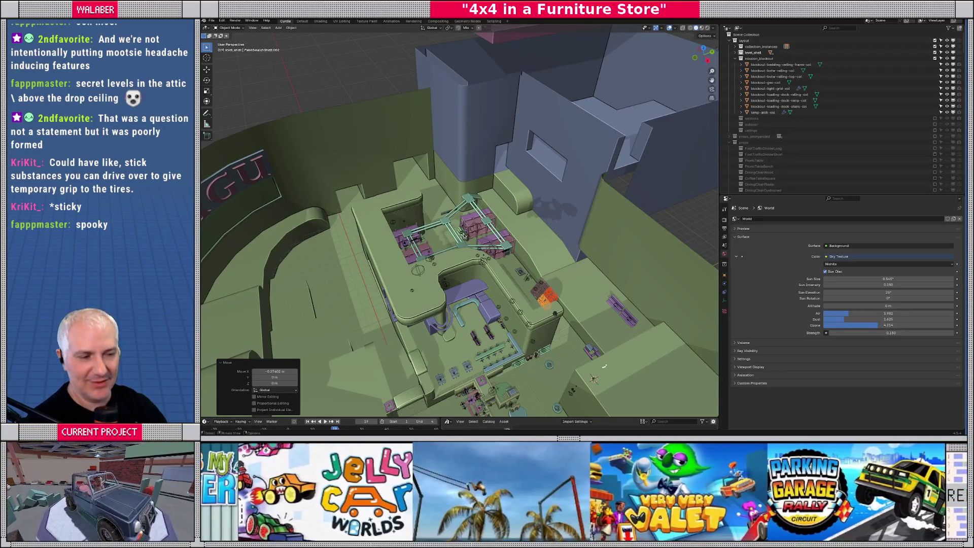
{"action": "mouse_move", "coordinate": [484, 285]}
{"action": "middle_mouse_down"}
{"action": "mouse_move", "coordinate": [366, 255]}
{"action": "mouse_move", "coordinate": [322, 222]}
{"action": "middle_mouse_up"}
{"action": "key", "text": "KP_1"}
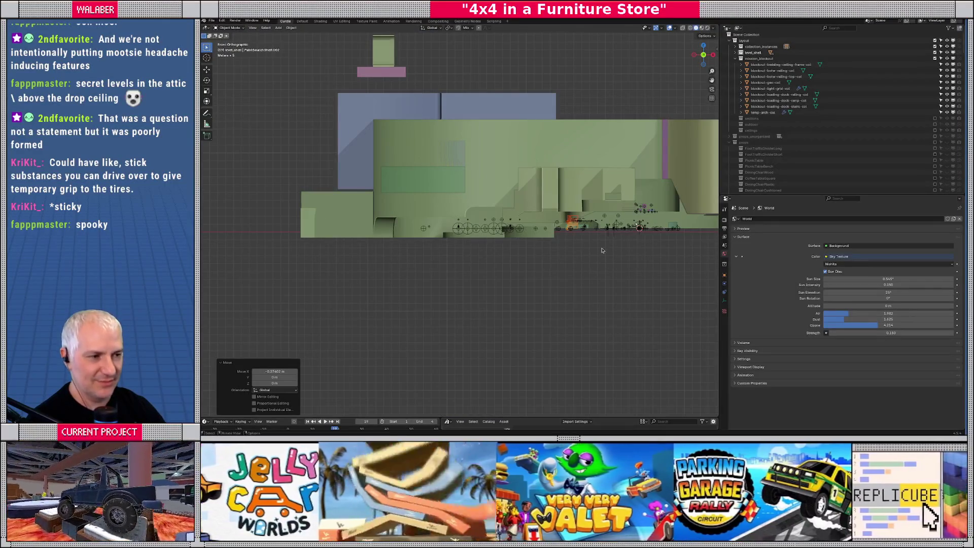
{"action": "mouse_move", "coordinate": [500, 260]}
{"action": "middle_mouse_down"}
{"action": "mouse_move", "coordinate": [451, 240]}
{"action": "mouse_move", "coordinate": [489, 233]}
{"action": "middle_mouse_up"}
{"action": "scroll", "coordinate": [488, 251], "scroll_direction": "up", "scroll_amount": 10}
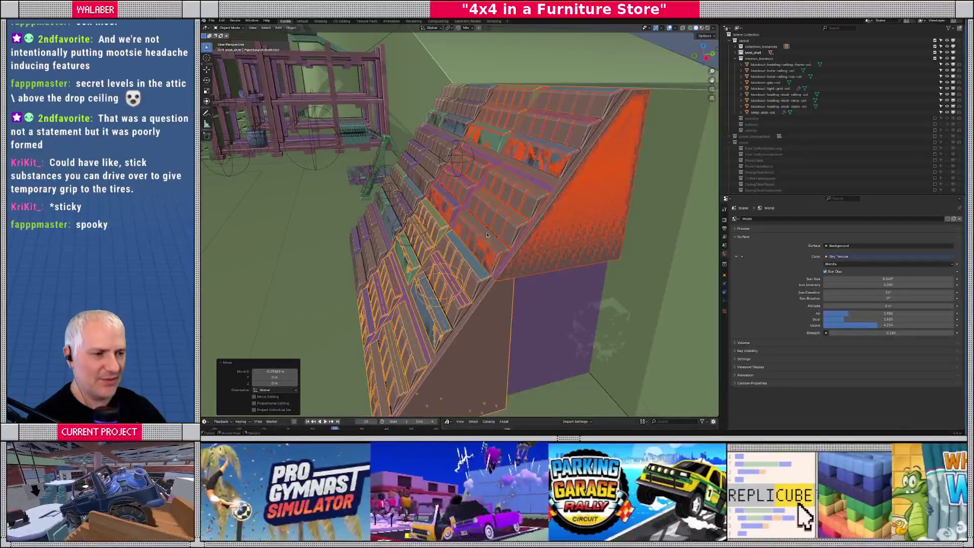
- Select the upper slanted shelf section and snap the 3D cursor to it
{"action": "left_click", "coordinate": [470, 296]}
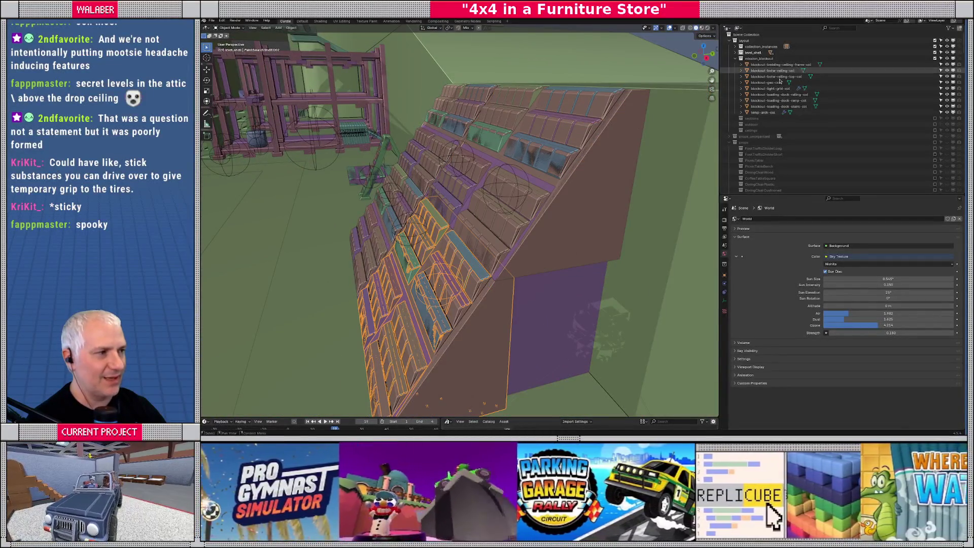
{"action": "left_click", "coordinate": [735, 52]}
{"action": "left_click", "coordinate": [533, 153]}
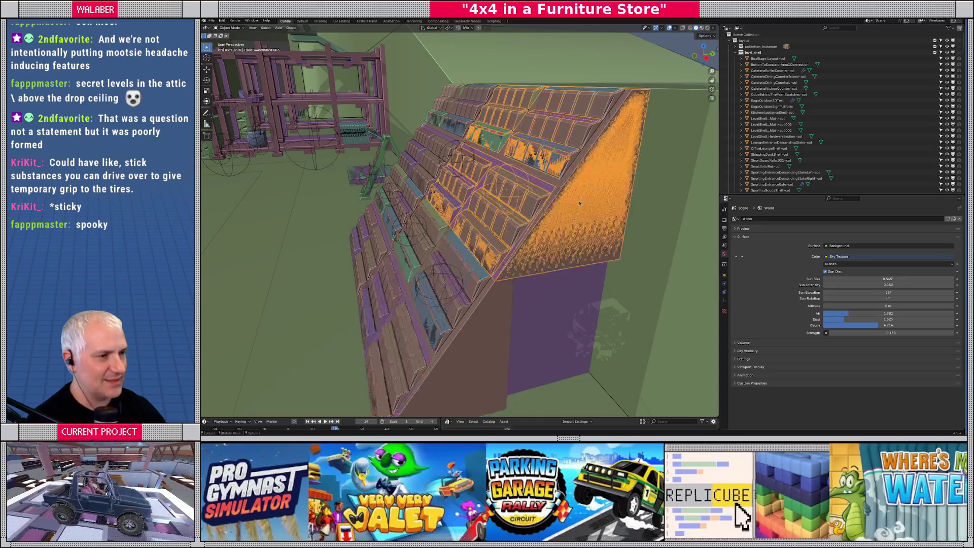
{"action": "scroll", "coordinate": [814, 154], "scroll_direction": "down", "scroll_amount": 5}
{"action": "scroll", "coordinate": [814, 154], "scroll_direction": "up", "scroll_amount": 8}
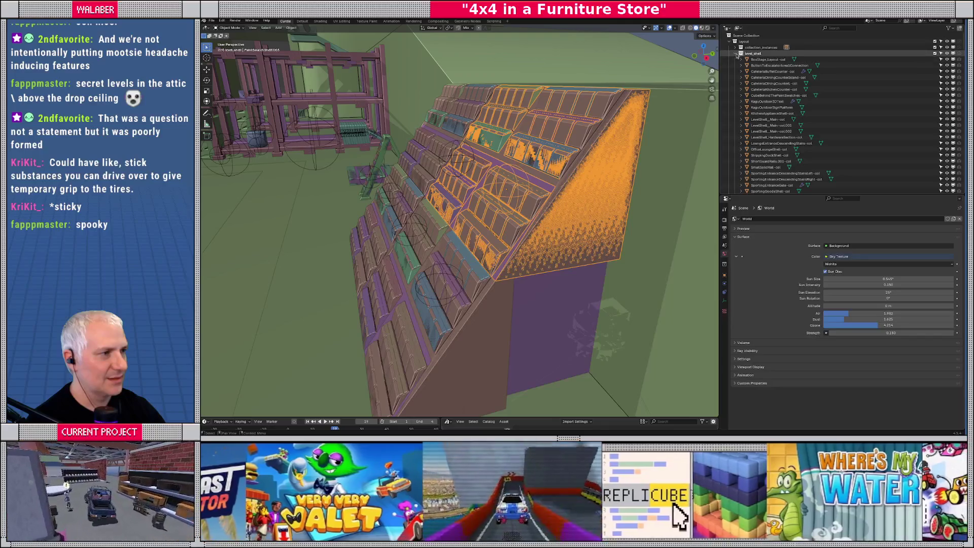
{"action": "left_click", "coordinate": [736, 54]}
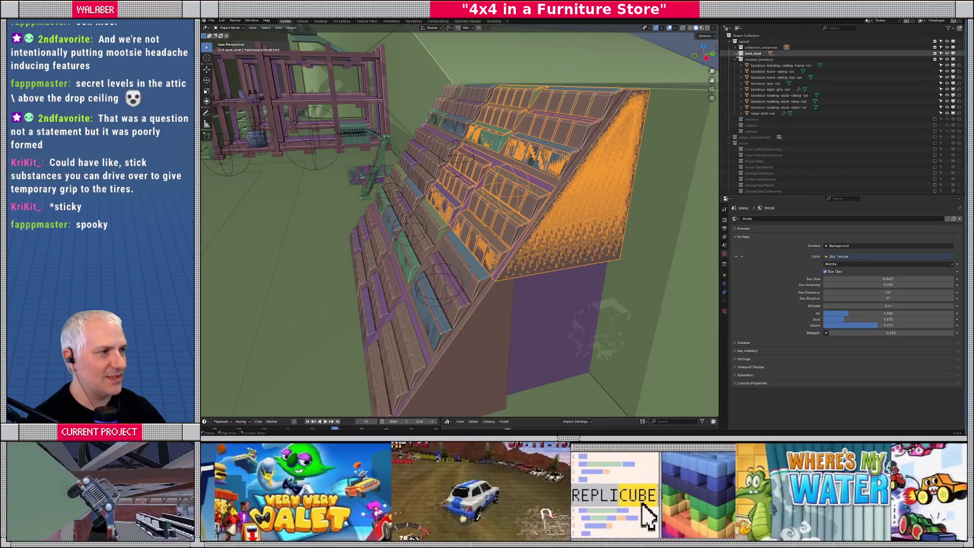
{"action": "middle_click_drag", "start_coordinate": [563, 163], "coordinate": [474, 158]}
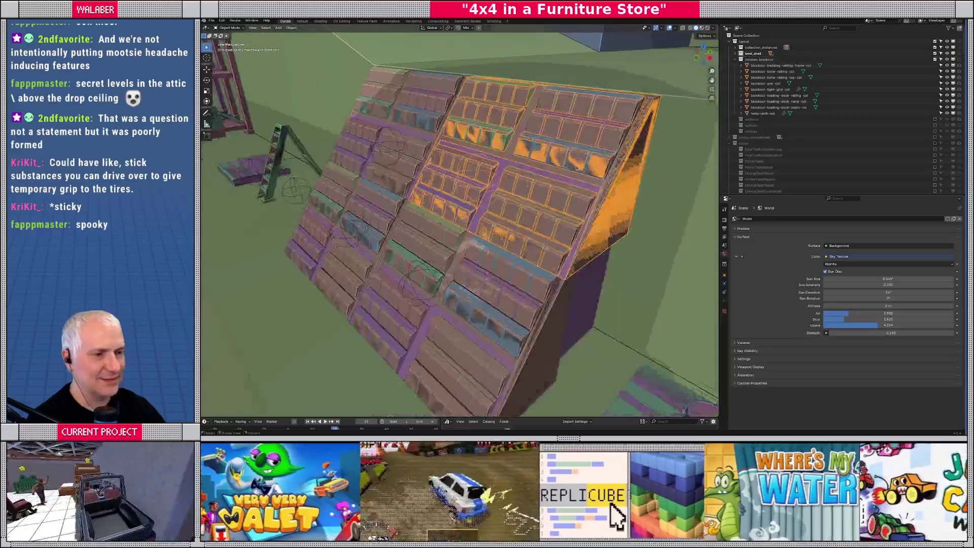
{"action": "key", "text": "shift+s"}
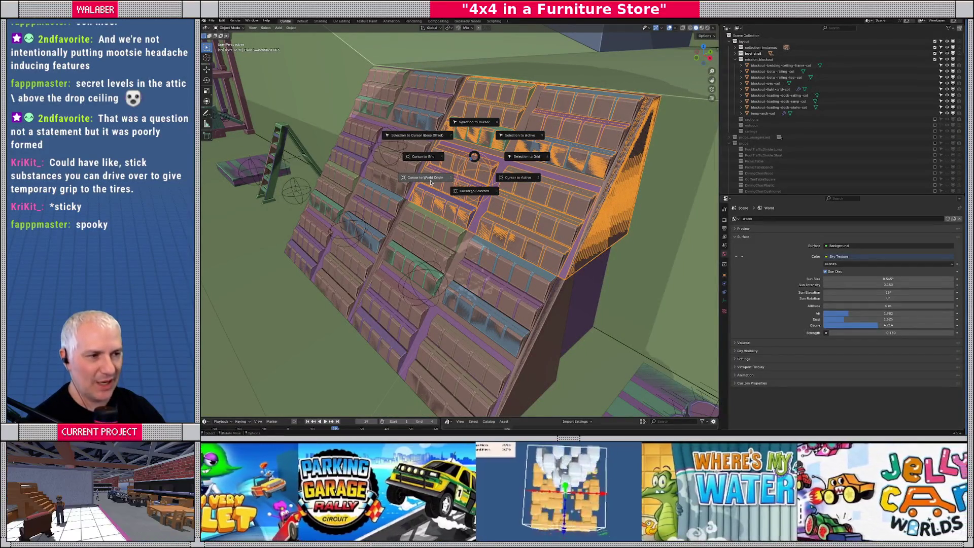
{"action": "left_click", "coordinate": [472, 191]}
{"action": "left_click", "coordinate": [278, 28]}
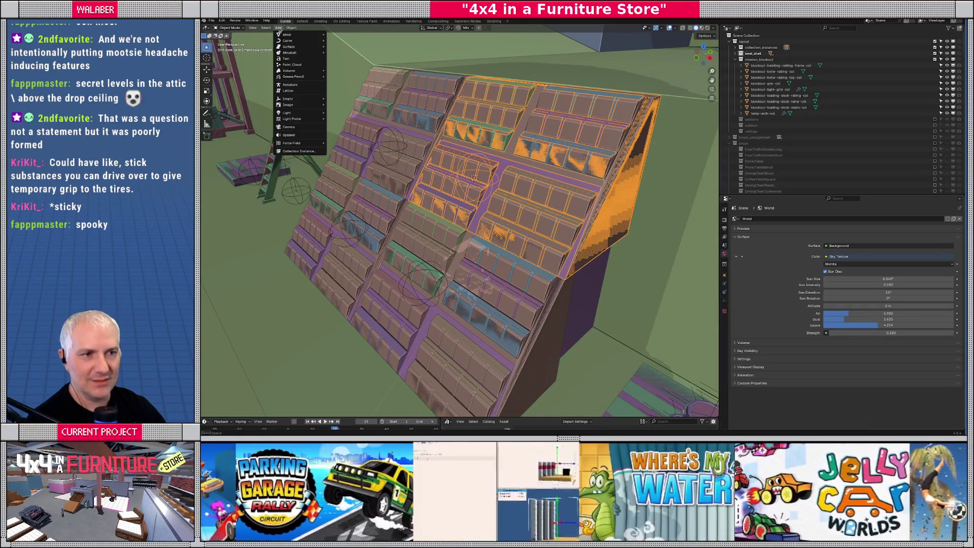
{"action": "left_click", "coordinate": [294, 151]}
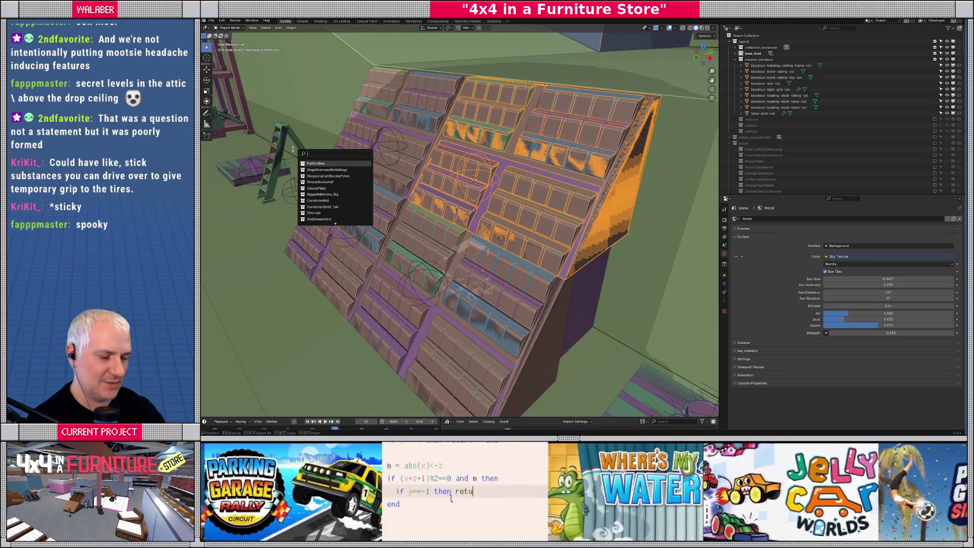
{"action": "type", "text": "paint"}
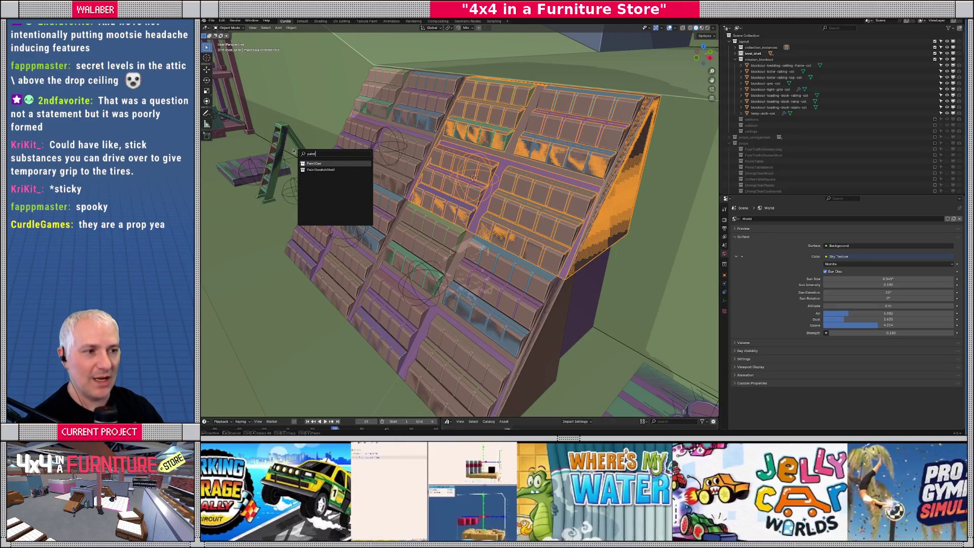
{"action": "key", "text": "Down"}
{"action": "key", "text": "Return"}
{"action": "middle_click_drag", "start_coordinate": [491, 197], "coordinate": [539, 162]}
{"action": "key", "text": "g"}
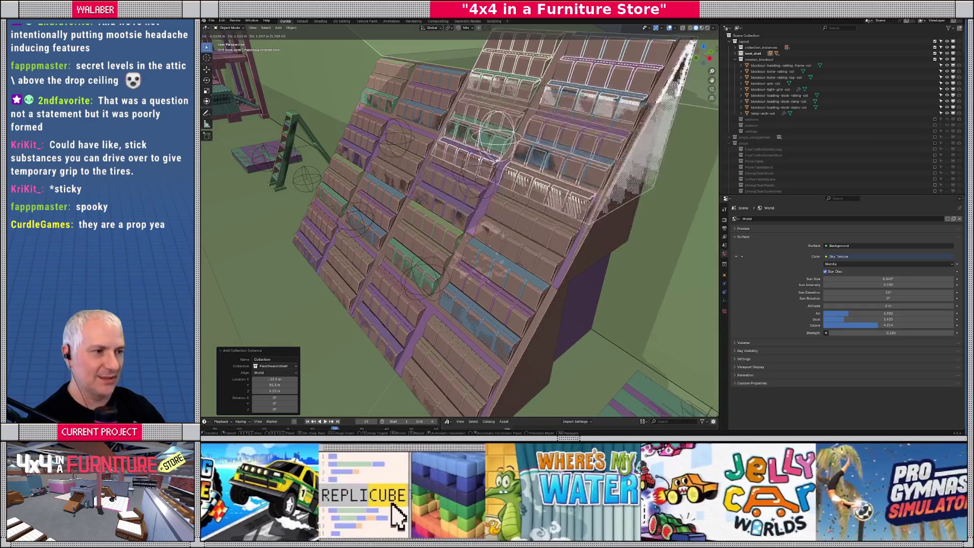
{"action": "left_click", "coordinate": [519, 157]}
{"action": "key", "text": "Delete"}
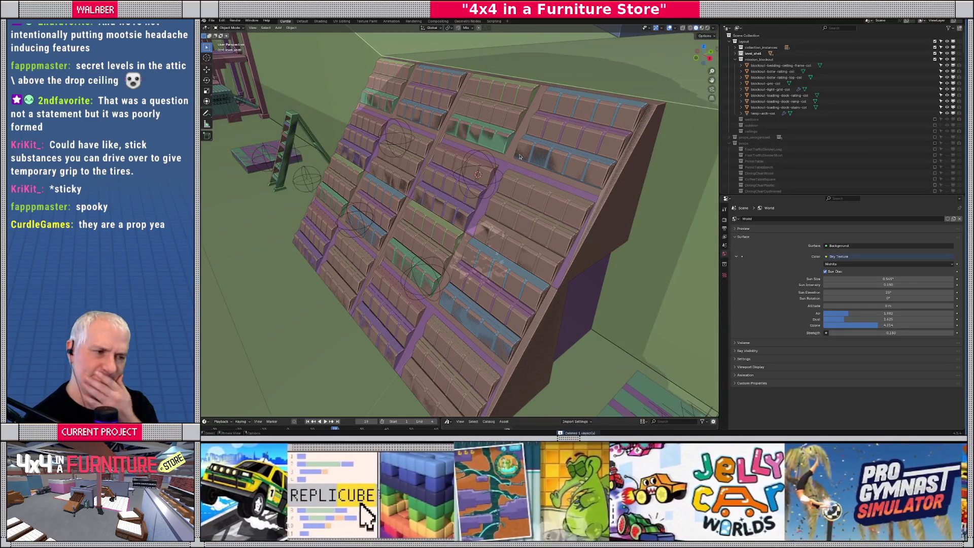
{"action": "middle_click_drag", "start_coordinate": [519, 156], "coordinate": [525, 222]}
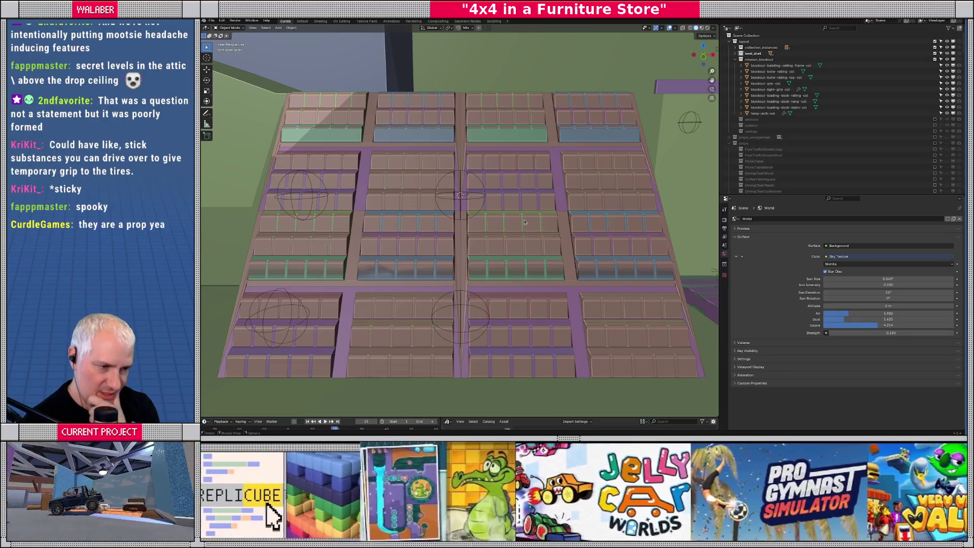
{"action": "mouse_move", "coordinate": [525, 221]}
{"action": "middle_mouse_down"}
{"action": "mouse_move", "coordinate": [532, 202]}
{"action": "mouse_move", "coordinate": [488, 212]}
{"action": "mouse_move", "coordinate": [520, 211]}
{"action": "middle_mouse_up"}
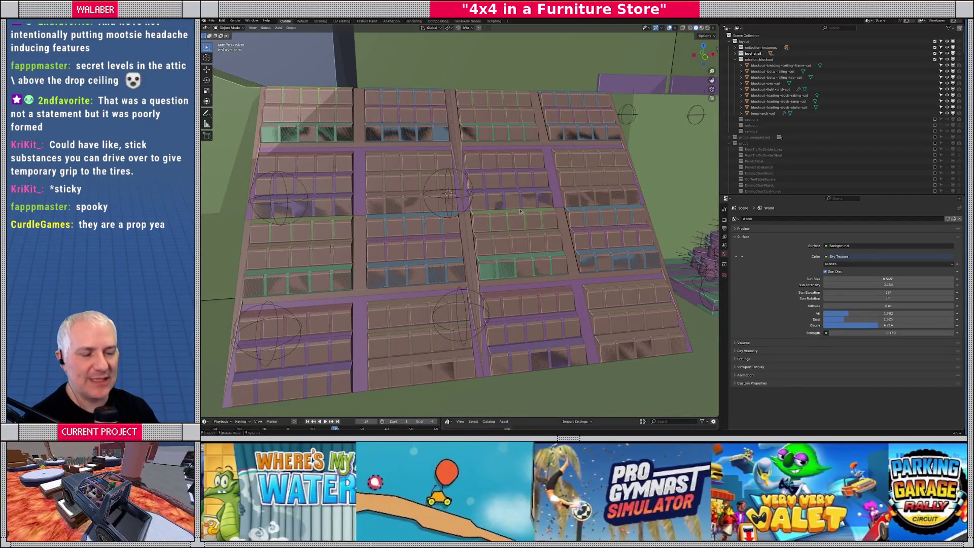
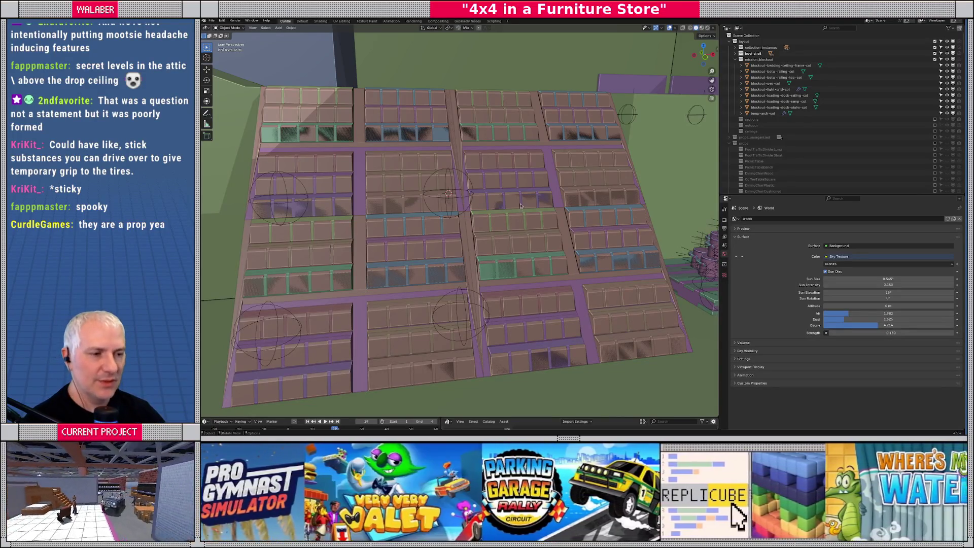
- Select the paint swatch shelf, frame it, and inspect it from tilted and side angles
{"action": "middle_click_drag", "start_coordinate": [520, 206], "coordinate": [576, 228]}
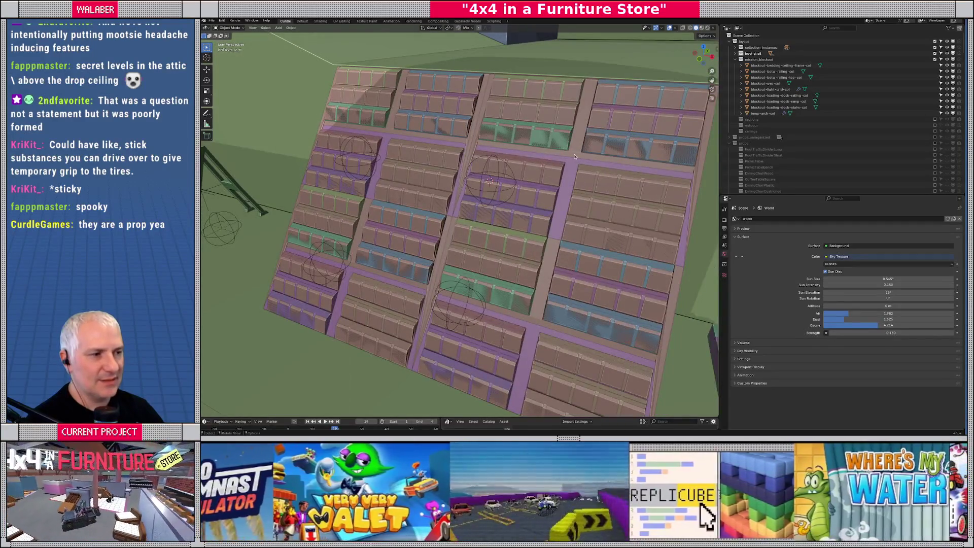
{"action": "left_click", "coordinate": [574, 152]}
{"action": "middle_click_drag", "start_coordinate": [574, 153], "coordinate": [560, 153]}
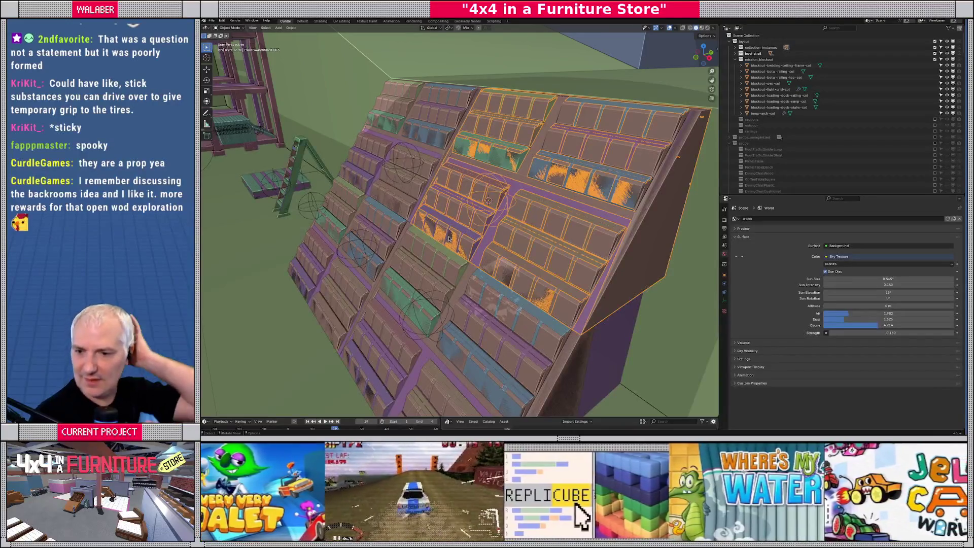
{"action": "mouse_move", "coordinate": [448, 238]}
{"action": "middle_mouse_down"}
{"action": "mouse_move", "coordinate": [431, 237]}
{"action": "mouse_move", "coordinate": [564, 279]}
{"action": "middle_mouse_up"}
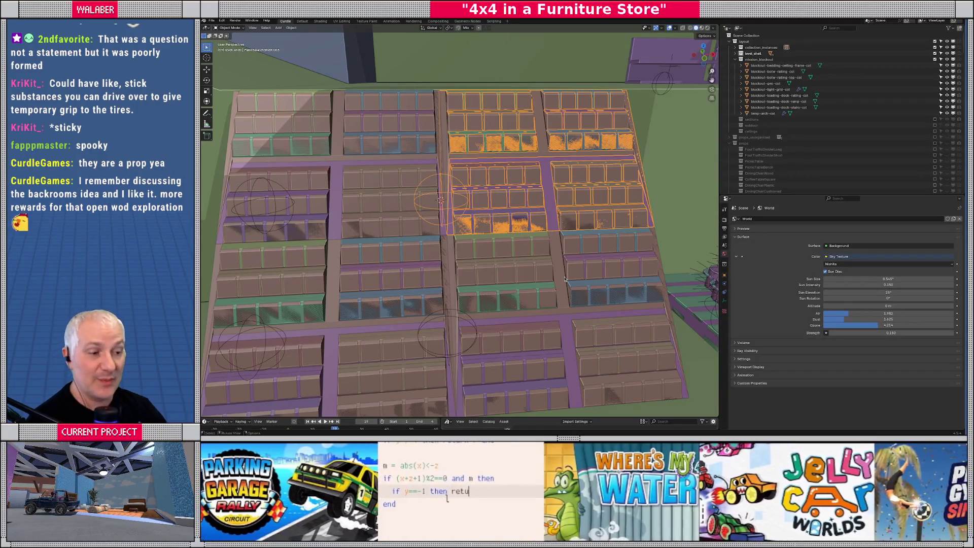
{"action": "scroll", "coordinate": [484, 197], "scroll_direction": "down", "scroll_amount": 8}
{"action": "key", "text": "KP_Decimal"}
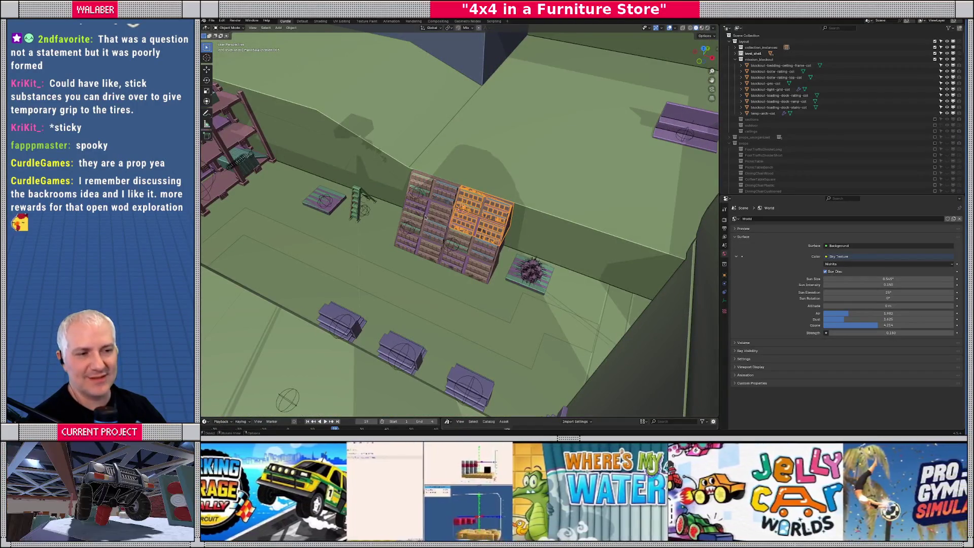
{"action": "scroll", "coordinate": [424, 218], "scroll_direction": "up", "scroll_amount": 3}
{"action": "scroll", "coordinate": [437, 221], "scroll_direction": "up", "scroll_amount": 2}
{"action": "mouse_move", "coordinate": [437, 221]}
{"action": "middle_mouse_down"}
{"action": "mouse_move", "coordinate": [384, 185]}
{"action": "mouse_move", "coordinate": [499, 237]}
{"action": "middle_mouse_up"}
{"action": "middle_click_drag", "start_coordinate": [624, 260], "coordinate": [500, 249]}
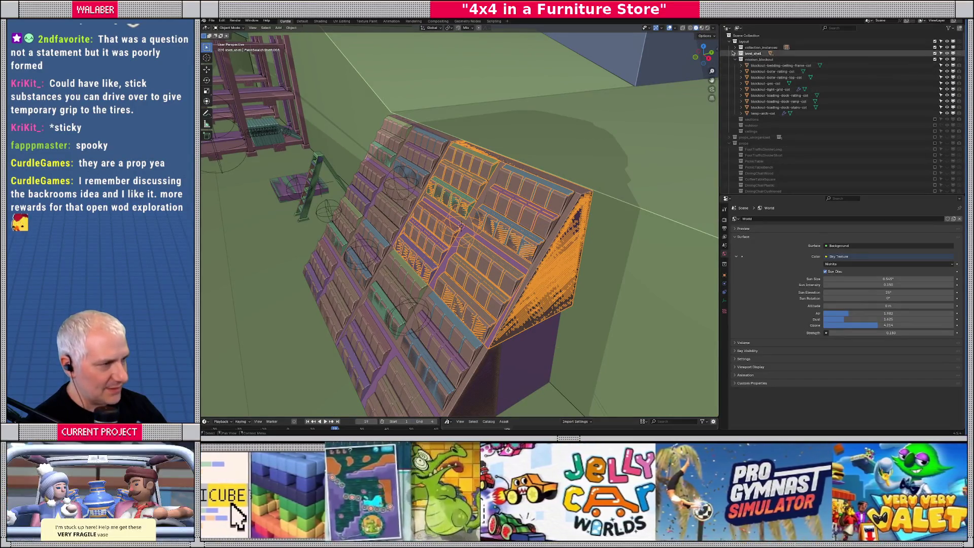
- Collapse the mission_blockout collection, then view the shelves head-on and from above
{"action": "left_click", "coordinate": [735, 60]}
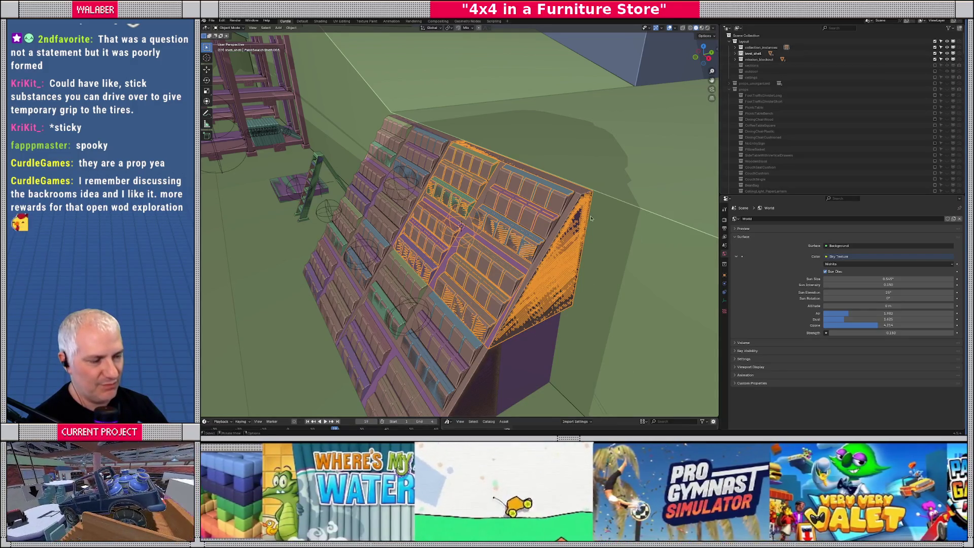
{"action": "middle_click_drag", "start_coordinate": [497, 282], "coordinate": [517, 236]}
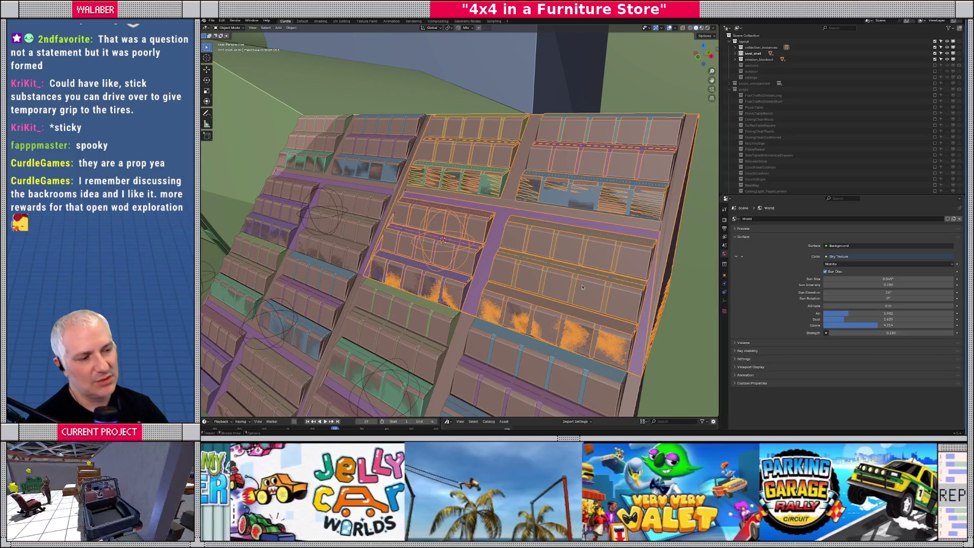
{"action": "middle_click_drag", "start_coordinate": [579, 289], "coordinate": [516, 301]}
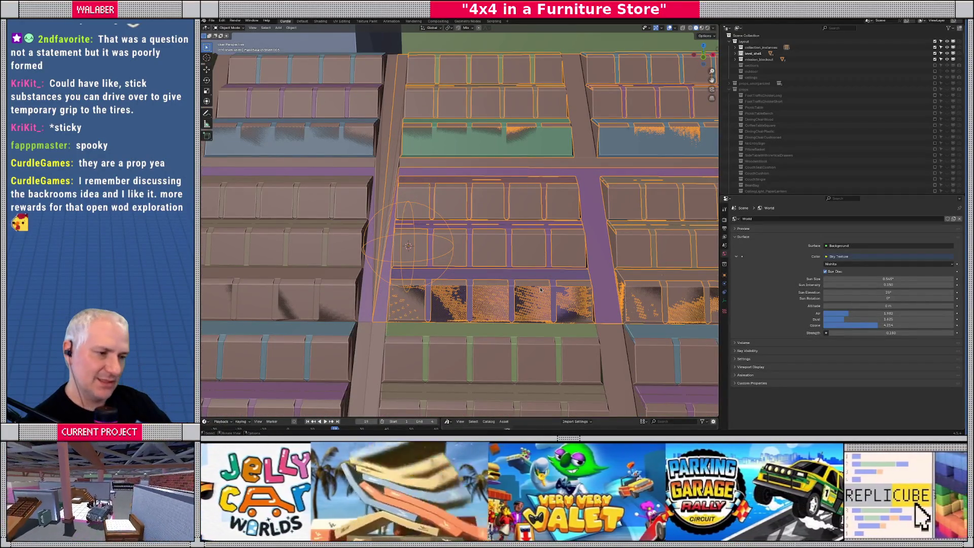
{"action": "middle_click_drag", "start_coordinate": [597, 292], "coordinate": [594, 297]}
{"action": "middle_click_drag", "start_coordinate": [589, 296], "coordinate": [576, 295]}
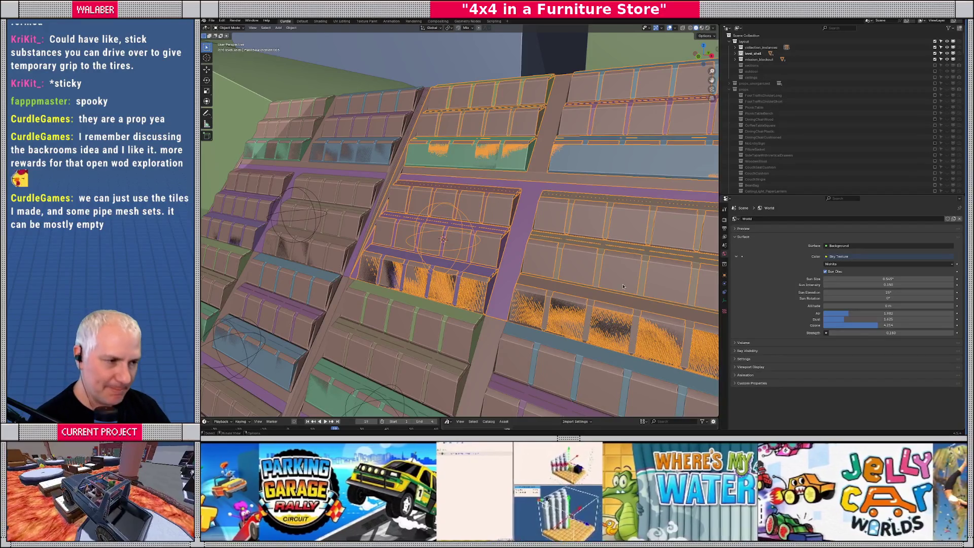
- Switch the viewport to Material Preview so the swatch colours appear on the shelf fronts
{"action": "mouse_move", "coordinate": [497, 190]}
{"action": "middle_mouse_down"}
{"action": "mouse_move", "coordinate": [554, 220]}
{"action": "mouse_move", "coordinate": [488, 204]}
{"action": "middle_mouse_up"}
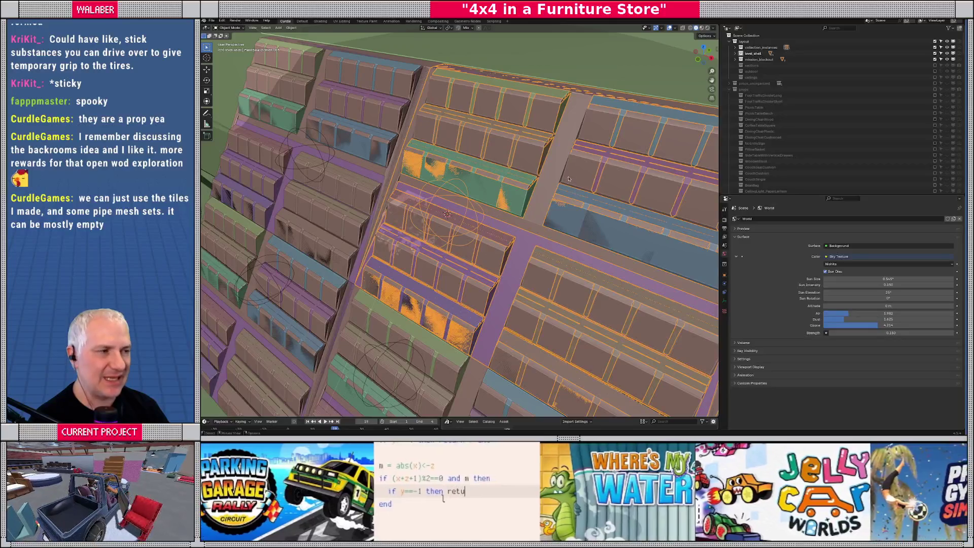
{"action": "left_click", "coordinate": [702, 28]}
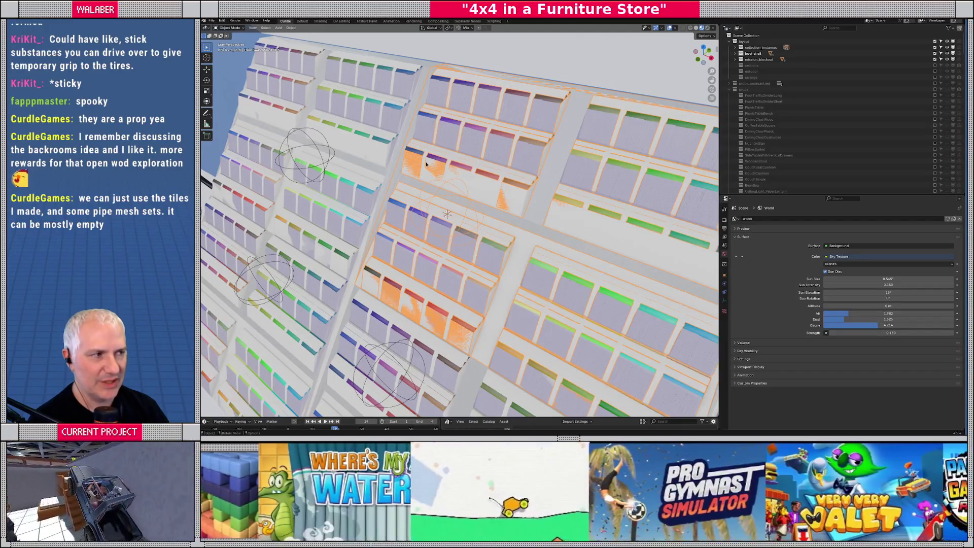
- Switch to Solid shading coloured by Texture, turning the shelves magenta
{"action": "left_click", "coordinate": [696, 29]}
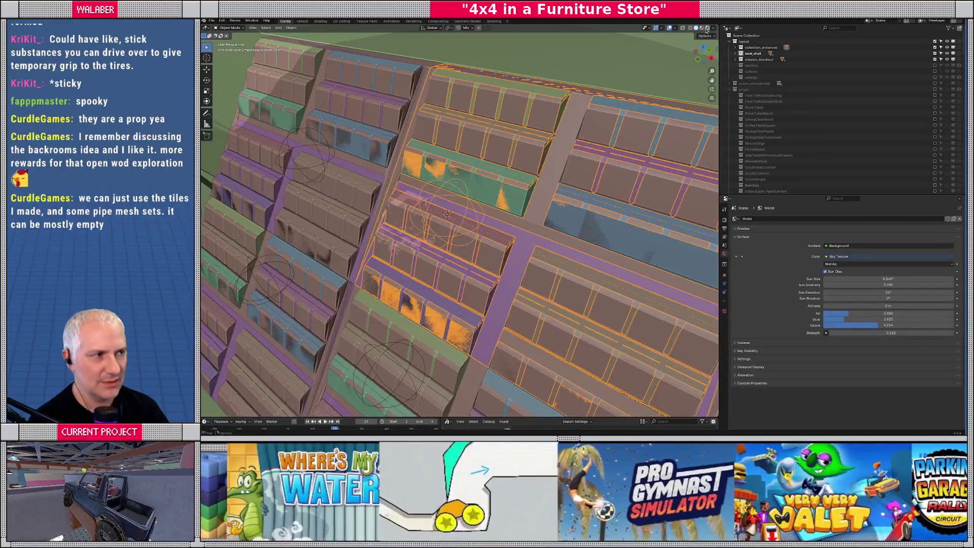
{"action": "left_click", "coordinate": [706, 29]}
{"action": "left_click", "coordinate": [712, 130]}
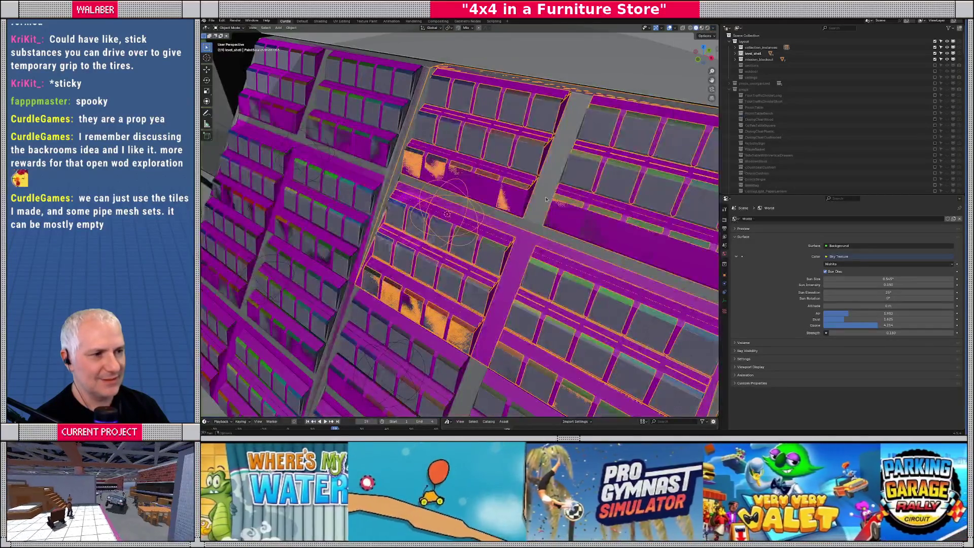
{"action": "middle_click_drag", "start_coordinate": [592, 114], "coordinate": [491, 196]}
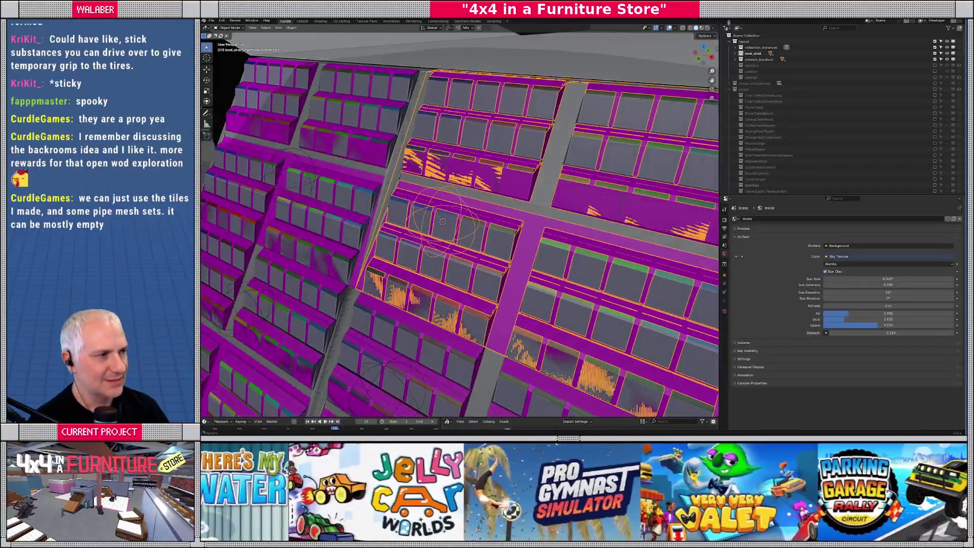
- Compare Object and Material colour modes, return to Texture colour, and collapse the layout collection
{"action": "left_click", "coordinate": [713, 29]}
{"action": "left_click", "coordinate": [708, 122]}
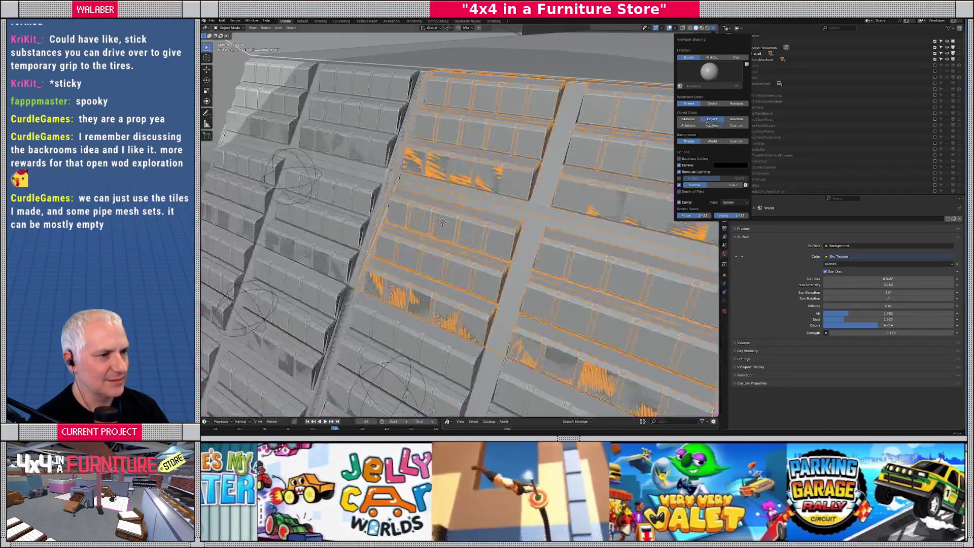
{"action": "left_click", "coordinate": [711, 125]}
{"action": "left_click", "coordinate": [689, 120]}
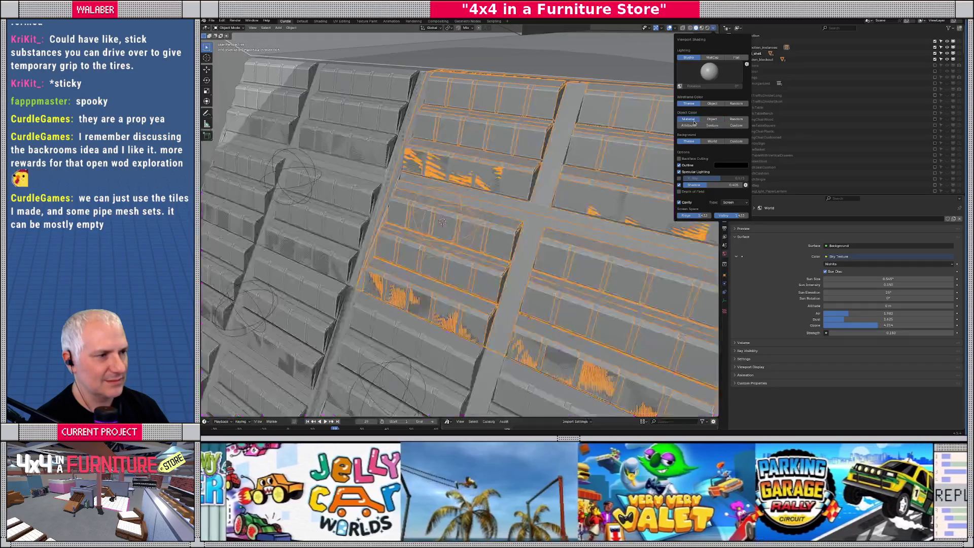
{"action": "left_click", "coordinate": [712, 125]}
{"action": "mouse_move", "coordinate": [599, 167]}
{"action": "middle_mouse_down"}
{"action": "mouse_move", "coordinate": [501, 212]}
{"action": "mouse_move", "coordinate": [481, 207]}
{"action": "middle_mouse_up"}
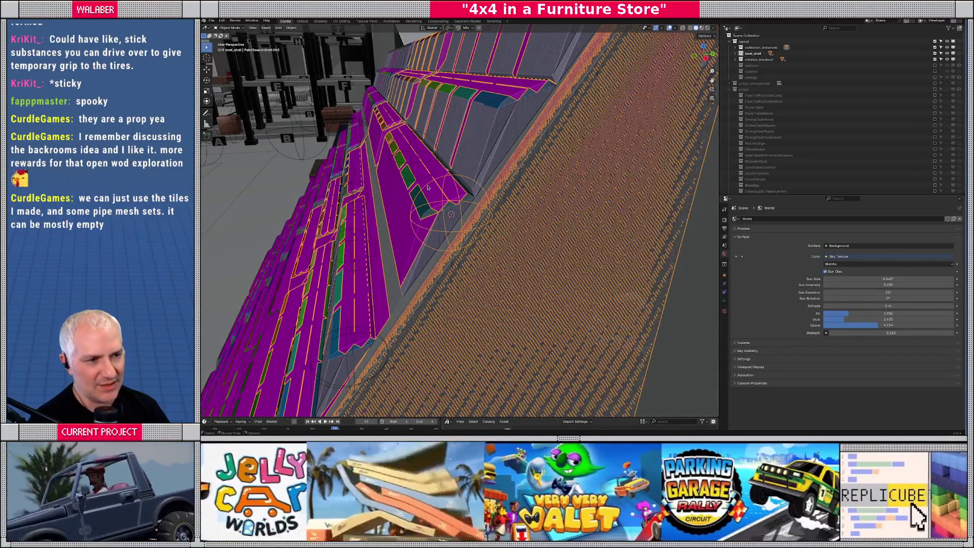
{"action": "mouse_move", "coordinate": [361, 305]}
{"action": "middle_mouse_down"}
{"action": "mouse_move", "coordinate": [437, 259]}
{"action": "mouse_move", "coordinate": [462, 275]}
{"action": "mouse_move", "coordinate": [583, 167]}
{"action": "middle_mouse_up"}
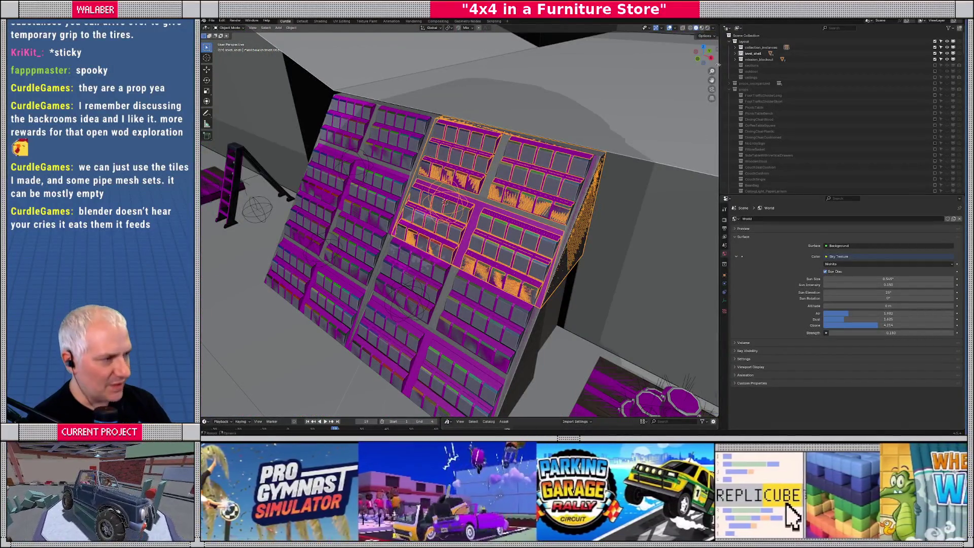
{"action": "left_click", "coordinate": [734, 42]}
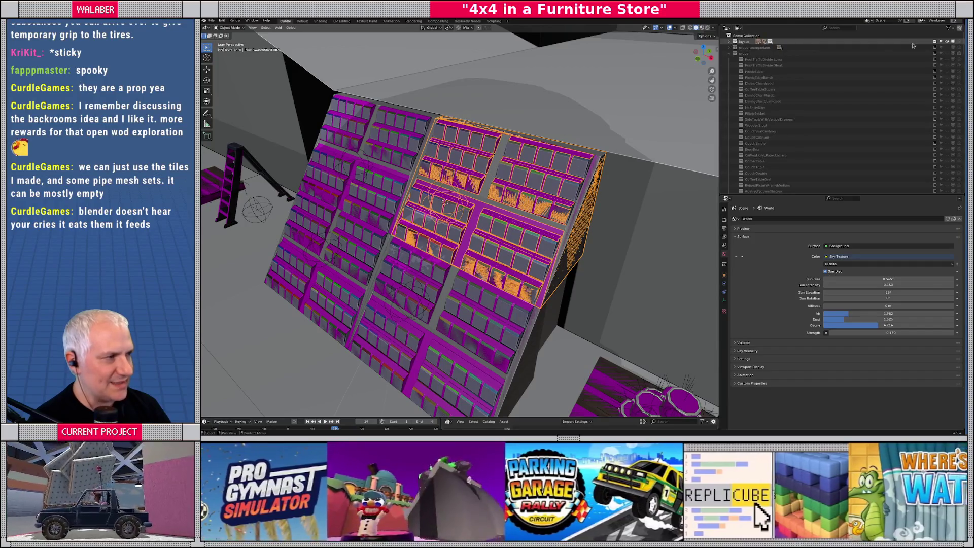
- Exclude the layout collection, include props, and select the paint swatch shelf prop
{"action": "left_click", "coordinate": [934, 41]}
{"action": "left_click", "coordinate": [935, 54]}
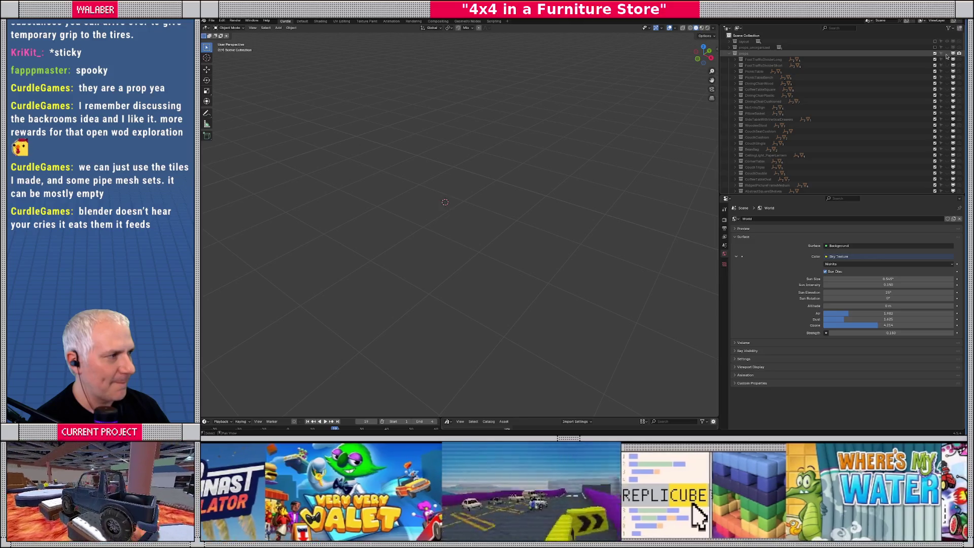
{"action": "scroll", "coordinate": [511, 215], "scroll_direction": "down", "scroll_amount": 3}
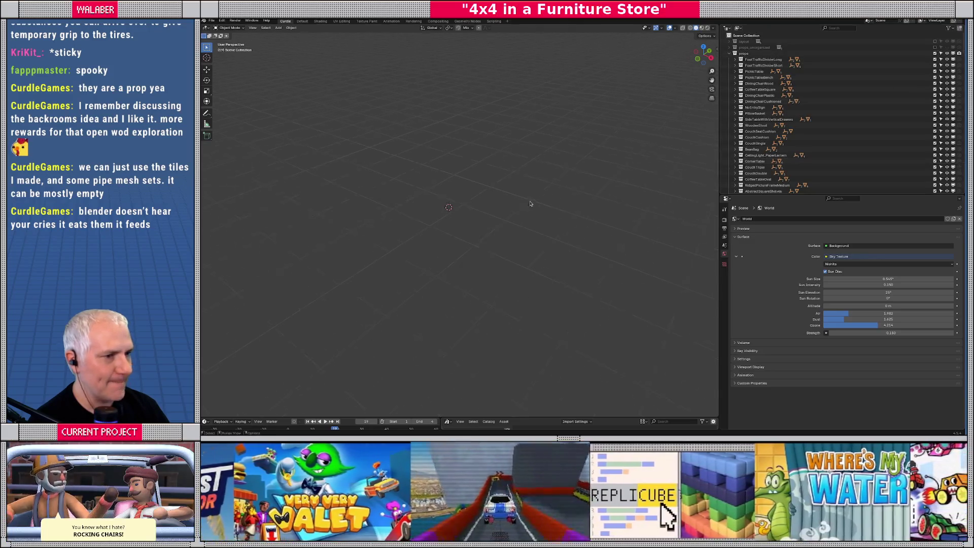
{"action": "key", "text": "KP_Decimal"}
{"action": "scroll", "coordinate": [542, 220], "scroll_direction": "up", "scroll_amount": 6}
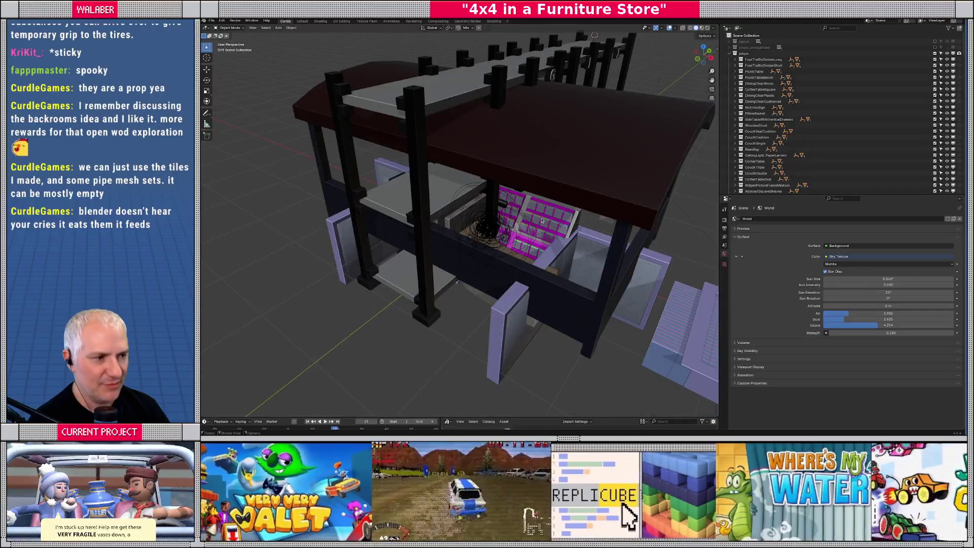
{"action": "left_click", "coordinate": [543, 221]}
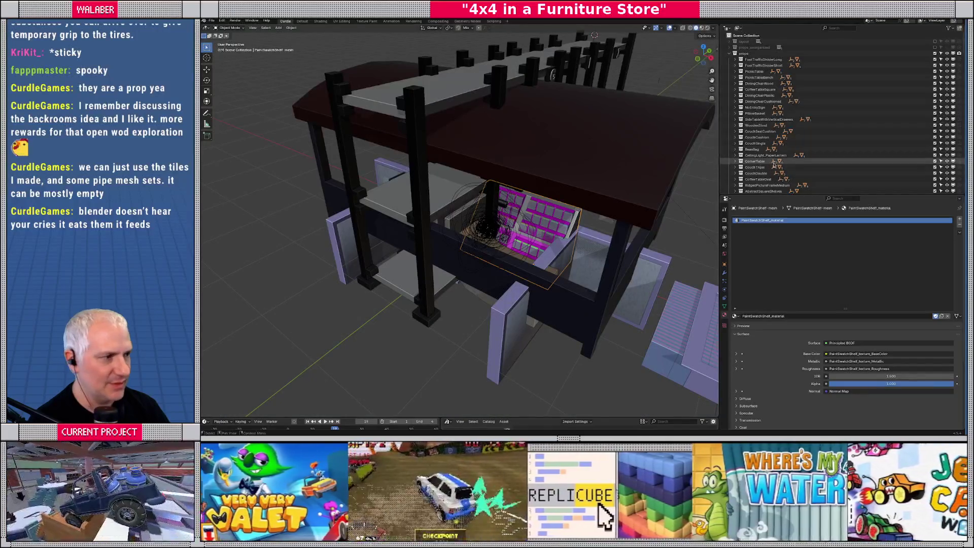
- Make the Outliner slightly taller and activate the CornerCouchBackCushion collection
{"action": "scroll", "coordinate": [796, 152], "scroll_direction": "down", "scroll_amount": 6}
{"action": "left_click_drag", "start_coordinate": [801, 195], "coordinate": [801, 206]}
{"action": "scroll", "coordinate": [761, 127], "scroll_direction": "down", "scroll_amount": 6}
{"action": "scroll", "coordinate": [740, 124], "scroll_direction": "down", "scroll_amount": 10}
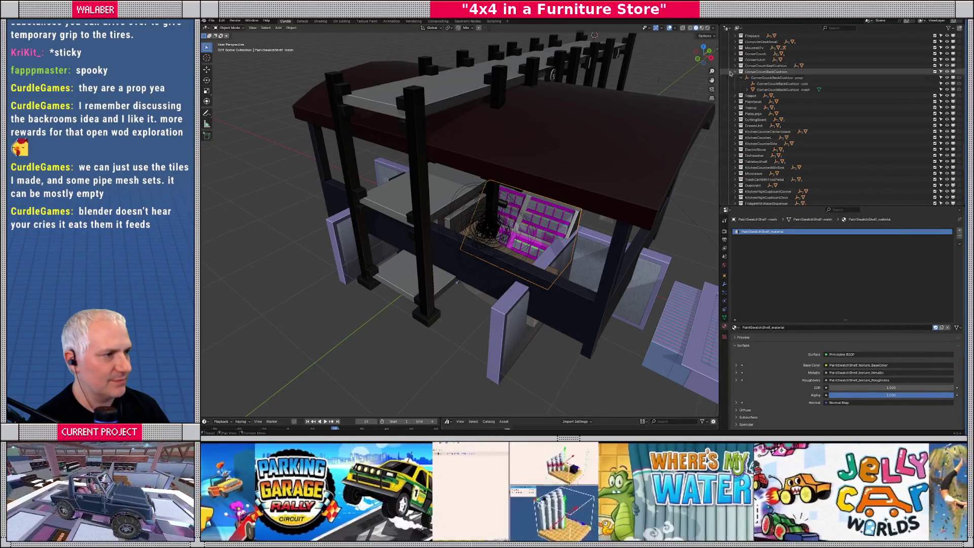
{"action": "left_click", "coordinate": [768, 72]}
- Select the PaintSwatchShelf object and frame it in the view
{"action": "scroll", "coordinate": [791, 116], "scroll_direction": "down", "scroll_amount": 3}
{"action": "scroll", "coordinate": [791, 122], "scroll_direction": "down", "scroll_amount": 10}
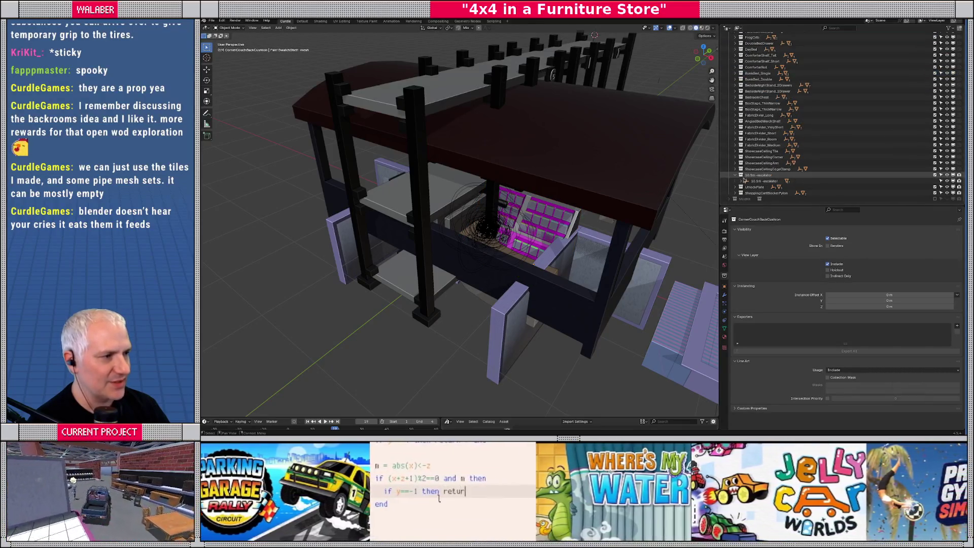
{"action": "scroll", "coordinate": [811, 162], "scroll_direction": "up", "scroll_amount": 6}
{"action": "scroll", "coordinate": [819, 171], "scroll_direction": "up", "scroll_amount": 10}
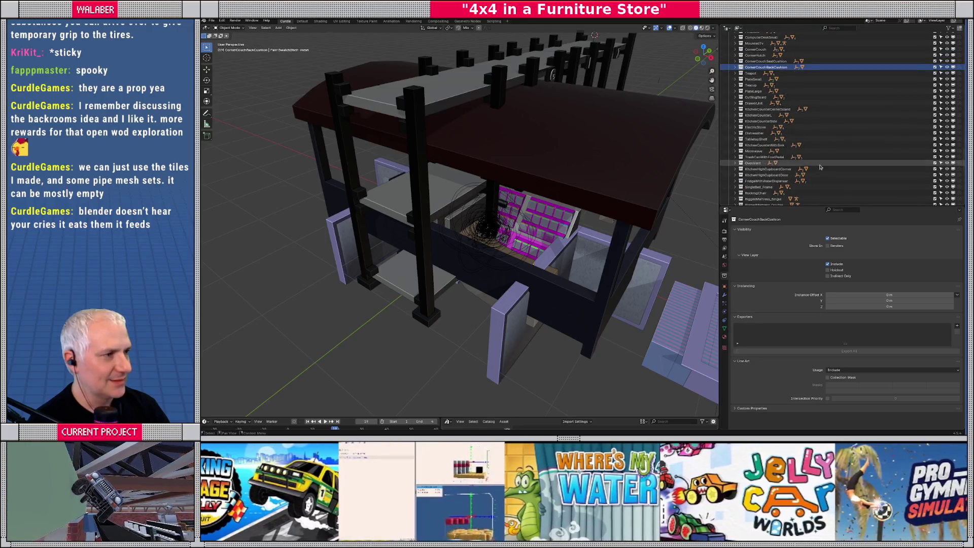
{"action": "scroll", "coordinate": [765, 94], "scroll_direction": "up", "scroll_amount": 8}
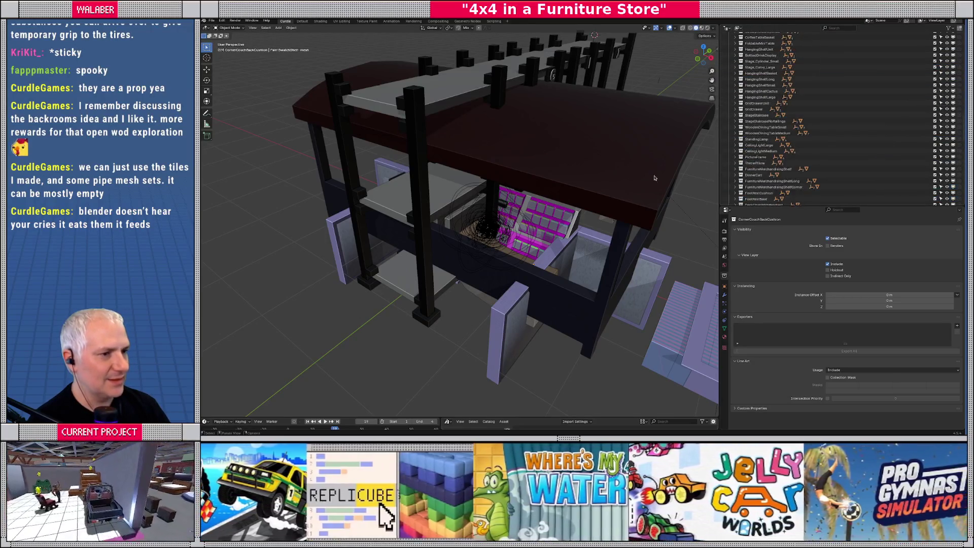
{"action": "left_click", "coordinate": [575, 225]}
{"action": "key", "text": "KP_Decimal"}
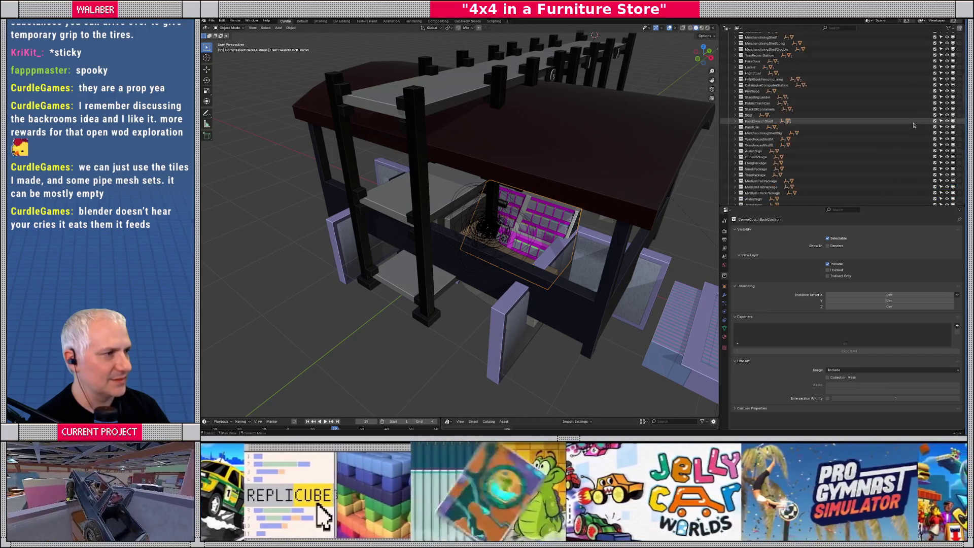
{"action": "scroll", "coordinate": [908, 122], "scroll_direction": "up", "scroll_amount": 15}
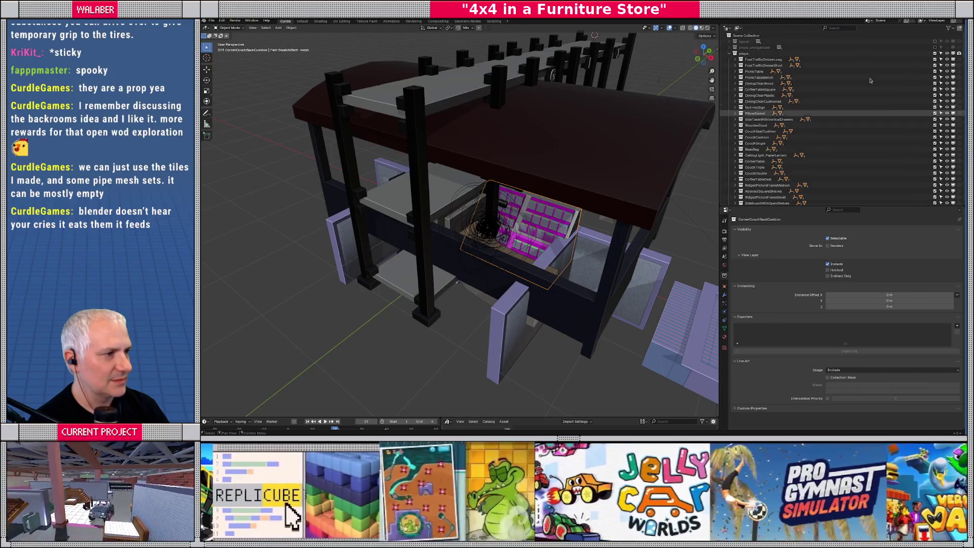
- Filter the Outliner by 'paint', select the PaintSwatchShelf collection, then clear the filter
{"action": "left_click", "coordinate": [846, 29]}
{"action": "type", "text": "paint"}
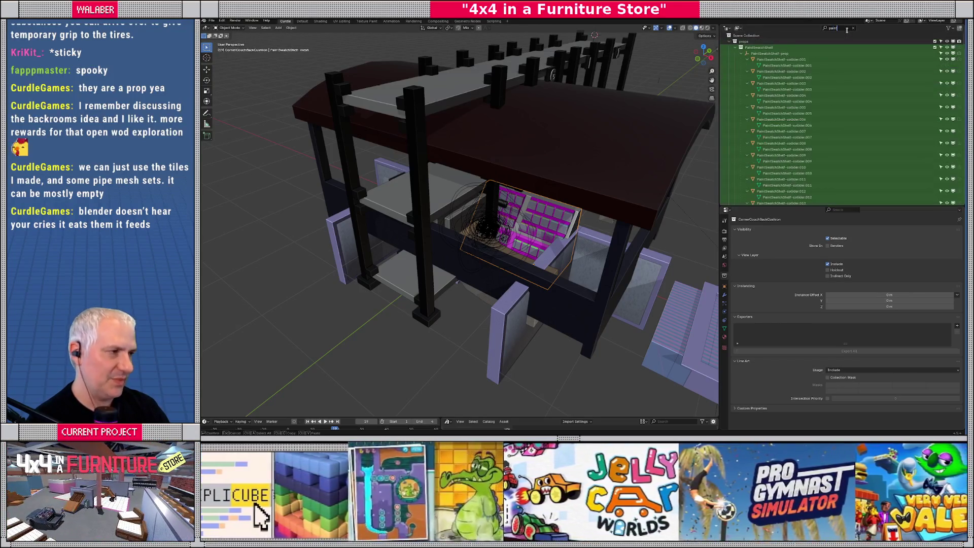
{"action": "left_click", "coordinate": [761, 47]}
{"action": "left_click", "coordinate": [853, 29]}
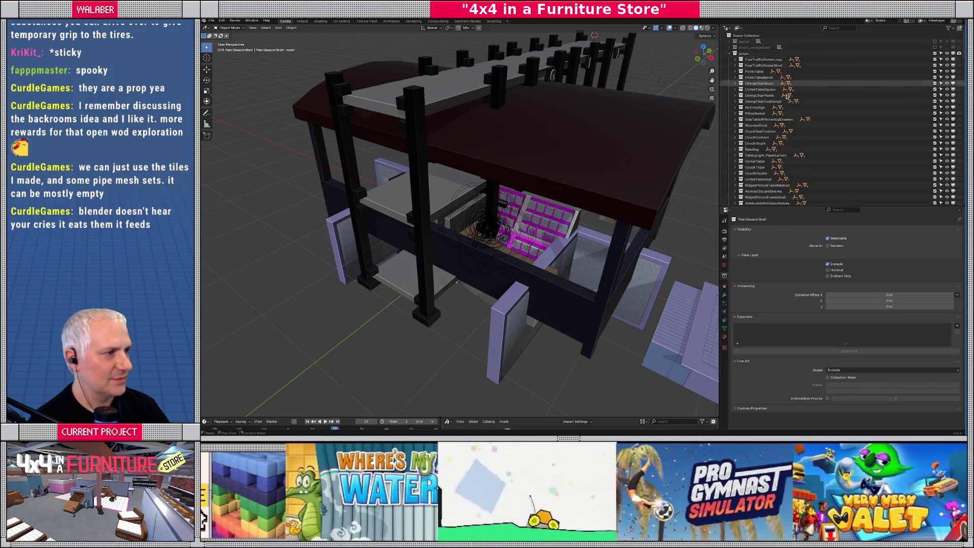
{"action": "scroll", "coordinate": [774, 114], "scroll_direction": "down", "scroll_amount": 8}
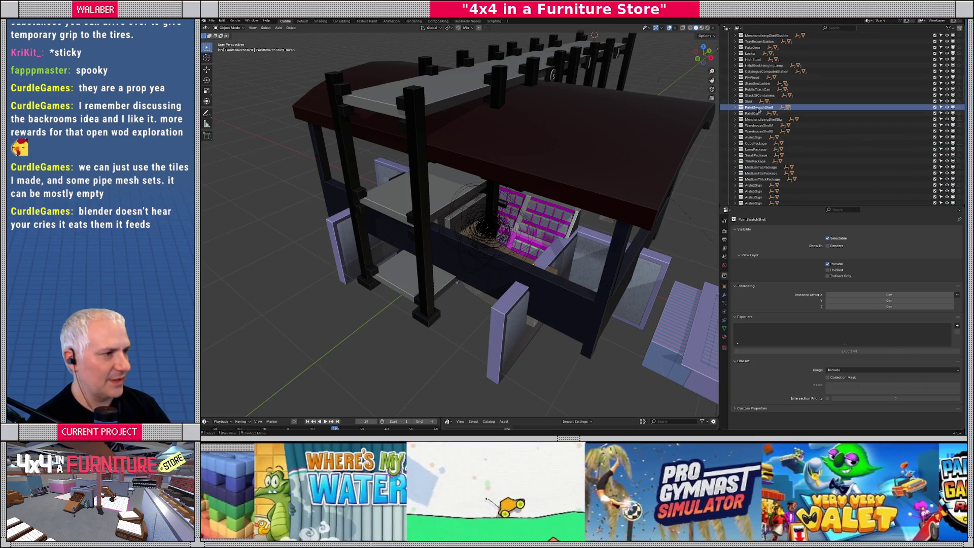
- Isolate the PaintSwatchShelf collection in the view layer and frame the shelf
{"action": "right_click", "coordinate": [726, 108]}
{"action": "mouse_move", "coordinate": [731, 190]}
{"action": "left_click", "coordinate": [786, 188]}
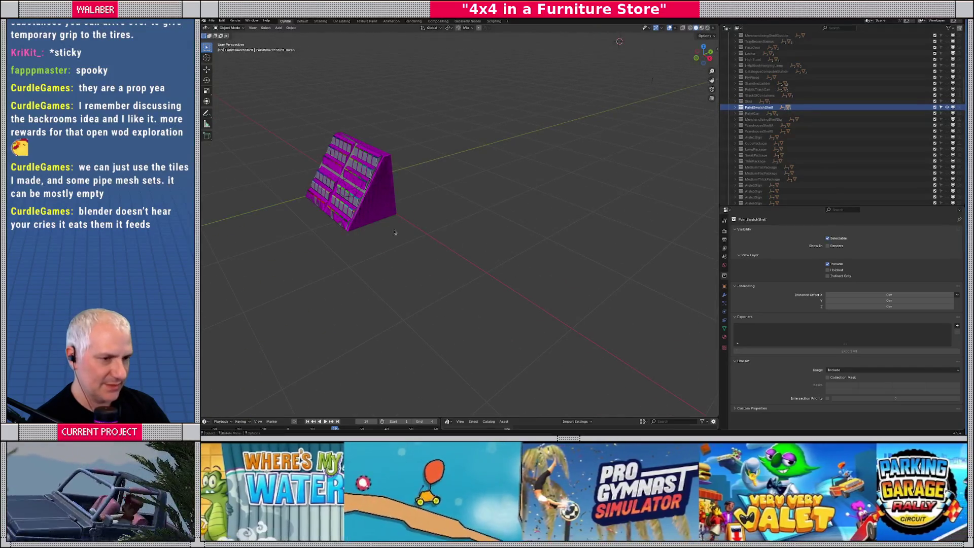
{"action": "left_click", "coordinate": [379, 220]}
{"action": "key", "text": "KP_Decimal"}
{"action": "mouse_move", "coordinate": [491, 240]}
{"action": "middle_mouse_down"}
{"action": "mouse_move", "coordinate": [537, 237]}
{"action": "mouse_move", "coordinate": [482, 229]}
{"action": "middle_mouse_up"}
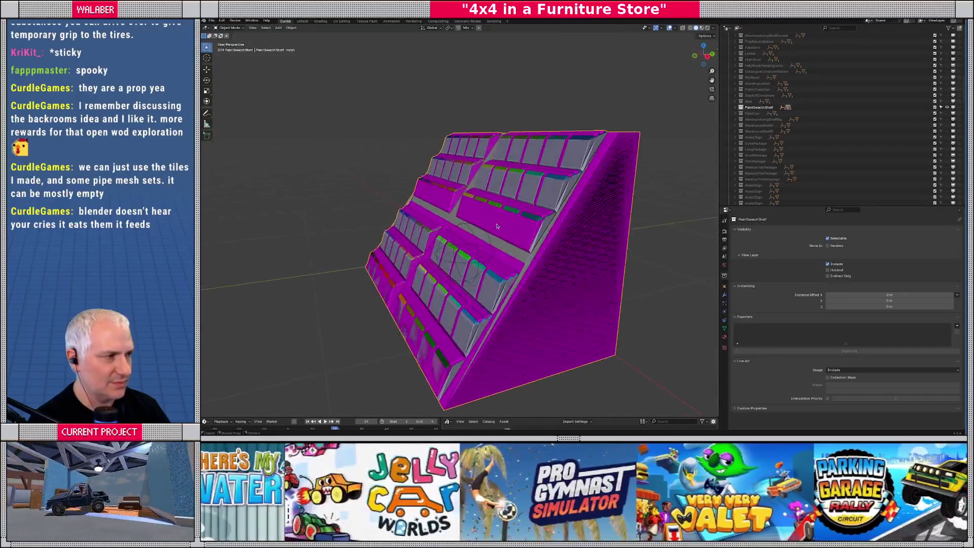
- Expand PaintSwatchShelf, inspect its collider pieces, and hide PaintSwatchShelf-collider.001
{"action": "left_click", "coordinate": [735, 107]}
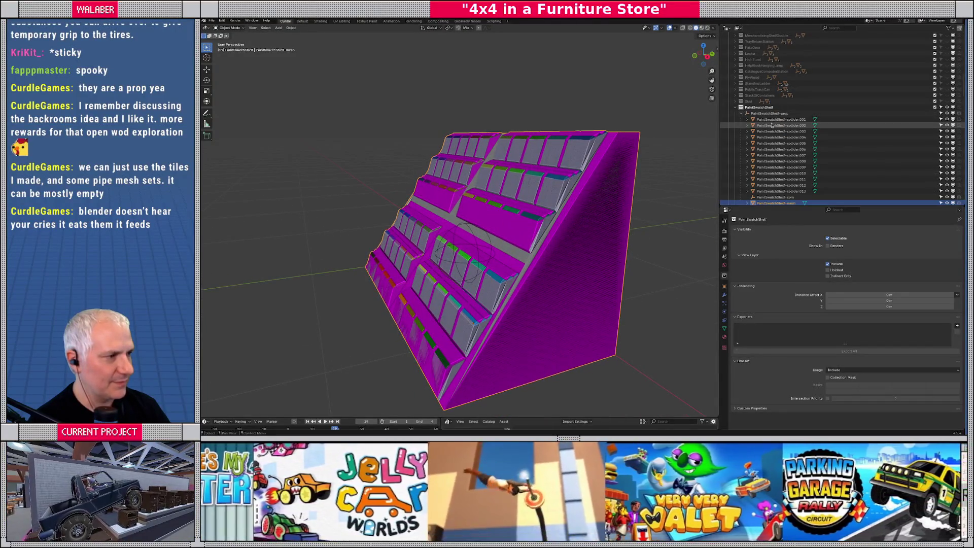
{"action": "left_click", "coordinate": [776, 119]}
{"action": "scroll", "coordinate": [472, 239], "scroll_direction": "up", "scroll_amount": 3}
{"action": "mouse_move", "coordinate": [472, 239]}
{"action": "middle_mouse_down"}
{"action": "mouse_move", "coordinate": [578, 230]}
{"action": "mouse_move", "coordinate": [546, 209]}
{"action": "mouse_move", "coordinate": [529, 225]}
{"action": "mouse_move", "coordinate": [537, 217]}
{"action": "mouse_move", "coordinate": [466, 227]}
{"action": "mouse_move", "coordinate": [497, 226]}
{"action": "mouse_move", "coordinate": [554, 296]}
{"action": "middle_mouse_up"}
{"action": "left_click", "coordinate": [535, 213]}
{"action": "left_click", "coordinate": [555, 297]}
{"action": "key", "text": "g"}
{"action": "key", "text": "Escape"}
{"action": "key", "text": "h"}
- Select the red-faced shelf piece, collapse the prop's children, and select the PaintSwatchShelf collection
{"action": "mouse_move", "coordinate": [557, 298]}
{"action": "middle_mouse_down"}
{"action": "mouse_move", "coordinate": [565, 240]}
{"action": "mouse_move", "coordinate": [567, 265]}
{"action": "middle_mouse_up"}
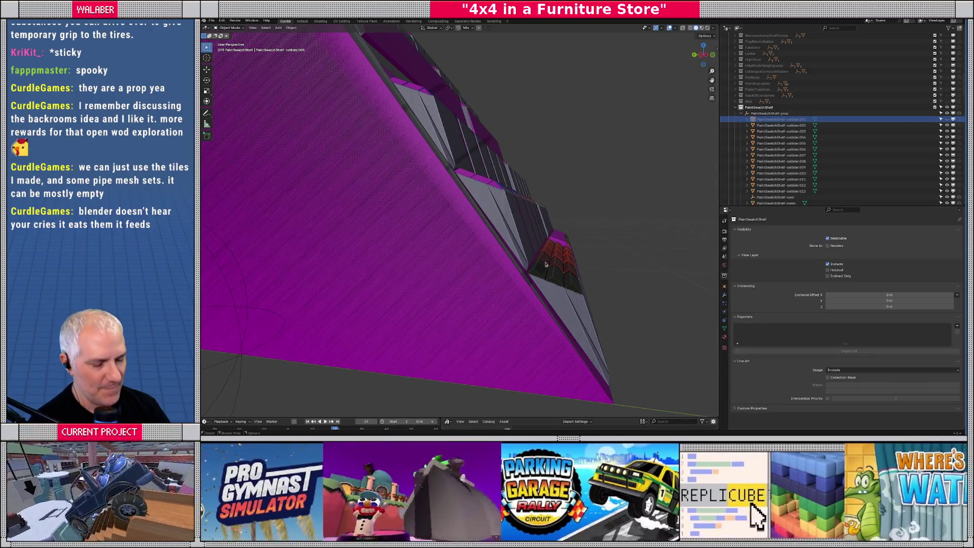
{"action": "left_click", "coordinate": [545, 264]}
{"action": "middle_click_drag", "start_coordinate": [557, 263], "coordinate": [655, 141]}
{"action": "scroll", "coordinate": [598, 213], "scroll_direction": "down", "scroll_amount": 5}
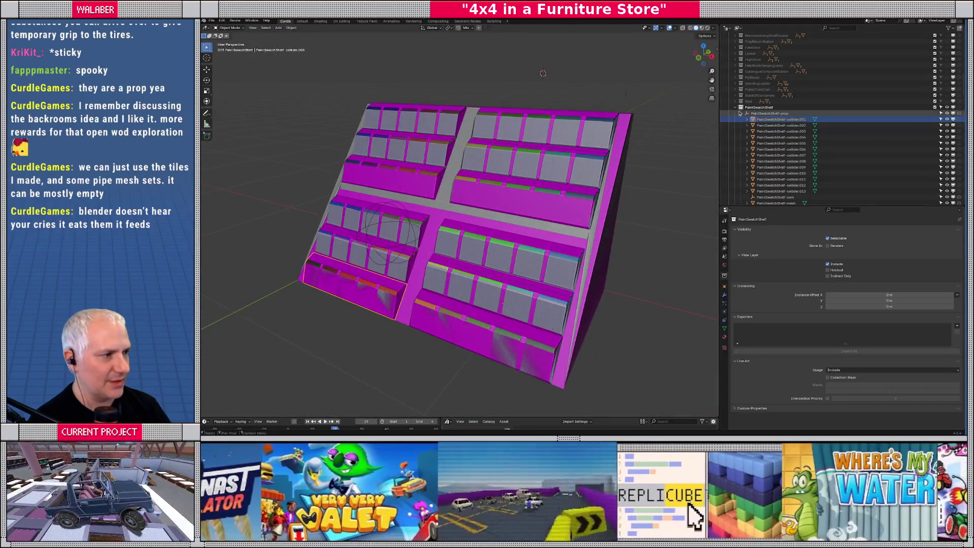
{"action": "left_click", "coordinate": [746, 113]}
{"action": "left_click", "coordinate": [733, 108]}
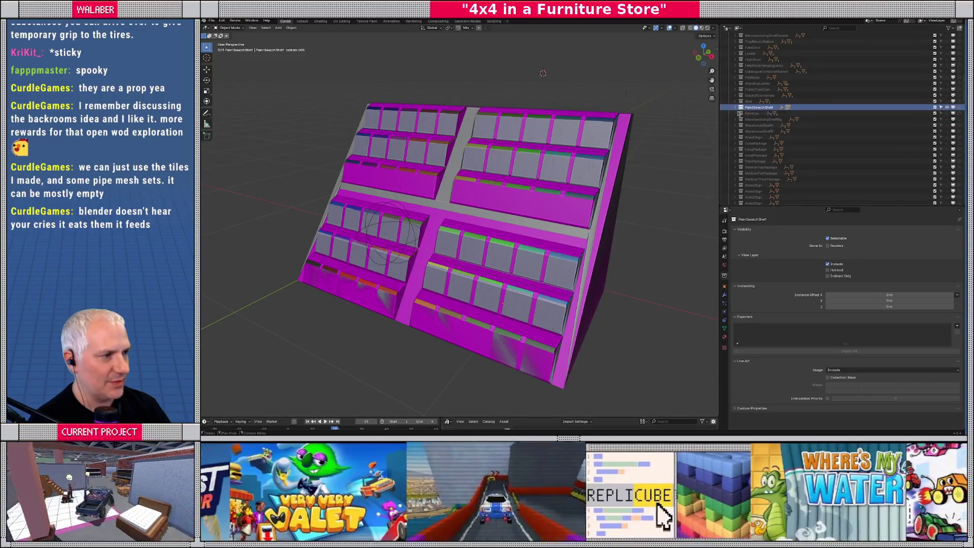
- Select the props collection and look through the Add menu and its collection options
{"action": "scroll", "coordinate": [738, 97], "scroll_direction": "up", "scroll_amount": 15}
{"action": "scroll", "coordinate": [742, 80], "scroll_direction": "up", "scroll_amount": 3}
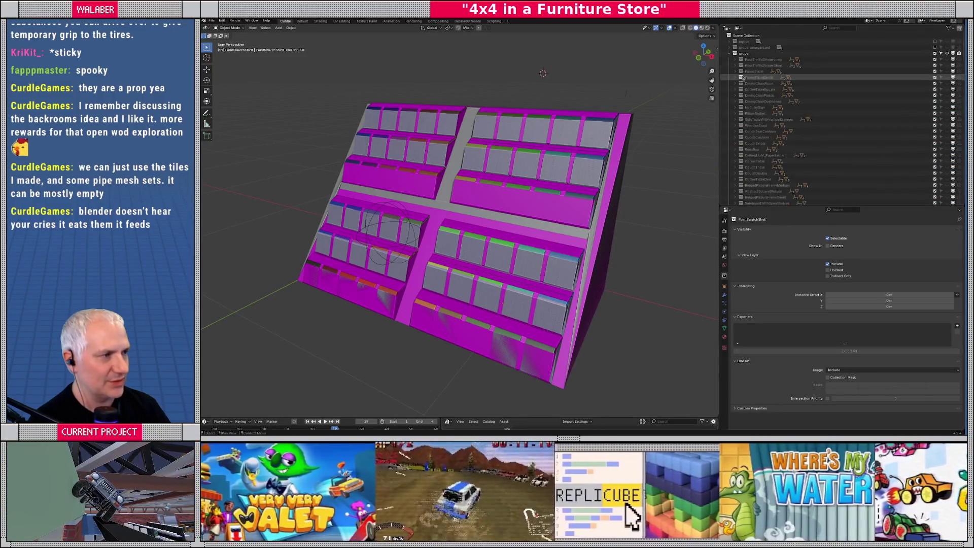
{"action": "left_click", "coordinate": [743, 54]}
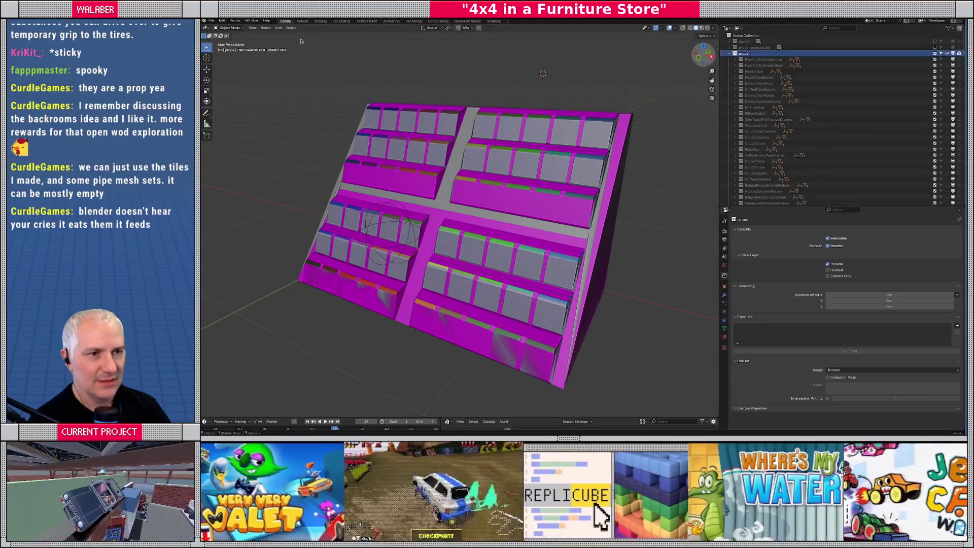
{"action": "left_click", "coordinate": [278, 28]}
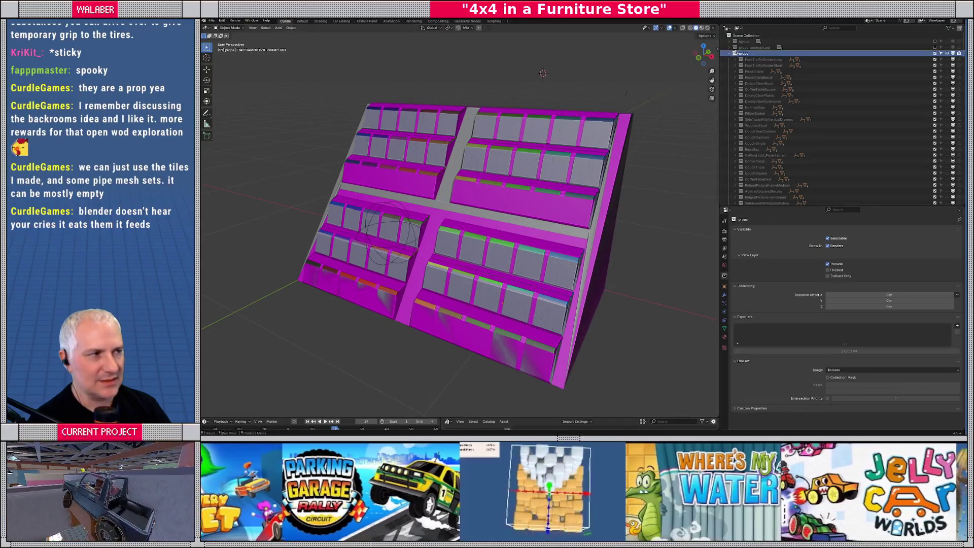
{"action": "right_click", "coordinate": [751, 56]}
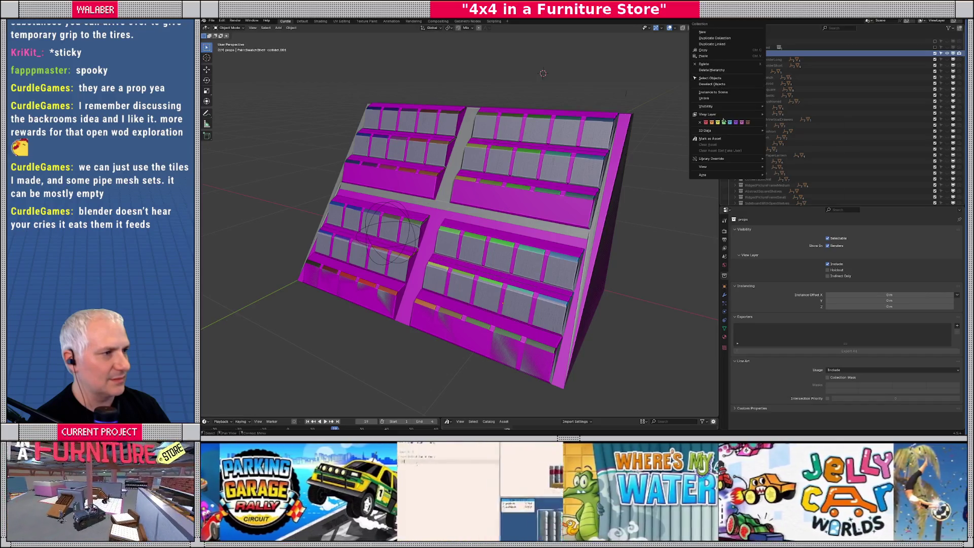
{"action": "key", "text": "Escape"}
{"action": "scroll", "coordinate": [779, 173], "scroll_direction": "down", "scroll_amount": 15}
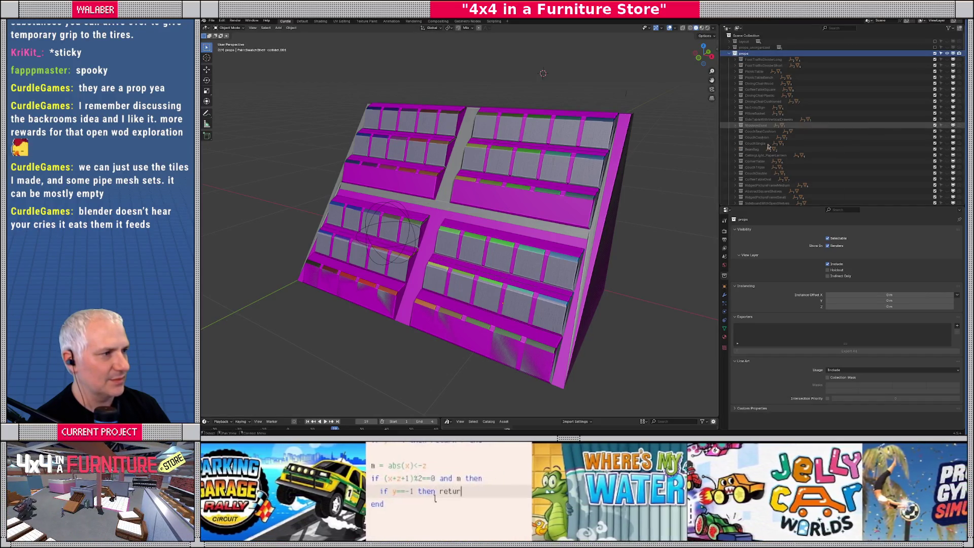
{"action": "scroll", "coordinate": [780, 173], "scroll_direction": "down", "scroll_amount": 15}
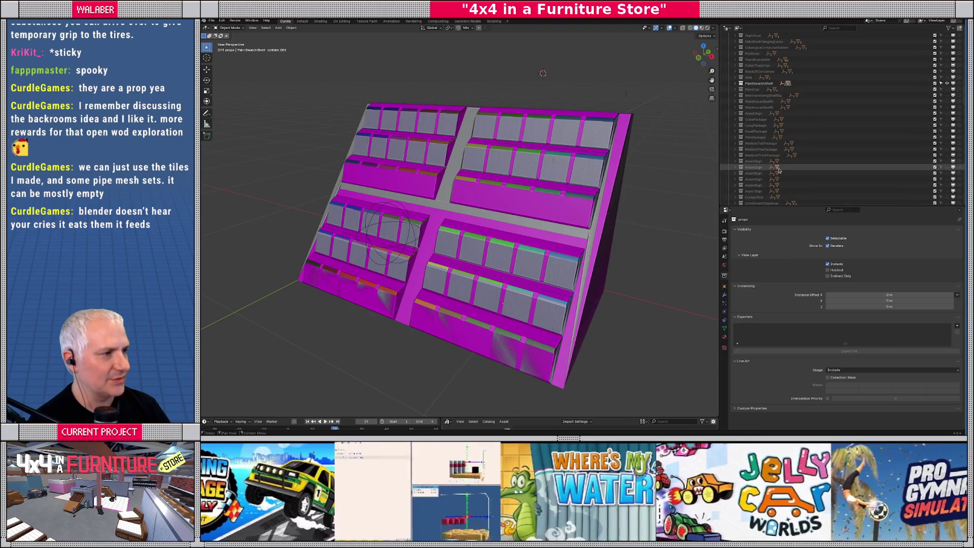
- Rename the props 188 collection at the bottom of the Outliner to 'PaintSwatchSet1'
{"action": "scroll", "coordinate": [862, 157], "scroll_direction": "down", "scroll_amount": 10}
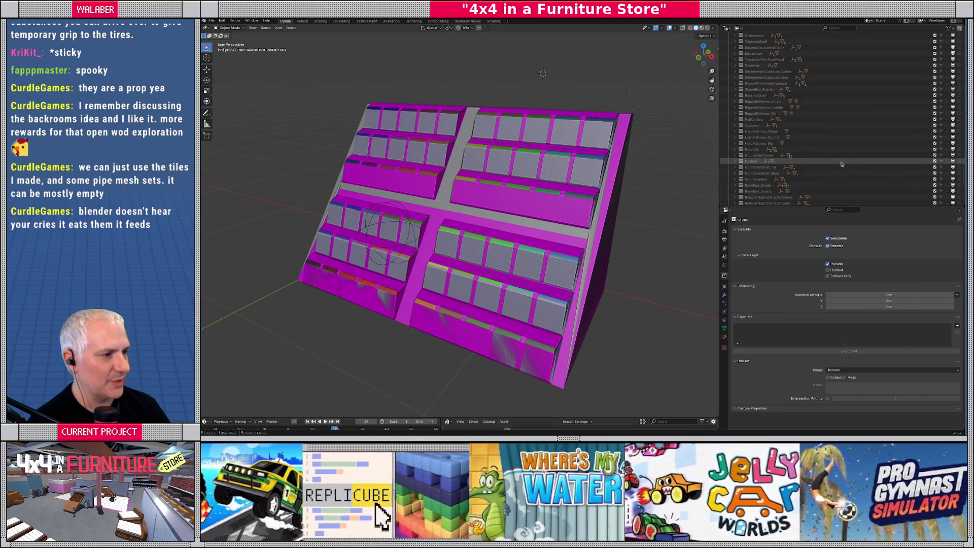
{"action": "left_click", "coordinate": [749, 194]}
{"action": "double_click", "coordinate": [749, 194]}
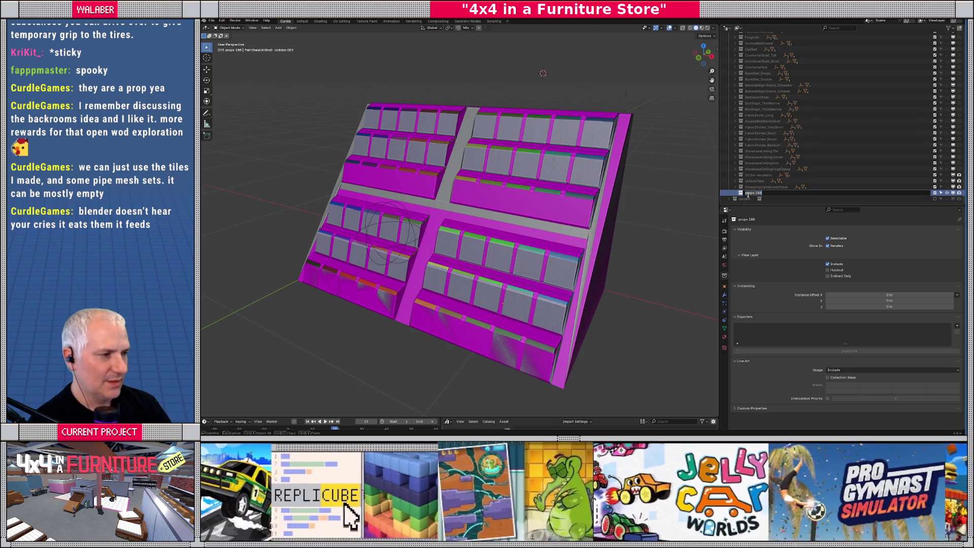
{"action": "key", "text": "Escape"}
{"action": "scroll", "coordinate": [751, 152], "scroll_direction": "up", "scroll_amount": 10}
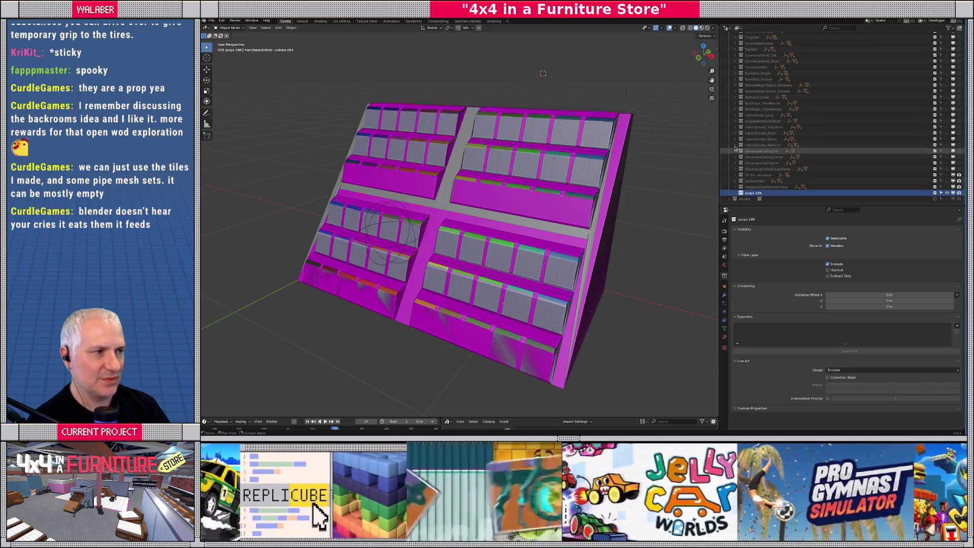
{"action": "scroll", "coordinate": [748, 144], "scroll_direction": "up", "scroll_amount": 15}
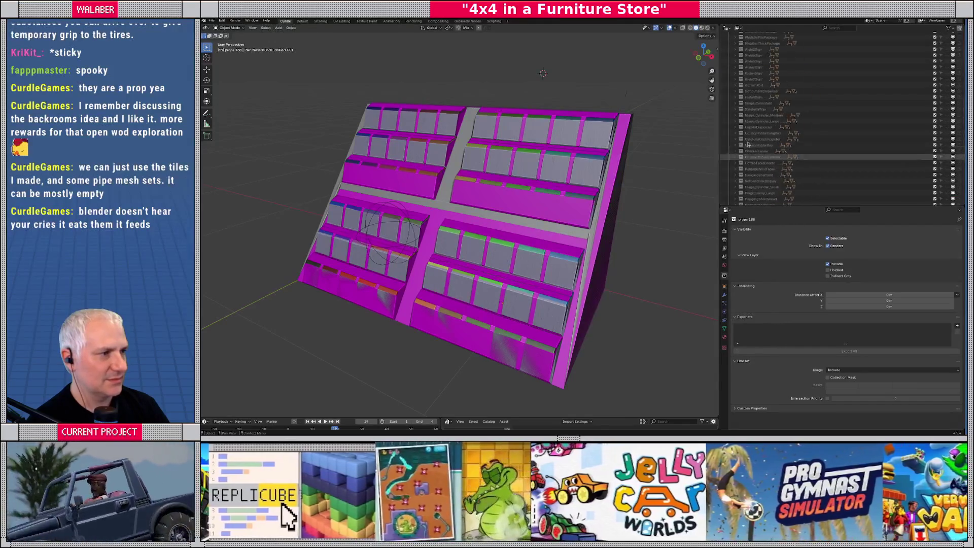
{"action": "scroll", "coordinate": [748, 145], "scroll_direction": "down", "scroll_amount": 15}
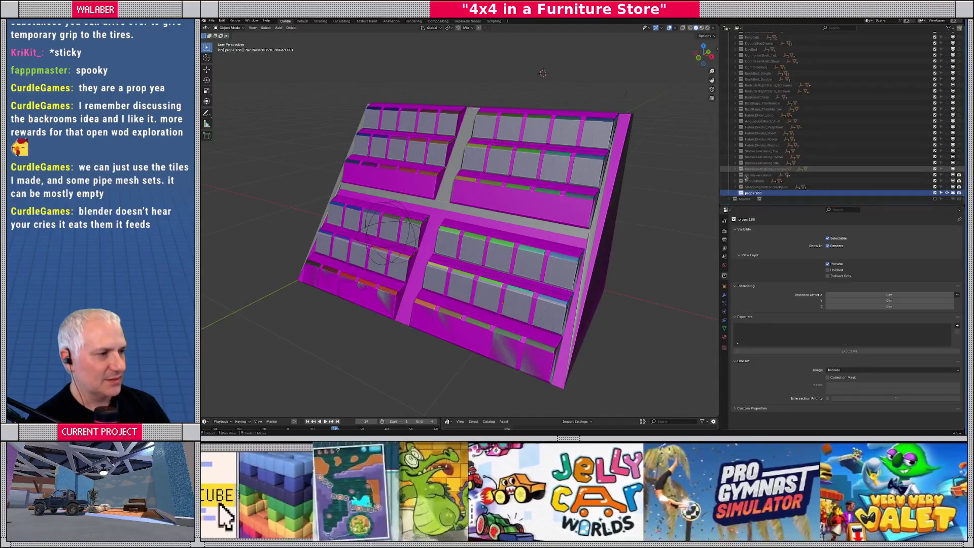
{"action": "double_click", "coordinate": [749, 193]}
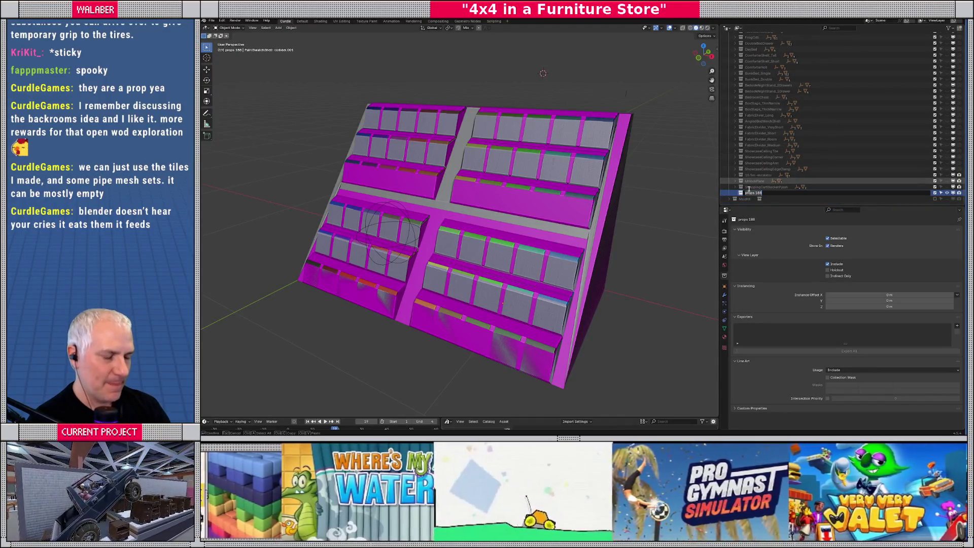
{"action": "type", "text": "PaintSwatchSet"}
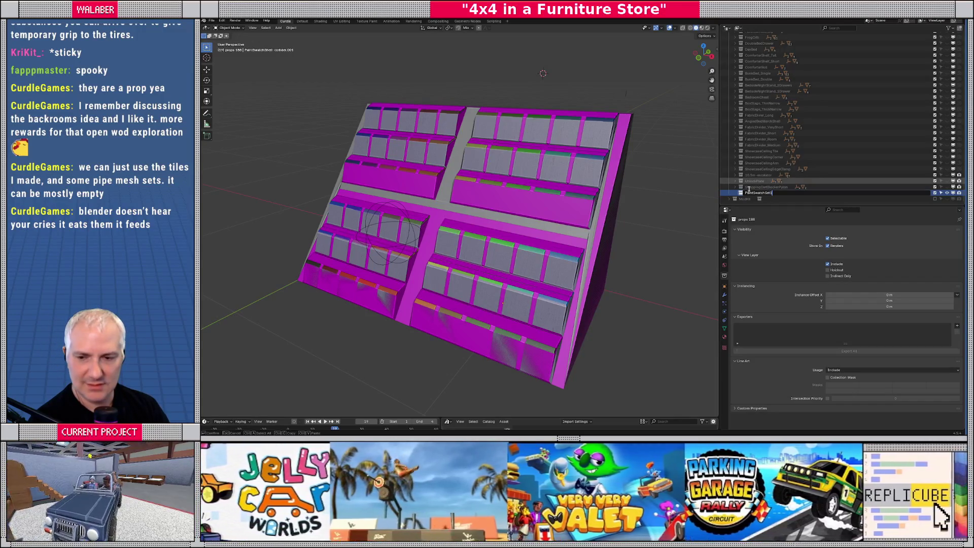
{"action": "key", "text": "Return"}
{"action": "right_click", "coordinate": [753, 194]}
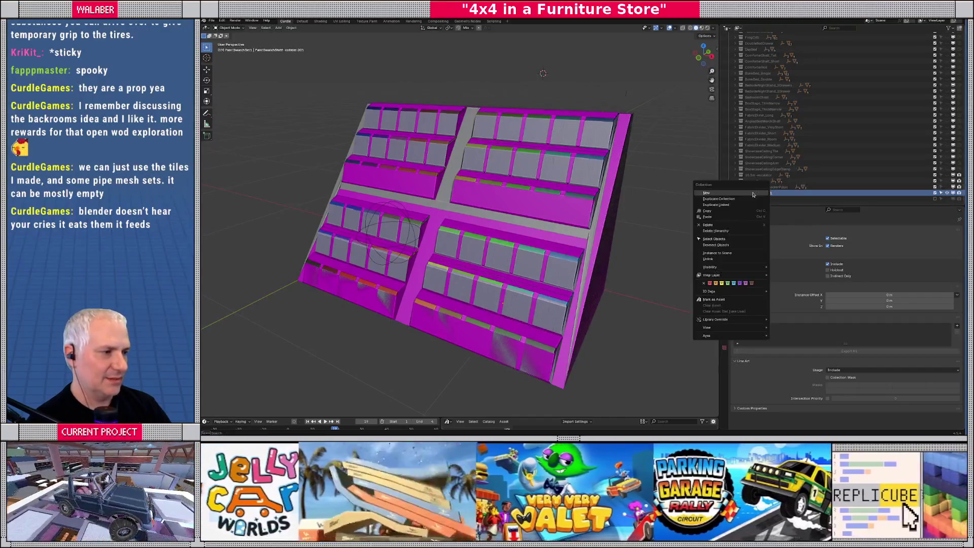
- Create a new collection, duplicate it, and name the copy PaintSwatchSet2
{"action": "left_click", "coordinate": [753, 199]}
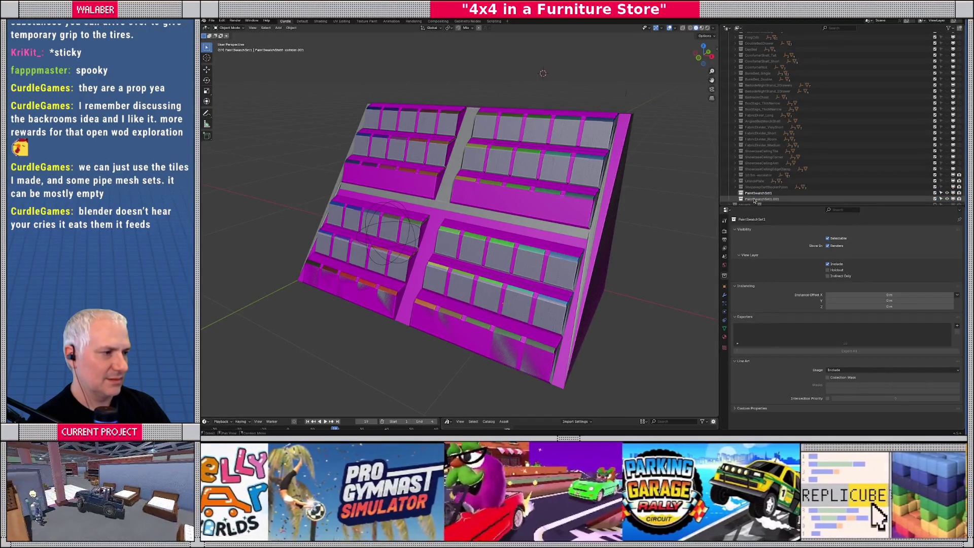
{"action": "right_click", "coordinate": [756, 200]}
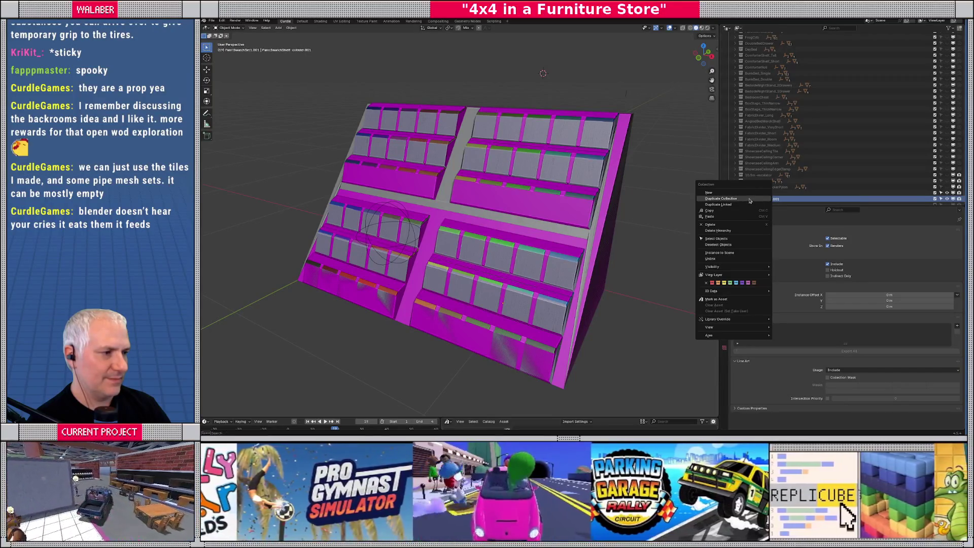
{"action": "right_click", "coordinate": [759, 202]}
{"action": "left_click", "coordinate": [758, 201]}
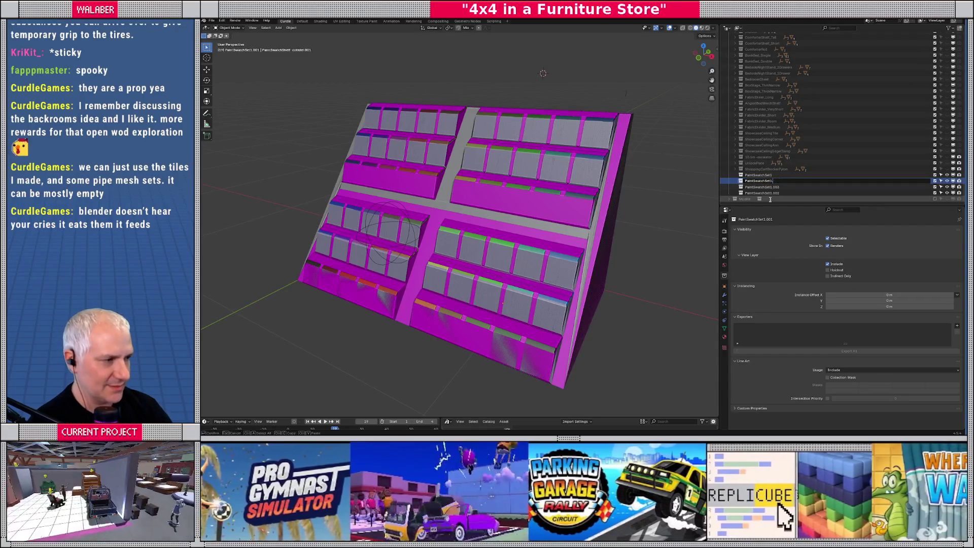
{"action": "key", "text": "BackSpace"}
{"action": "type", "text": "2"}
{"action": "key", "text": "Return"}
{"action": "key", "text": "Down"}
- Rename the next duplicated collection to PaintSwatchSet3
{"action": "key", "text": "F2"}
{"action": "key", "text": "End"}
{"action": "key", "text": "BackSpace"}
{"action": "key", "text": "BackSpace"}
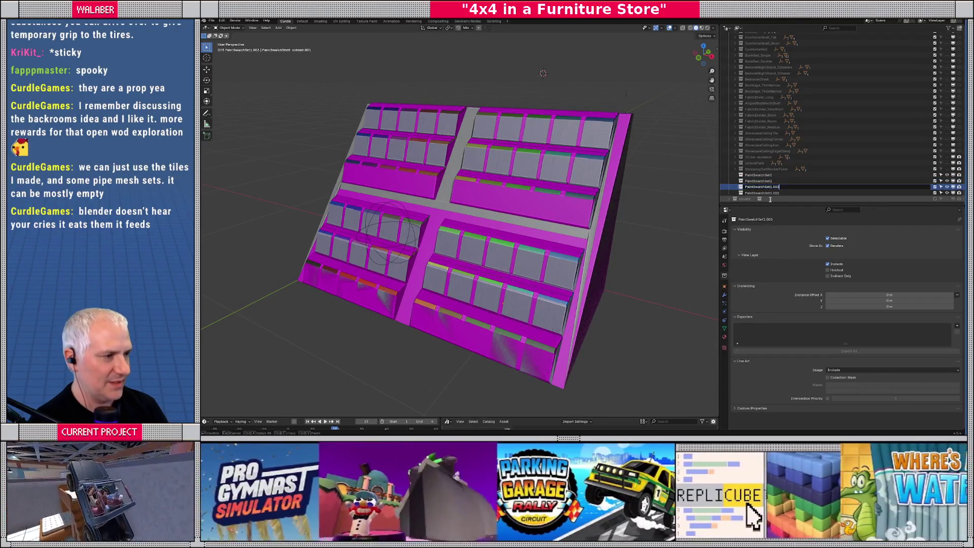
{"action": "key", "text": "BackSpace"}
{"action": "key", "text": "BackSpace"}
{"action": "key", "text": "BackSpace"}
{"action": "type", "text": "3"}
{"action": "key", "text": "Return"}
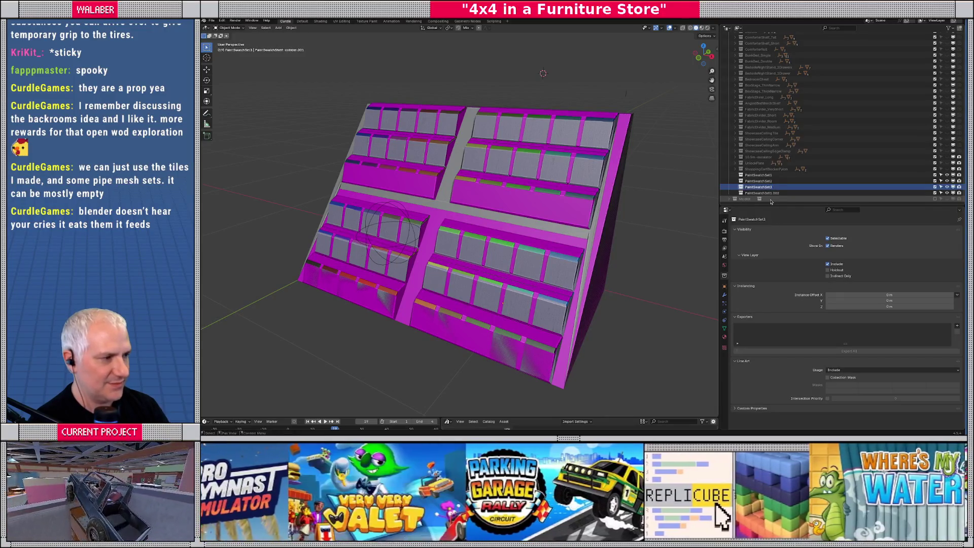
{"action": "key", "text": "Down"}
- Rename the following duplicated collection to PaintSwatchSet4
{"action": "key", "text": "F2"}
{"action": "key", "text": "End"}
{"action": "key", "text": "BackSpace"}
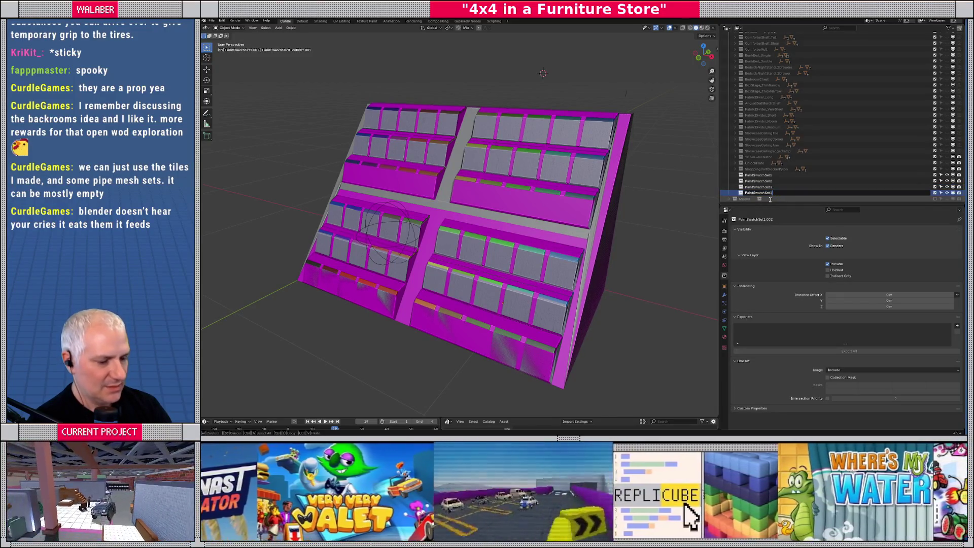
{"action": "key", "text": "BackSpace"}
{"action": "type", "text": "4"}
{"action": "key", "text": "Return"}
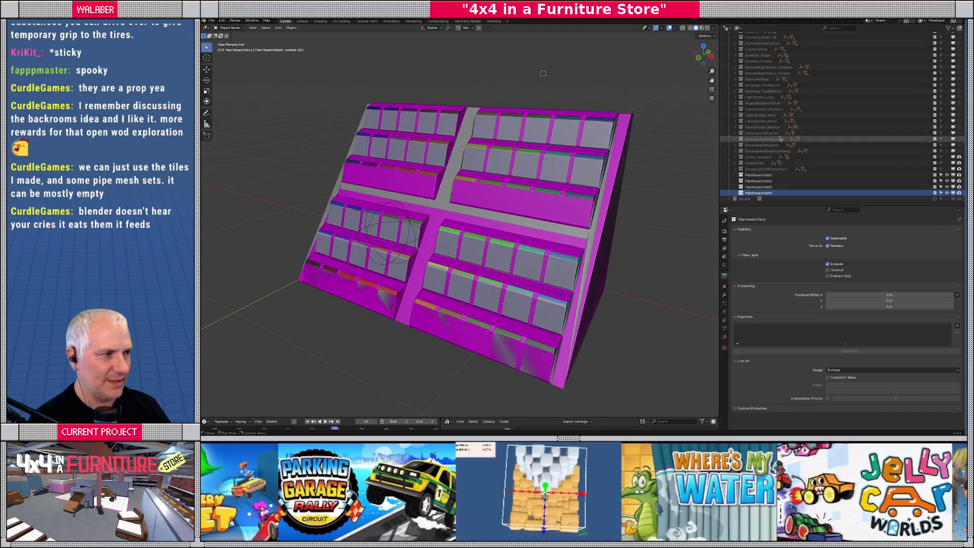
- Snap the 3D cursor to the selected shelf mesh
{"action": "scroll", "coordinate": [564, 127], "scroll_direction": "down", "scroll_amount": 5}
{"action": "left_click", "coordinate": [517, 241]}
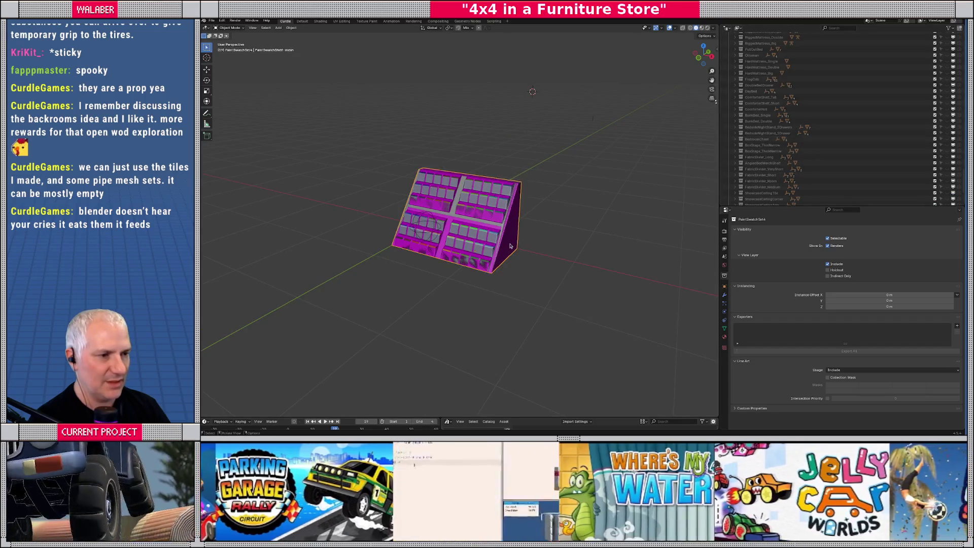
{"action": "key", "text": "shift+s"}
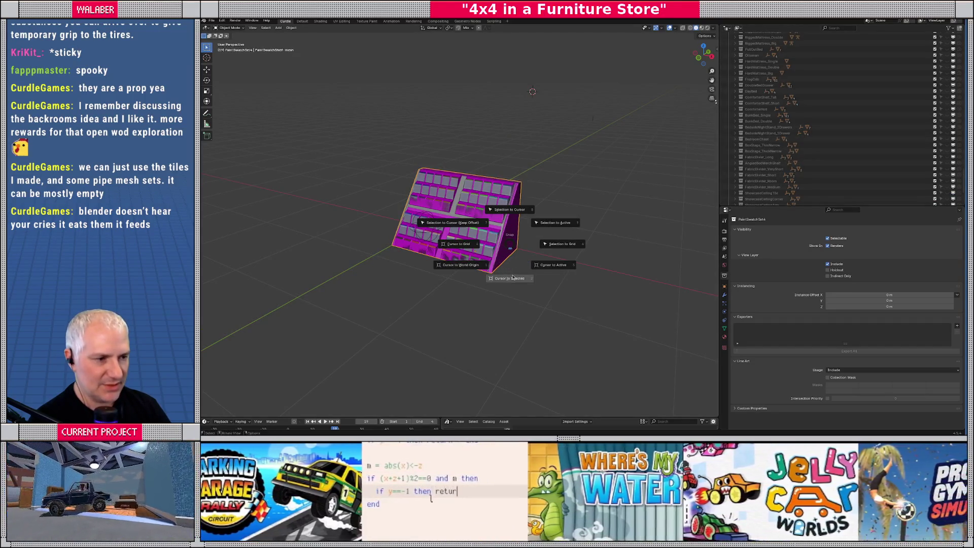
{"action": "left_click", "coordinate": [507, 278]}
{"action": "scroll", "coordinate": [454, 233], "scroll_direction": "up", "scroll_amount": 4}
{"action": "mouse_move", "coordinate": [455, 233]}
{"action": "middle_mouse_down"}
{"action": "mouse_move", "coordinate": [386, 233]}
{"action": "mouse_move", "coordinate": [439, 228]}
{"action": "mouse_move", "coordinate": [468, 287]}
{"action": "mouse_move", "coordinate": [440, 262]}
{"action": "mouse_move", "coordinate": [462, 242]}
{"action": "mouse_move", "coordinate": [477, 249]}
{"action": "mouse_move", "coordinate": [485, 241]}
{"action": "mouse_move", "coordinate": [458, 217]}
{"action": "mouse_move", "coordinate": [461, 229]}
{"action": "middle_mouse_up"}
- Select the PaintSwatchShelf-prop empty and snap the 3D cursor to it
{"action": "scroll", "coordinate": [805, 140], "scroll_direction": "up", "scroll_amount": 5}
{"action": "scroll", "coordinate": [805, 140], "scroll_direction": "up", "scroll_amount": 10}
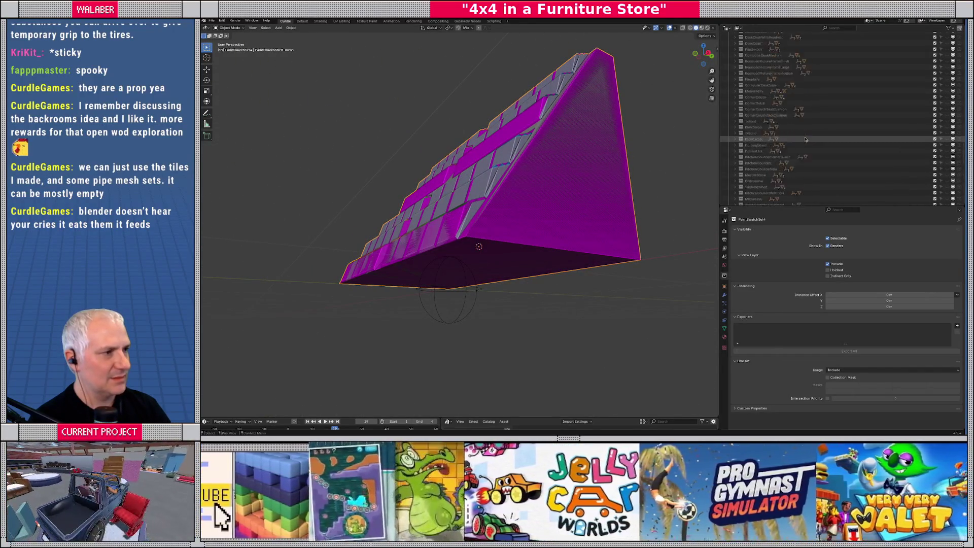
{"action": "scroll", "coordinate": [805, 138], "scroll_direction": "up", "scroll_amount": 5}
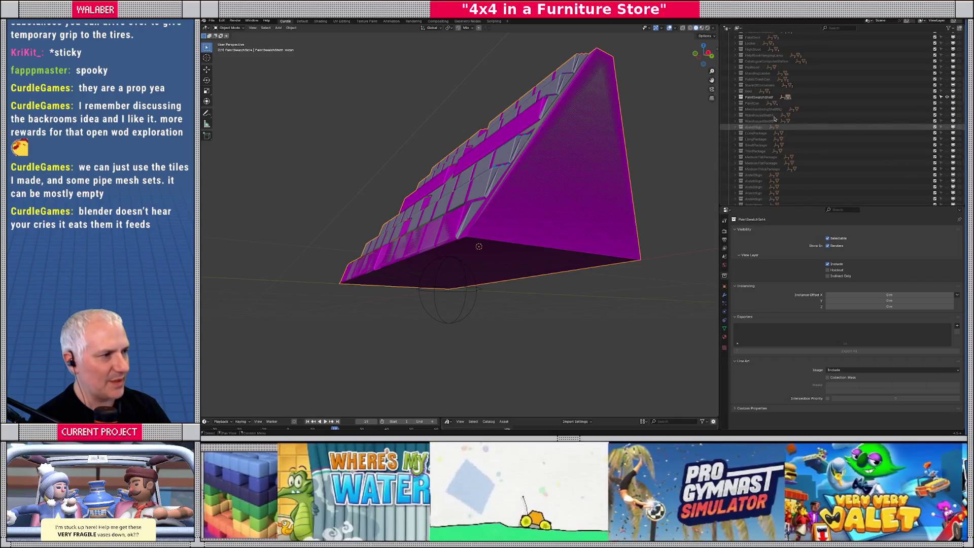
{"action": "left_click", "coordinate": [735, 96]}
{"action": "left_click", "coordinate": [752, 104]}
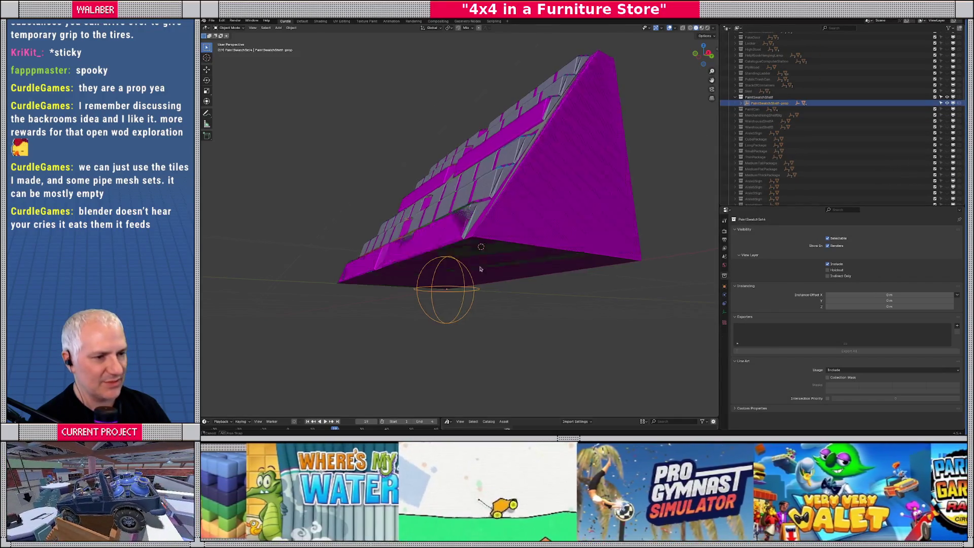
{"action": "middle_click_drag", "start_coordinate": [481, 254], "coordinate": [497, 266]}
{"action": "key", "text": "shift+s"}
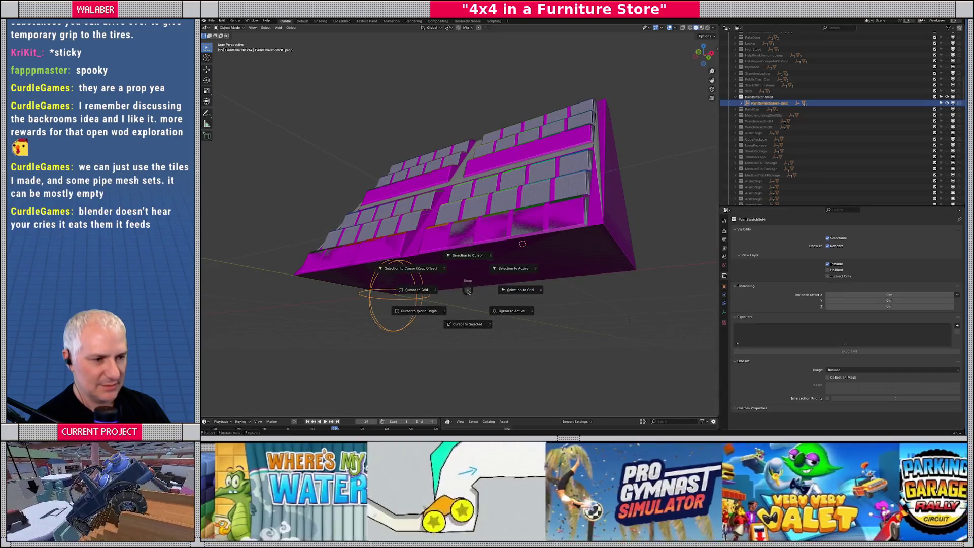
{"action": "left_click", "coordinate": [474, 328]}
- Make PaintCan the active object in the Outliner
{"action": "mouse_move", "coordinate": [474, 329]}
{"action": "middle_mouse_down"}
{"action": "mouse_move", "coordinate": [487, 309]}
{"action": "mouse_move", "coordinate": [518, 311]}
{"action": "mouse_move", "coordinate": [466, 324]}
{"action": "mouse_move", "coordinate": [407, 130]}
{"action": "middle_mouse_up"}
{"action": "left_click", "coordinate": [278, 29]}
{"action": "left_click", "coordinate": [753, 109]}
{"action": "scroll", "coordinate": [749, 144], "scroll_direction": "down", "scroll_amount": 8}
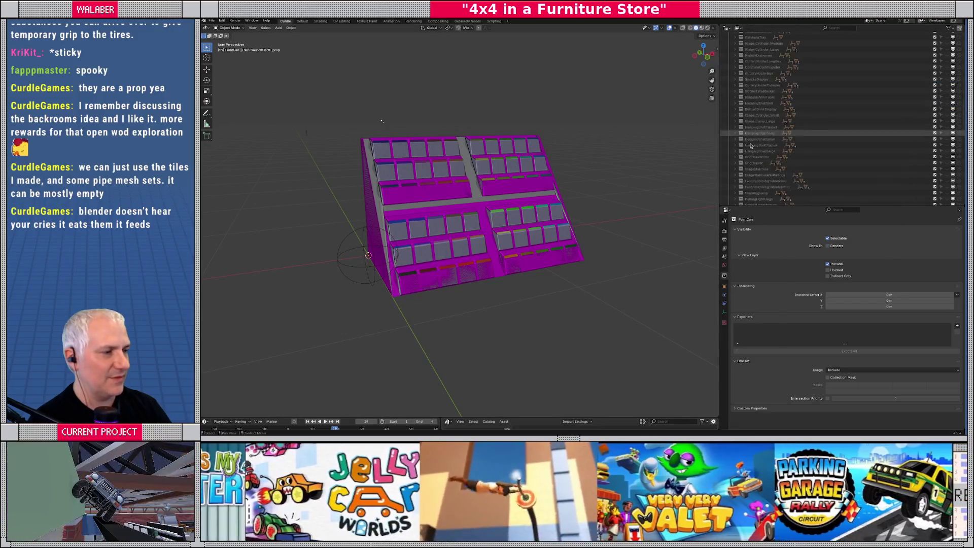
{"action": "scroll", "coordinate": [749, 144], "scroll_direction": "down", "scroll_amount": 10}
- Add a plain-axes empty in PaintSwatchSet1 and name it PaintSwatchSet1-prop
{"action": "left_click", "coordinate": [757, 175]}
{"action": "left_click", "coordinate": [278, 30]}
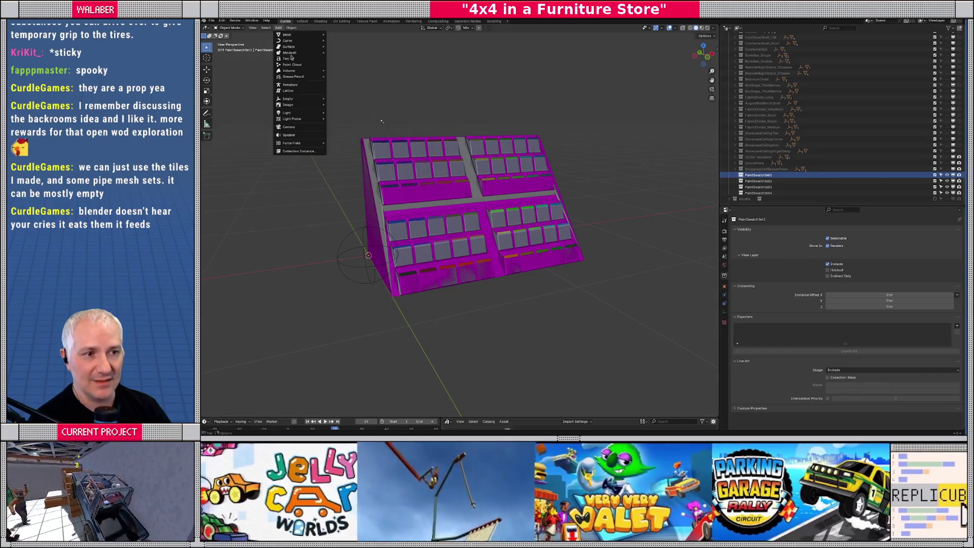
{"action": "mouse_move", "coordinate": [299, 98]}
{"action": "left_click", "coordinate": [337, 99]}
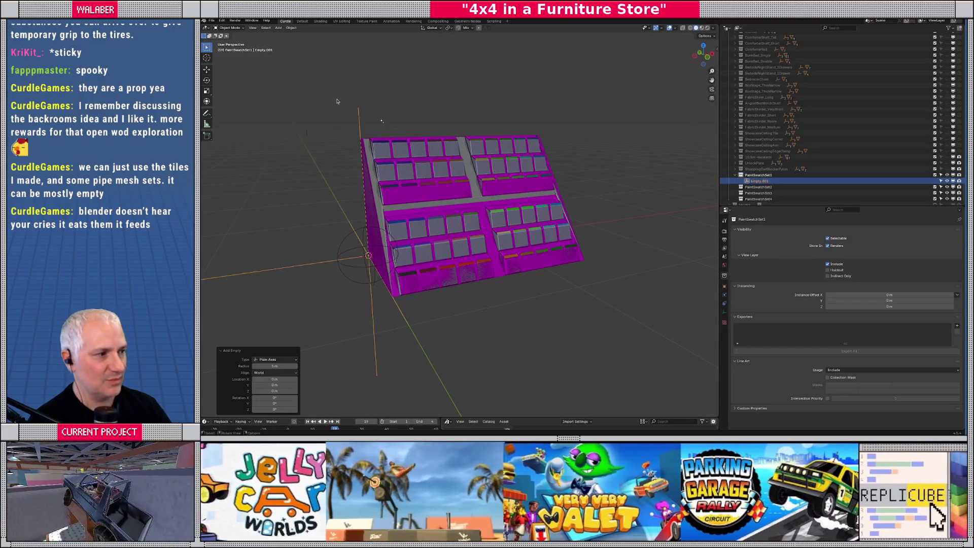
{"action": "key", "text": "F2"}
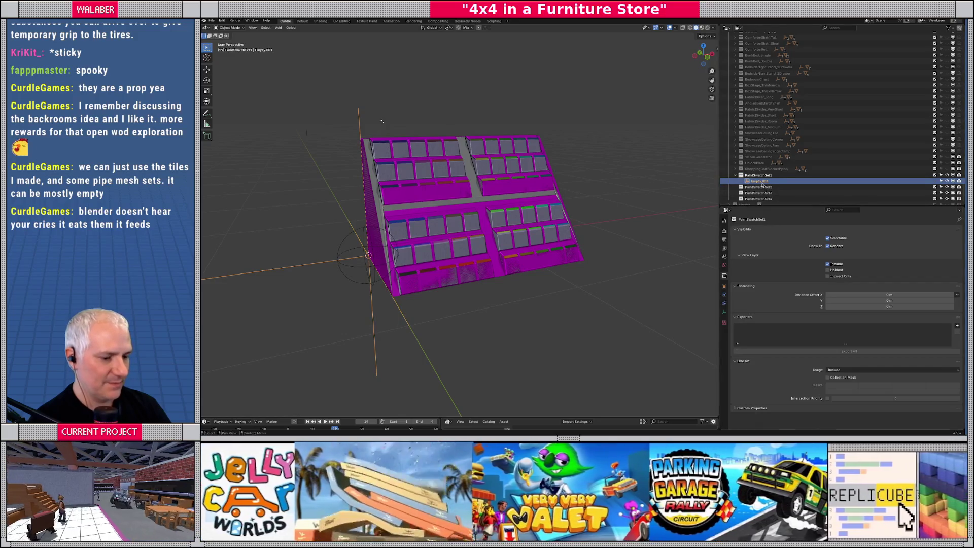
{"action": "type", "text": "PaintSwatchSet1 - pro"}
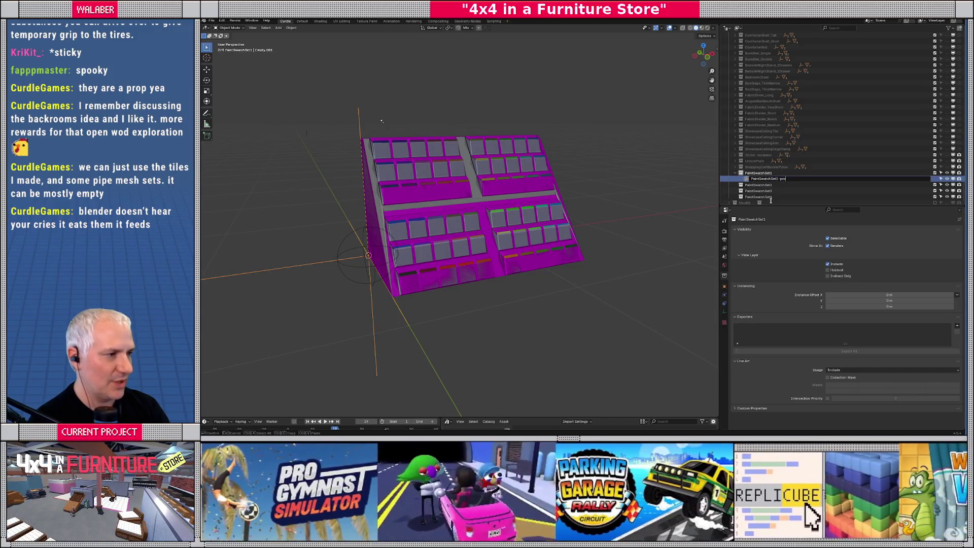
{"action": "type", "text": "p"}
{"action": "key", "text": "Return"}
- Hide and reveal the swatch tiles and collider panels to inspect the shelf
{"action": "mouse_move", "coordinate": [457, 228]}
{"action": "middle_mouse_down"}
{"action": "mouse_move", "coordinate": [480, 237]}
{"action": "mouse_move", "coordinate": [462, 238]}
{"action": "middle_mouse_up"}
{"action": "left_click", "coordinate": [462, 239]}
{"action": "scroll", "coordinate": [467, 239], "scroll_direction": "up", "scroll_amount": 4}
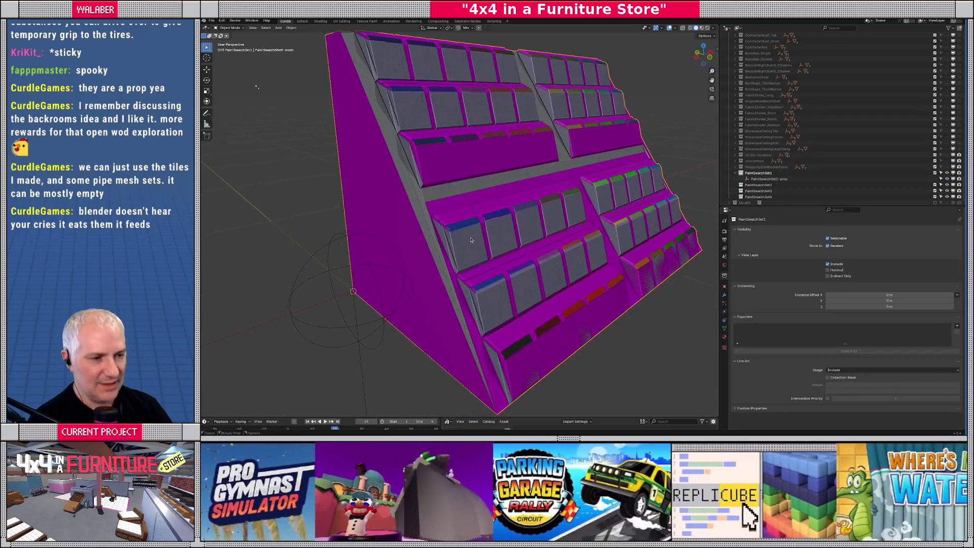
{"action": "key", "text": "h"}
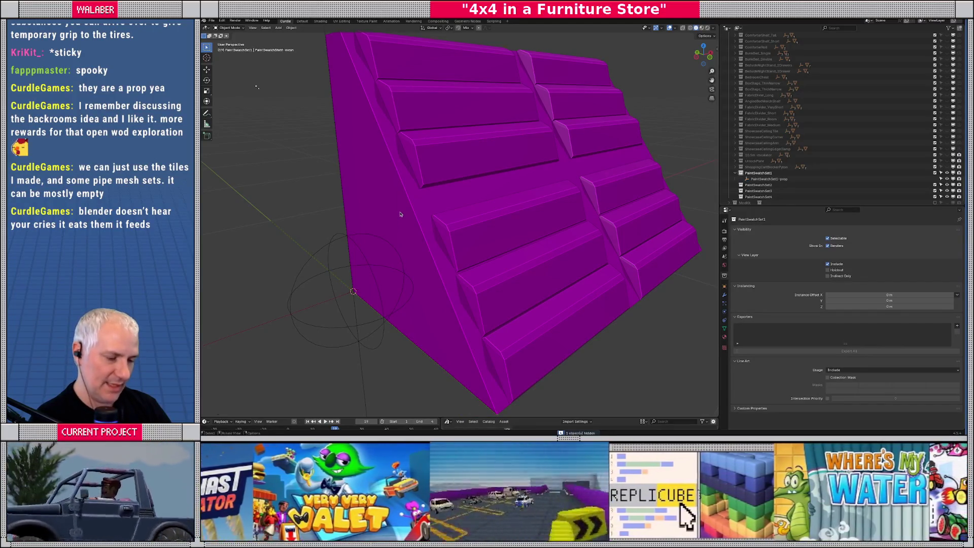
{"action": "key", "text": "alt+h"}
{"action": "left_click", "coordinate": [374, 180]}
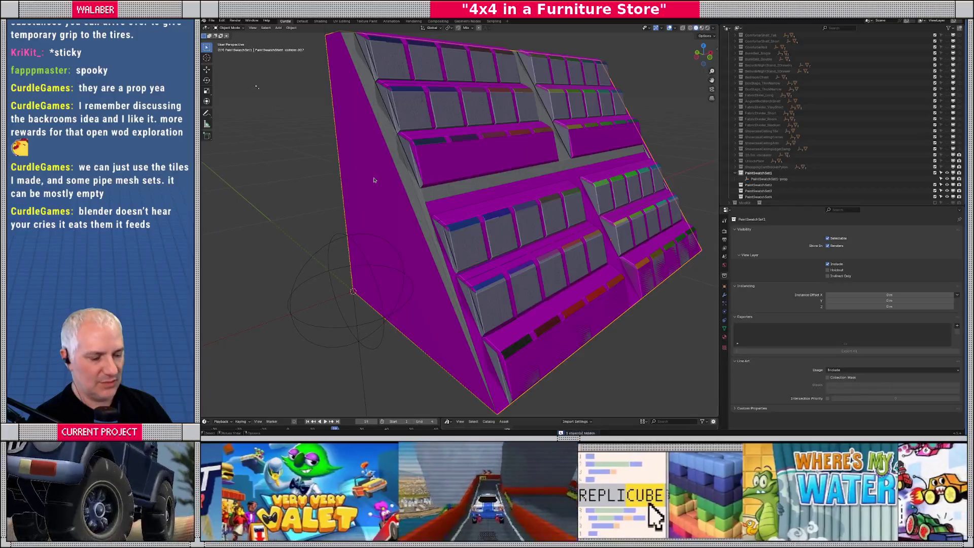
{"action": "key", "text": "h"}
{"action": "left_click", "coordinate": [469, 218]}
{"action": "middle_click_drag", "start_coordinate": [469, 218], "coordinate": [431, 213]}
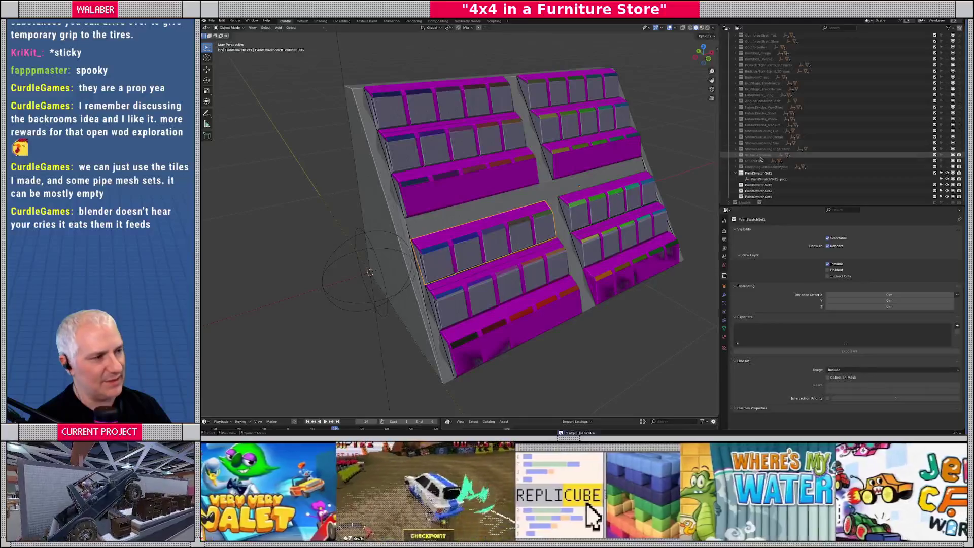
{"action": "scroll", "coordinate": [760, 159], "scroll_direction": "up", "scroll_amount": 10}
{"action": "scroll", "coordinate": [780, 132], "scroll_direction": "up", "scroll_amount": 3}
- Expand PaintSwatchShelf in the Outliner and select colliders .001 through .006
{"action": "left_click", "coordinate": [735, 131]}
{"action": "left_click", "coordinate": [783, 137]}
{"action": "scroll", "coordinate": [786, 162], "scroll_direction": "down", "scroll_amount": 1}
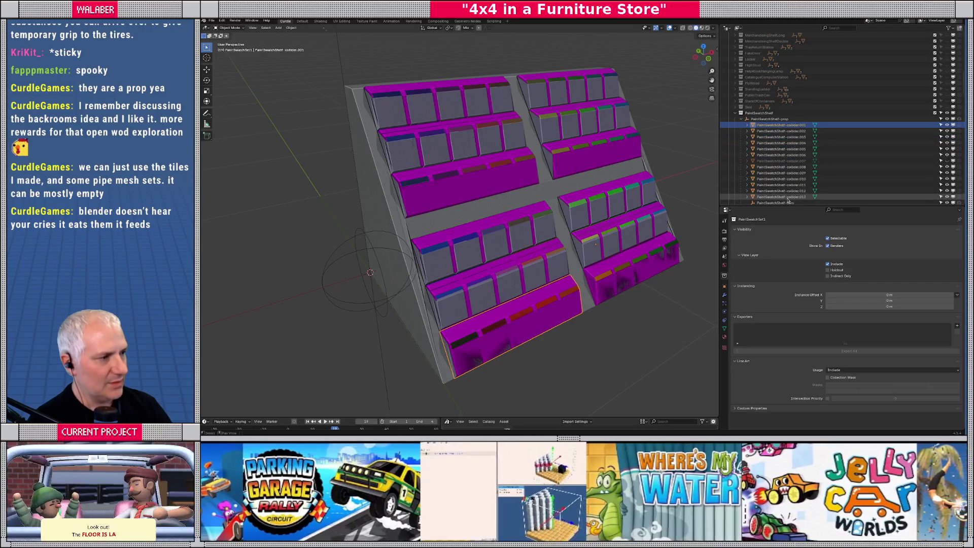
{"action": "left_click", "coordinate": [781, 154]}
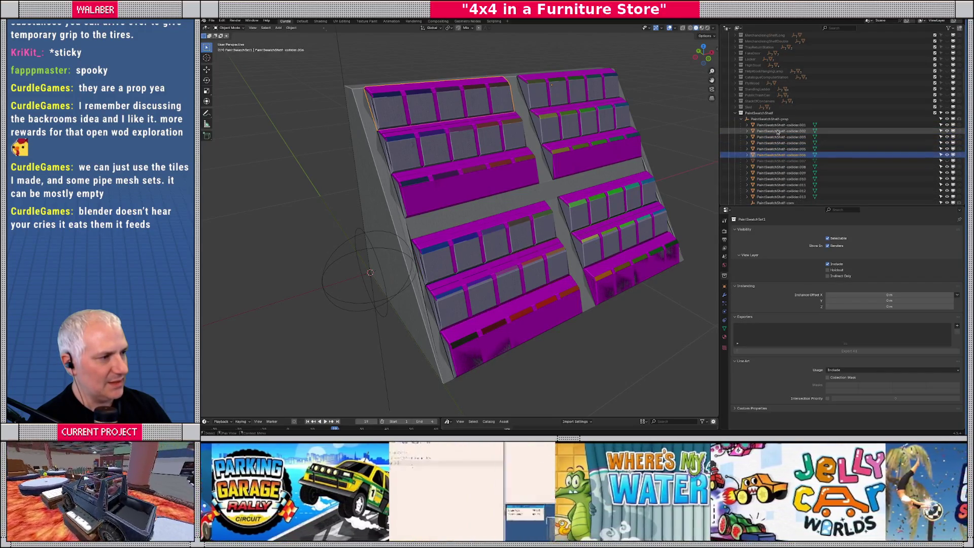
{"action": "left_click", "coordinate": [776, 128], "text": "shift"}
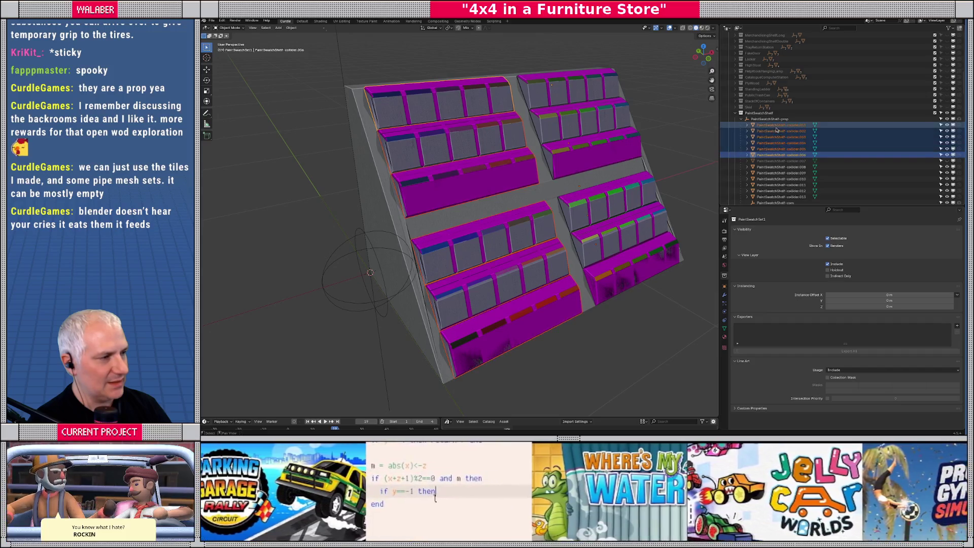
- Delete colliders .001–.006 and then colliders .008–.013
{"action": "key", "text": "x"}
{"action": "left_click", "coordinate": [781, 160]}
{"action": "left_click", "coordinate": [781, 130], "text": "shift"}
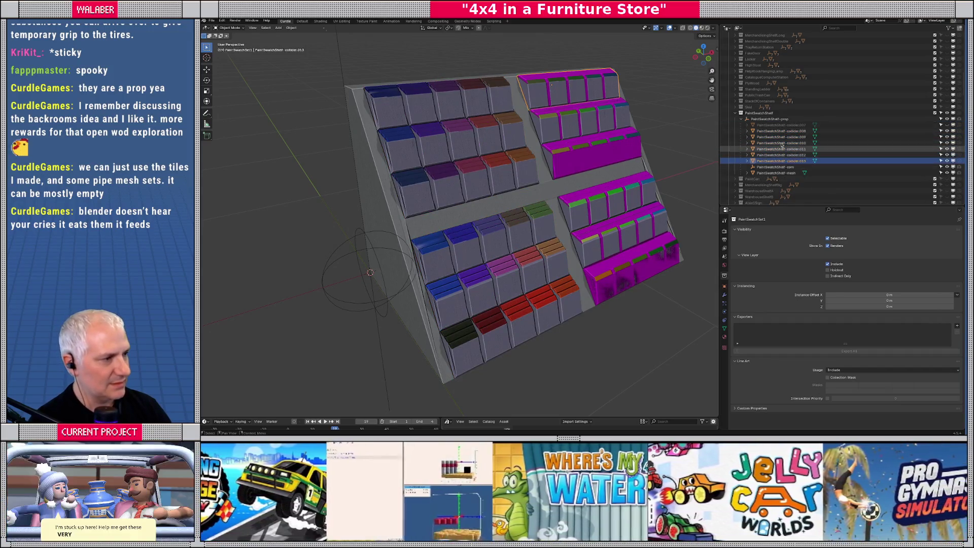
{"action": "key", "text": "x"}
- Put the shelf mesh in Edit Mode and frame it in front view
{"action": "middle_click_drag", "start_coordinate": [482, 228], "coordinate": [527, 215]}
{"action": "left_click", "coordinate": [528, 215]}
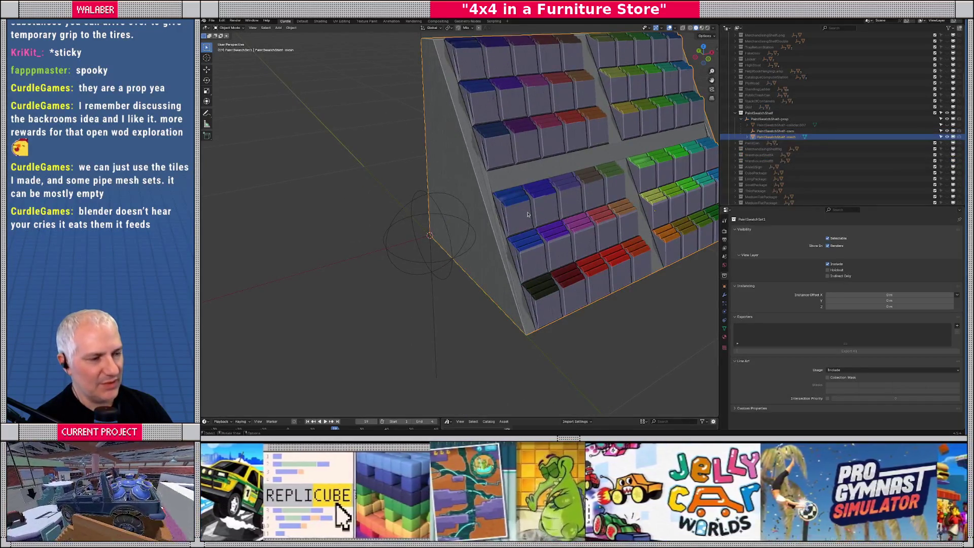
{"action": "key", "text": "Tab"}
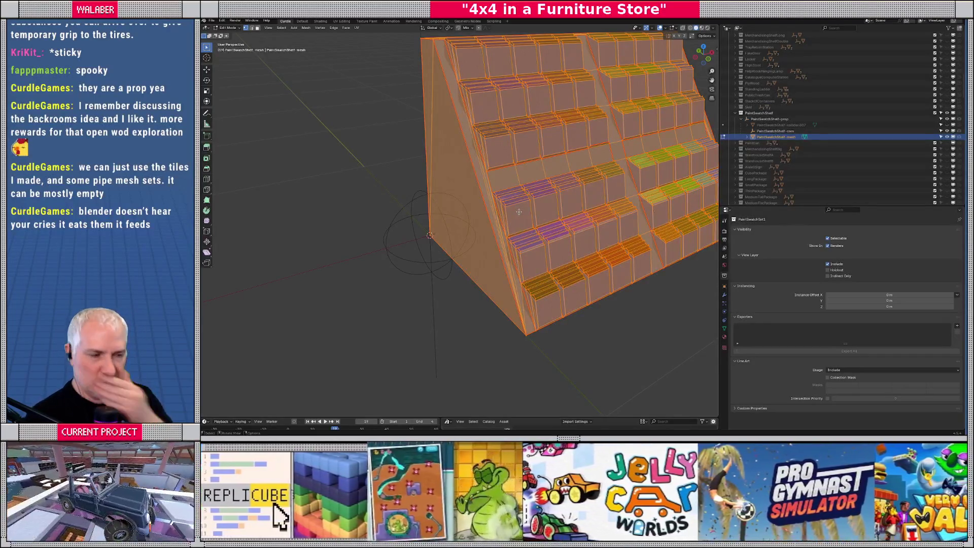
{"action": "key", "text": "Tab"}
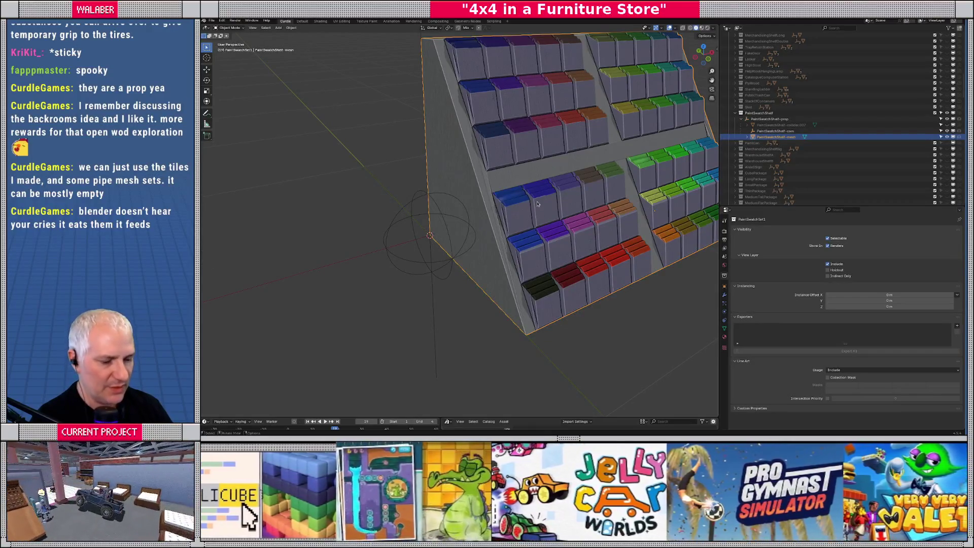
{"action": "key", "text": "Tab"}
{"action": "middle_click_drag", "start_coordinate": [537, 203], "coordinate": [488, 109]}
{"action": "key", "text": "Tab"}
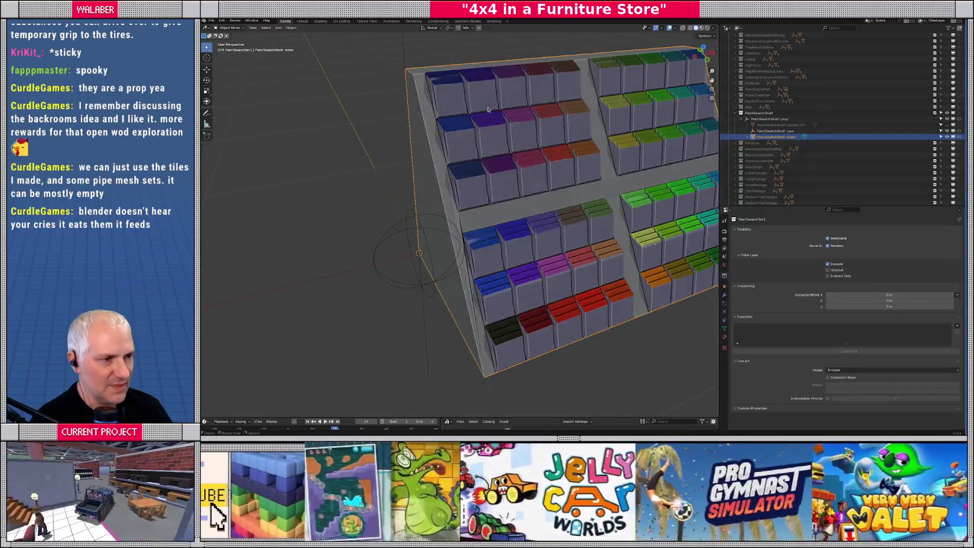
{"action": "key", "text": "Tab"}
{"action": "middle_click_drag", "start_coordinate": [494, 143], "coordinate": [505, 154]}
{"action": "scroll", "coordinate": [504, 154], "scroll_direction": "up", "scroll_amount": 4}
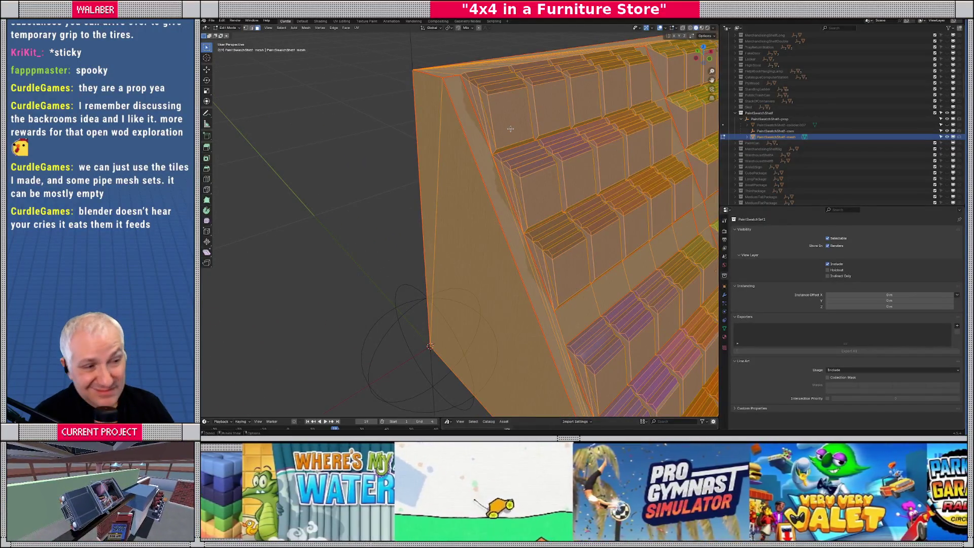
{"action": "key", "text": "KP_1"}
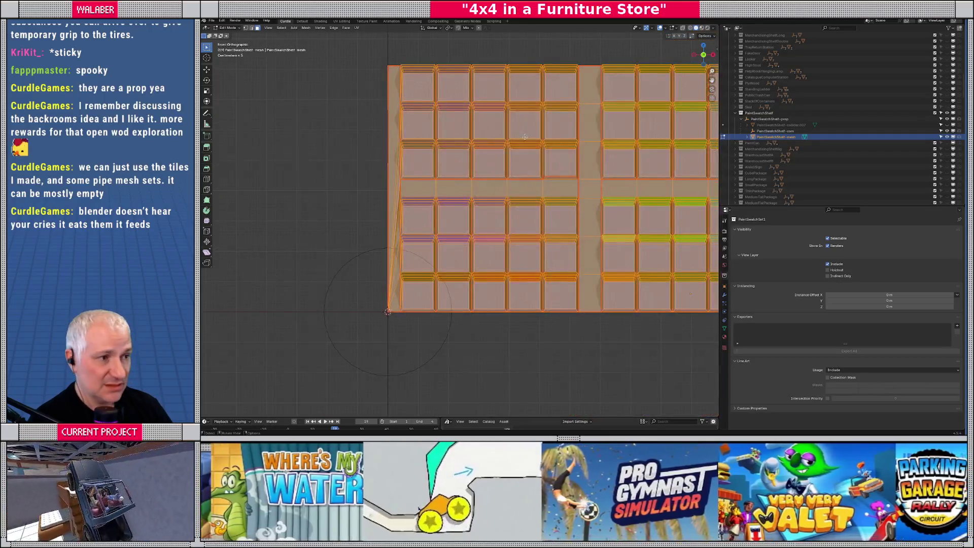
{"action": "scroll", "coordinate": [506, 105], "scroll_direction": "up", "scroll_amount": 2}
{"action": "middle_click_drag", "start_coordinate": [506, 105], "coordinate": [444, 161], "text": "shift"}
- Box-select the top three rows and add the upper-left block's side columns of faces
{"action": "mouse_move", "coordinate": [411, 131]}
{"action": "left_mouse_down"}
{"action": "mouse_move", "coordinate": [578, 210]}
{"action": "mouse_move", "coordinate": [605, 243]}
{"action": "left_mouse_up"}
{"action": "mouse_move", "coordinate": [553, 222]}
{"action": "middle_mouse_down", "text": "shift"}
{"action": "mouse_move", "coordinate": [473, 151]}
{"action": "mouse_move", "coordinate": [539, 210]}
{"action": "mouse_move", "coordinate": [550, 207]}
{"action": "middle_mouse_up", "text": "shift"}
{"action": "left_click", "coordinate": [570, 219], "text": "shift"}
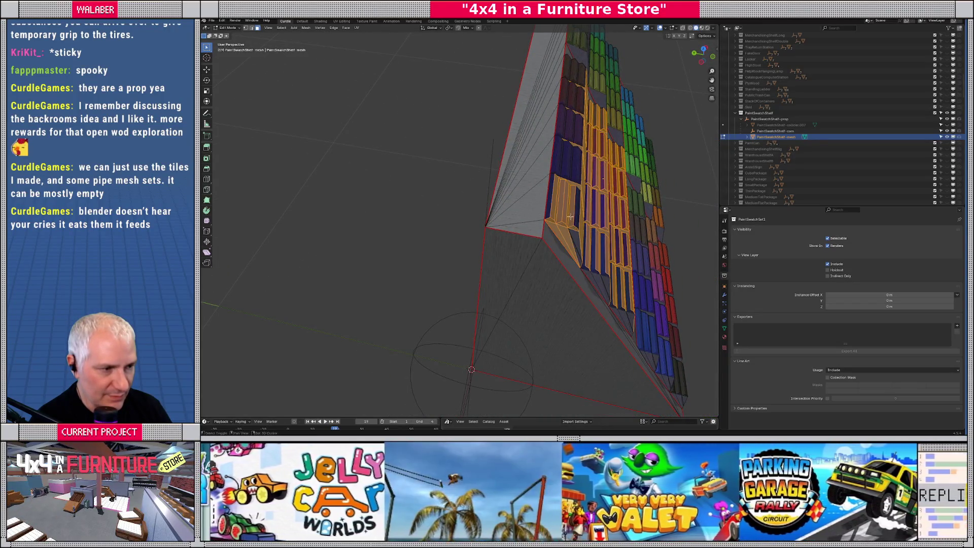
{"action": "left_click", "coordinate": [578, 243], "text": "shift"}
{"action": "middle_click_drag", "start_coordinate": [571, 205], "coordinate": [549, 224]}
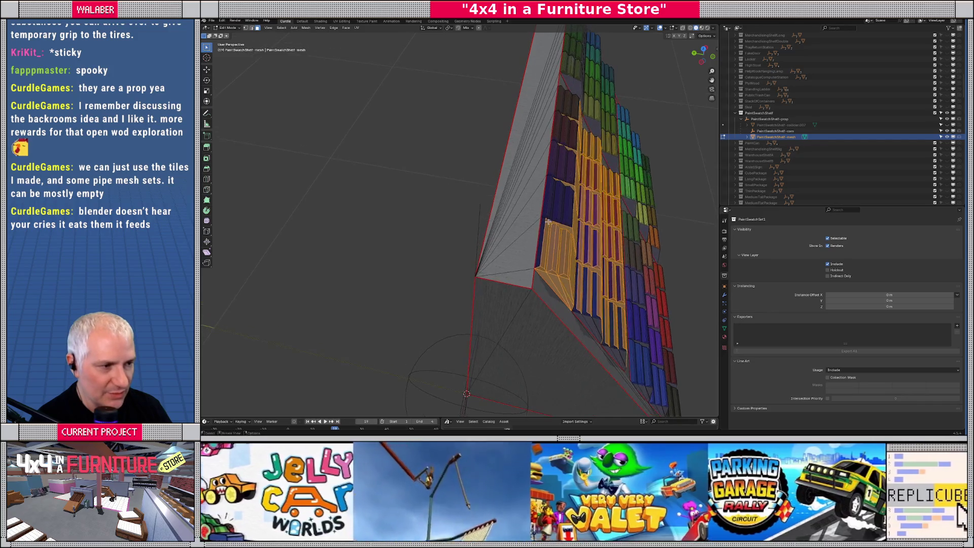
{"action": "left_click", "coordinate": [564, 184], "text": "shift"}
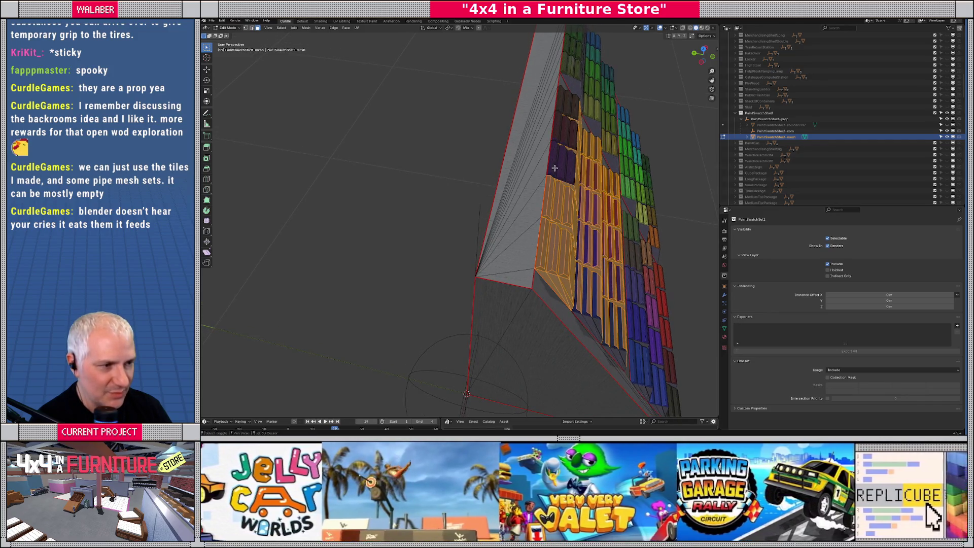
{"action": "left_click", "coordinate": [551, 167], "text": "shift"}
{"action": "middle_click_drag", "start_coordinate": [551, 172], "coordinate": [556, 203]}
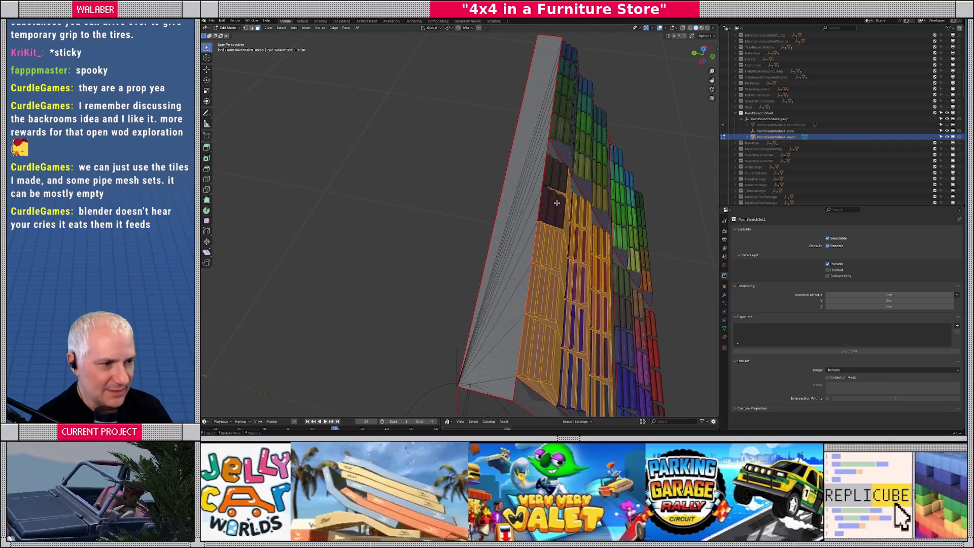
{"action": "left_click", "coordinate": [555, 212], "text": "shift"}
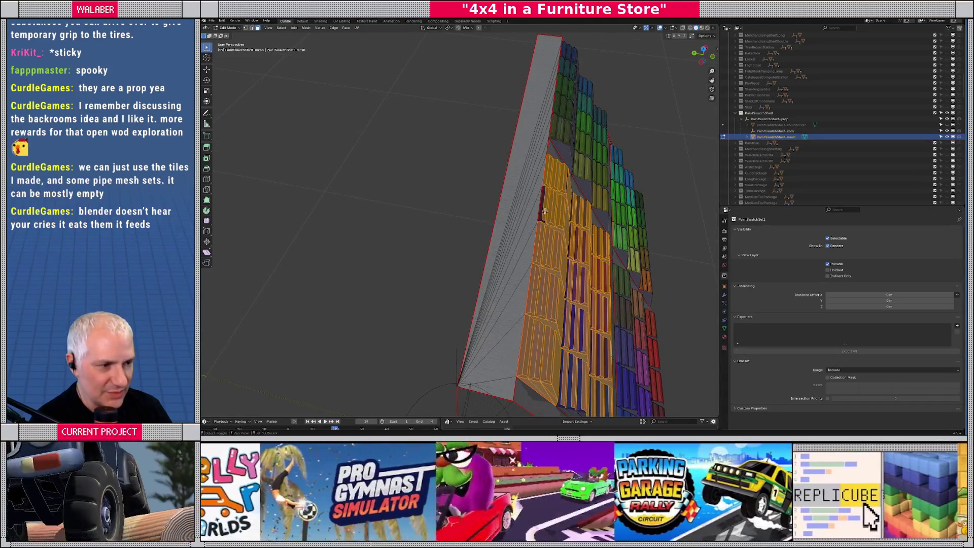
{"action": "left_click", "coordinate": [542, 212], "text": "shift"}
{"action": "mouse_move", "coordinate": [542, 212]}
{"action": "middle_mouse_down"}
{"action": "mouse_move", "coordinate": [459, 233]}
{"action": "mouse_move", "coordinate": [465, 251]}
{"action": "middle_mouse_up"}
{"action": "left_click", "coordinate": [472, 273], "text": "shift"}
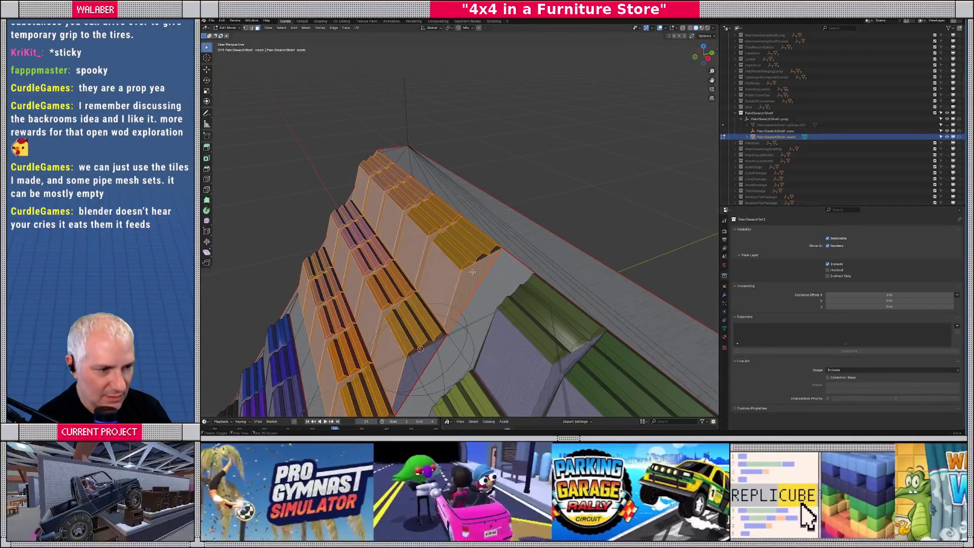
{"action": "left_click", "coordinate": [471, 257], "text": "shift"}
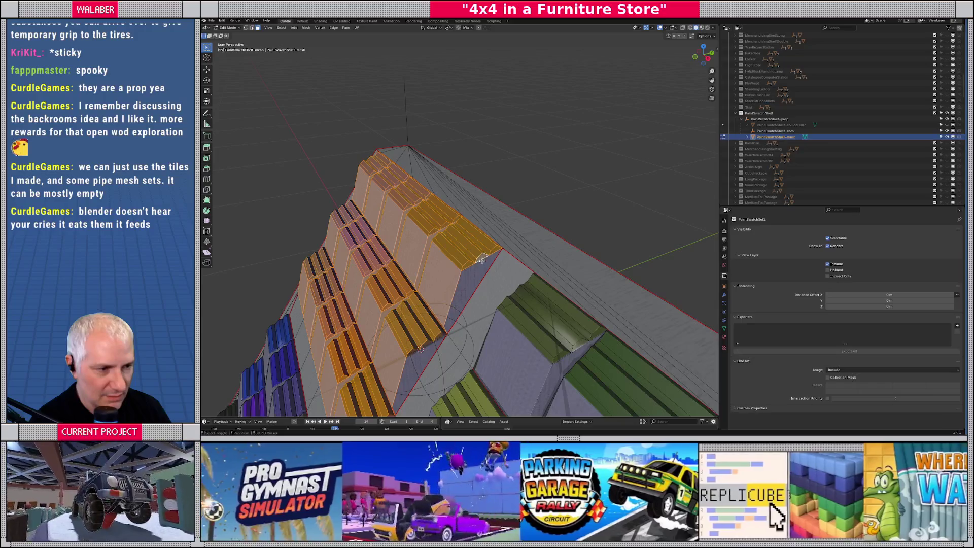
{"action": "left_click", "coordinate": [479, 272], "text": "shift"}
- Add the block's remaining shelf faces, coloured columns and bottom-edge strips to the selection
{"action": "mouse_move", "coordinate": [418, 282]}
{"action": "middle_mouse_down"}
{"action": "mouse_move", "coordinate": [492, 192]}
{"action": "mouse_move", "coordinate": [497, 219]}
{"action": "mouse_move", "coordinate": [524, 190]}
{"action": "middle_mouse_up"}
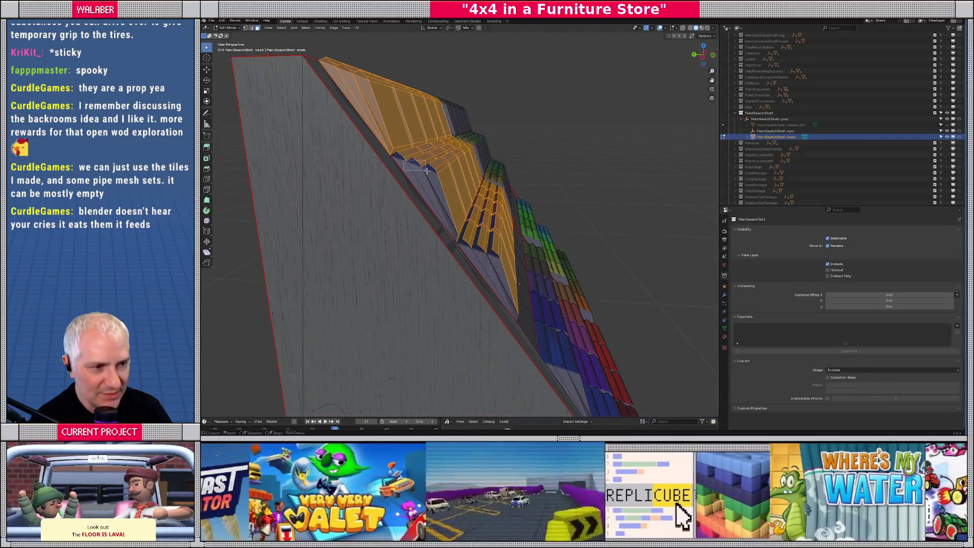
{"action": "left_click", "coordinate": [456, 209], "text": "ctrl"}
{"action": "mouse_move", "coordinate": [461, 208]}
{"action": "left_mouse_down", "text": "shift"}
{"action": "mouse_move", "coordinate": [504, 247]}
{"action": "mouse_move", "coordinate": [496, 265]}
{"action": "left_mouse_up", "text": "shift"}
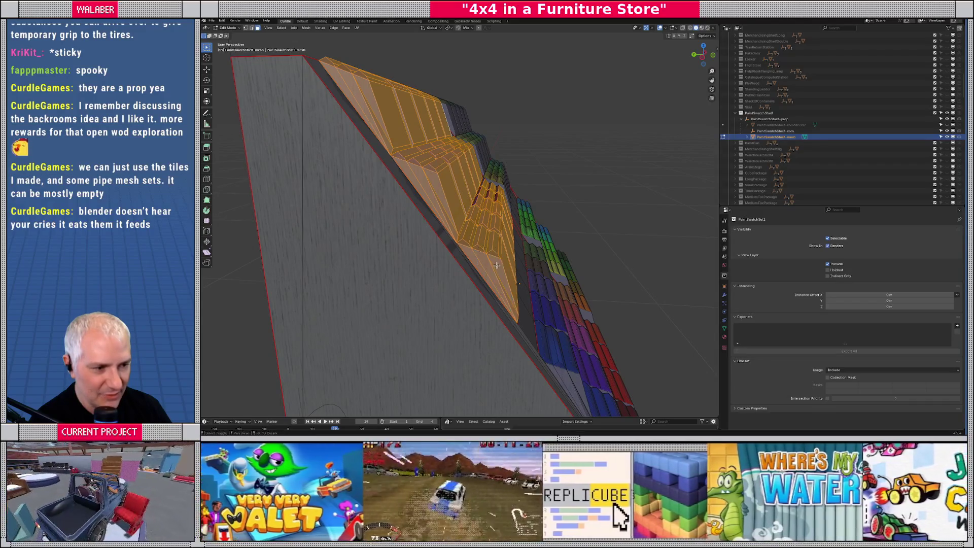
{"action": "middle_click_drag", "start_coordinate": [485, 202], "coordinate": [412, 202]}
{"action": "left_click_drag", "start_coordinate": [410, 200], "coordinate": [464, 258], "text": "shift"}
{"action": "middle_click_drag", "start_coordinate": [456, 239], "coordinate": [438, 193]}
{"action": "mouse_move", "coordinate": [438, 193]}
{"action": "left_mouse_down", "text": "shift"}
{"action": "mouse_move", "coordinate": [474, 241]}
{"action": "mouse_move", "coordinate": [476, 221]}
{"action": "left_mouse_up", "text": "shift"}
{"action": "middle_click_drag", "start_coordinate": [475, 220], "coordinate": [400, 229]}
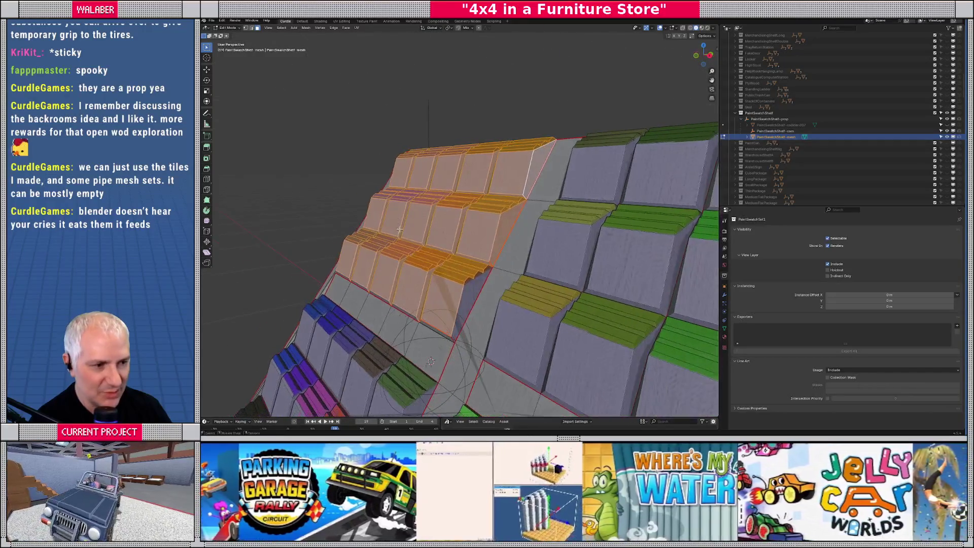
{"action": "left_click", "coordinate": [464, 274], "text": "shift"}
{"action": "mouse_move", "coordinate": [464, 274]}
{"action": "middle_mouse_down"}
{"action": "mouse_move", "coordinate": [491, 229]}
{"action": "mouse_move", "coordinate": [481, 242]}
{"action": "middle_mouse_up"}
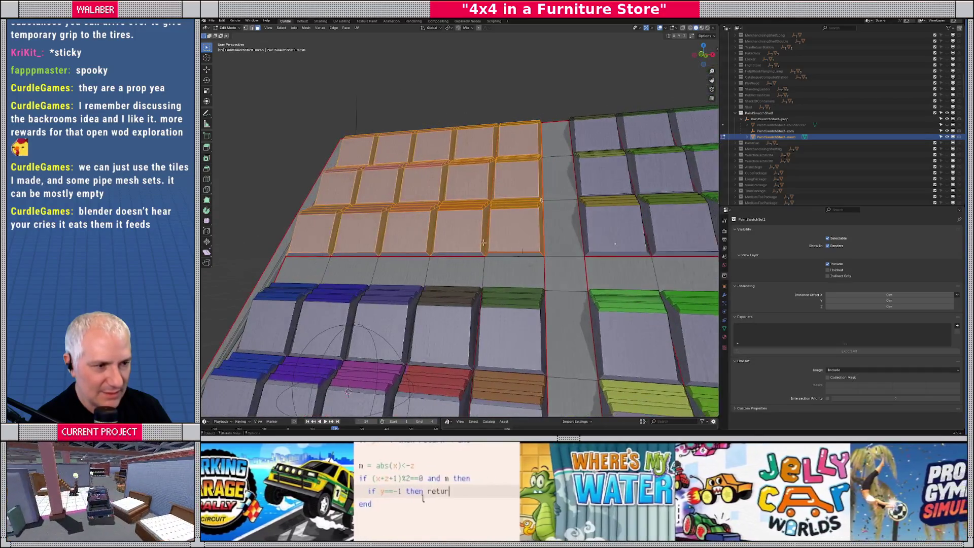
{"action": "left_click", "coordinate": [527, 254], "text": "shift"}
{"action": "left_click", "coordinate": [447, 254], "text": "shift"}
{"action": "left_click", "coordinate": [354, 255], "text": "shift"}
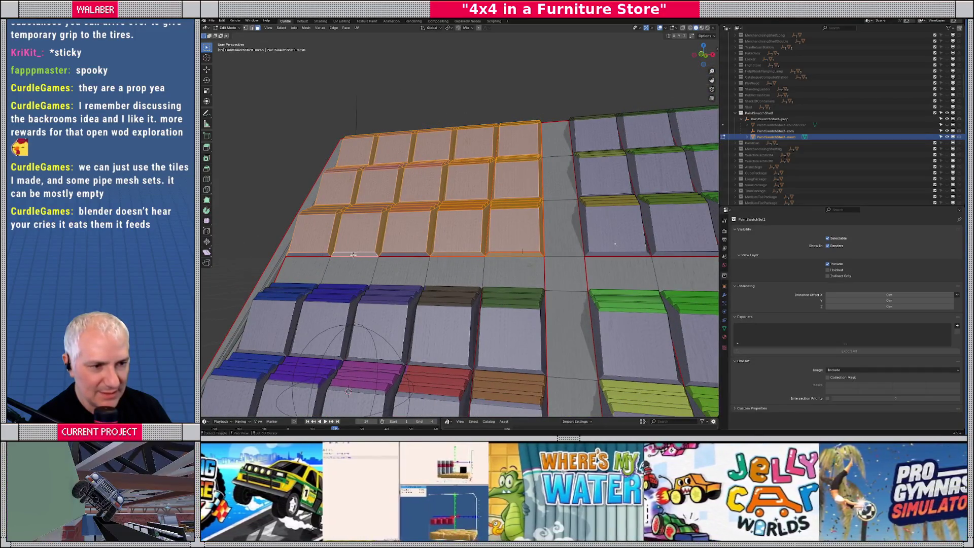
{"action": "left_click", "coordinate": [404, 253], "text": "shift"}
{"action": "mouse_move", "coordinate": [404, 253]}
{"action": "middle_mouse_down"}
{"action": "mouse_move", "coordinate": [465, 257]}
{"action": "mouse_move", "coordinate": [484, 272]}
{"action": "middle_mouse_up"}
- Check the selection with a cancelled test move, leaving the faces in place
{"action": "key", "text": "g"}
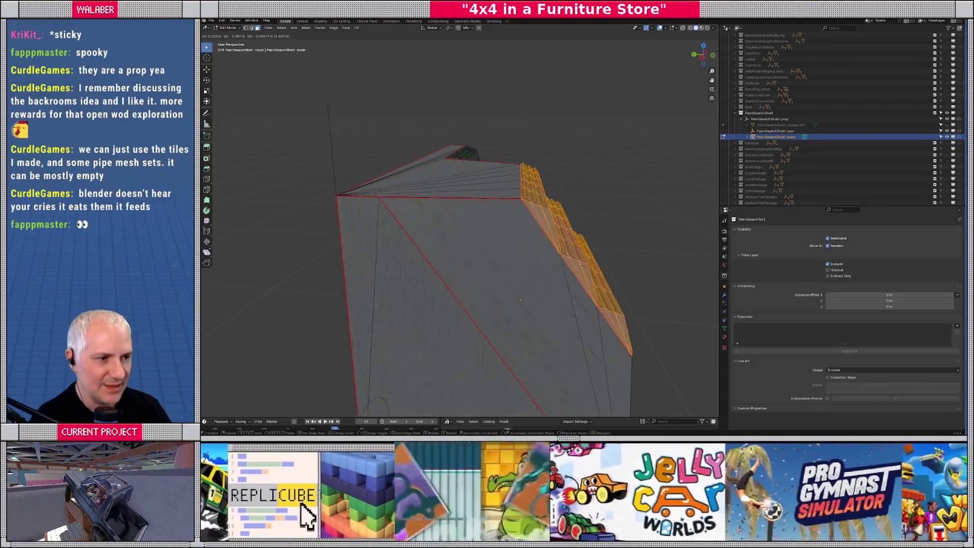
{"action": "right_click", "coordinate": [507, 257]}
{"action": "middle_click_drag", "start_coordinate": [507, 257], "coordinate": [512, 249]}
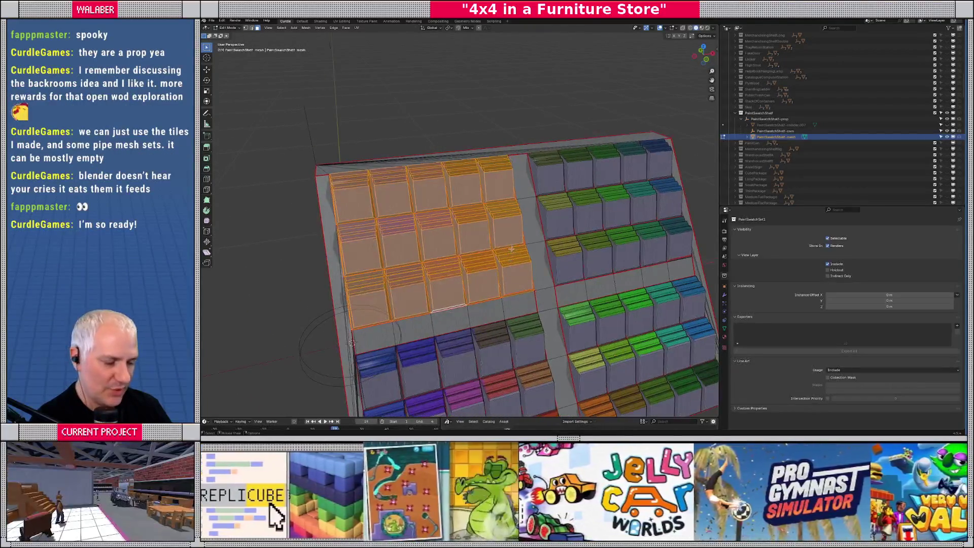
{"action": "key", "text": "p"}
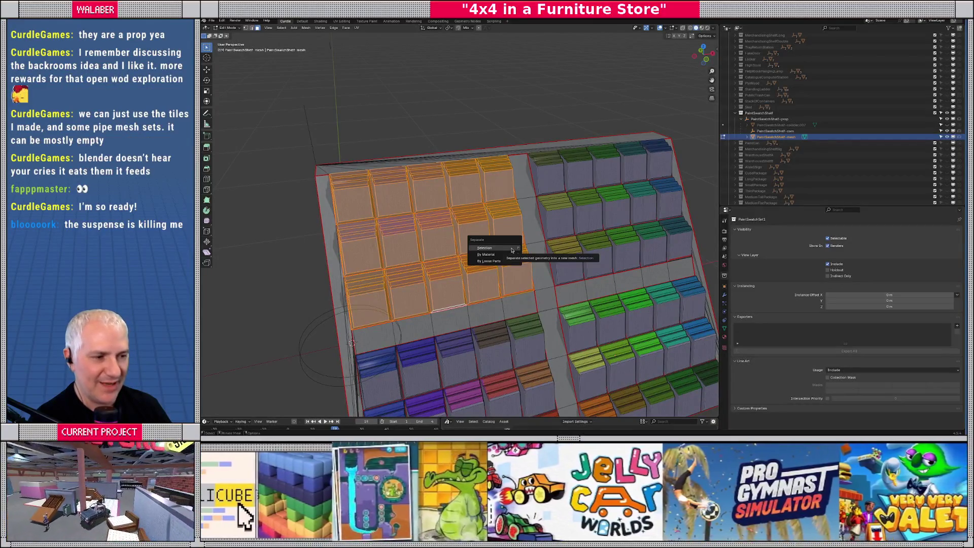
- Separate the faces into PaintSwatchShelf-mesh.001, keep it in its slot, and drag it into PaintSwatchSet1
{"action": "left_click", "coordinate": [500, 248]}
{"action": "key", "text": "Tab"}
{"action": "middle_click_drag", "start_coordinate": [469, 263], "coordinate": [484, 200]}
{"action": "left_click", "coordinate": [482, 213]}
{"action": "key", "text": "g"}
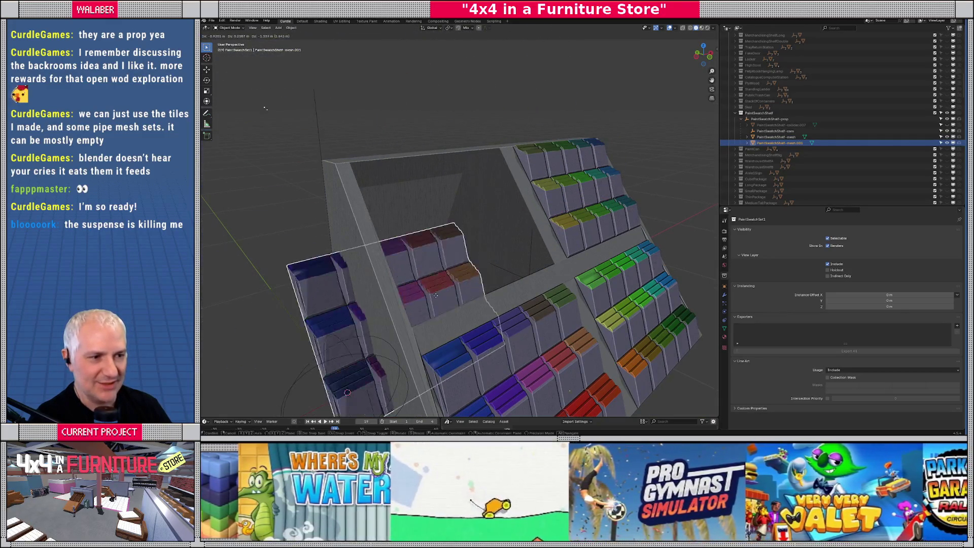
{"action": "left_click", "coordinate": [450, 249]}
{"action": "middle_click_drag", "start_coordinate": [450, 250], "coordinate": [446, 261]}
{"action": "mouse_move", "coordinate": [774, 143]}
{"action": "left_mouse_down"}
{"action": "mouse_move", "coordinate": [766, 155]}
{"action": "mouse_move", "coordinate": [778, 179]}
{"action": "mouse_move", "coordinate": [764, 176]}
{"action": "left_mouse_up"}
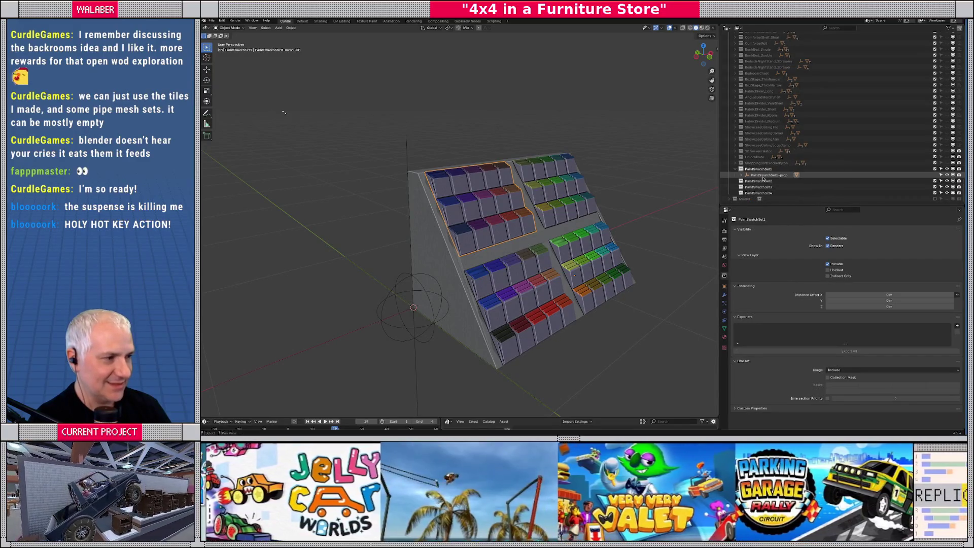
- Place the block under PaintSwatchSet1-prop and rename it PaintSwatchSet1-mesh-collider
{"action": "left_click", "coordinate": [742, 175]}
{"action": "left_click", "coordinate": [771, 180]}
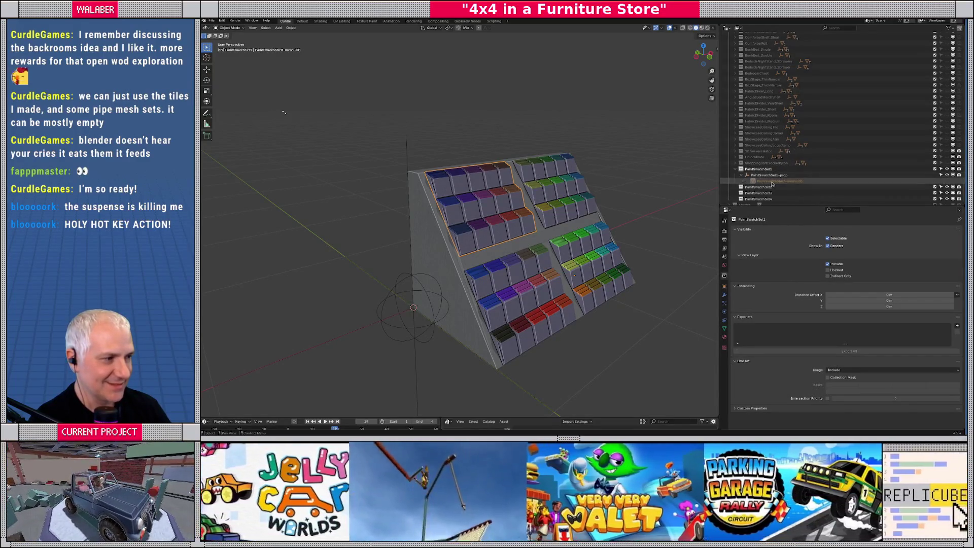
{"action": "key", "text": "F2"}
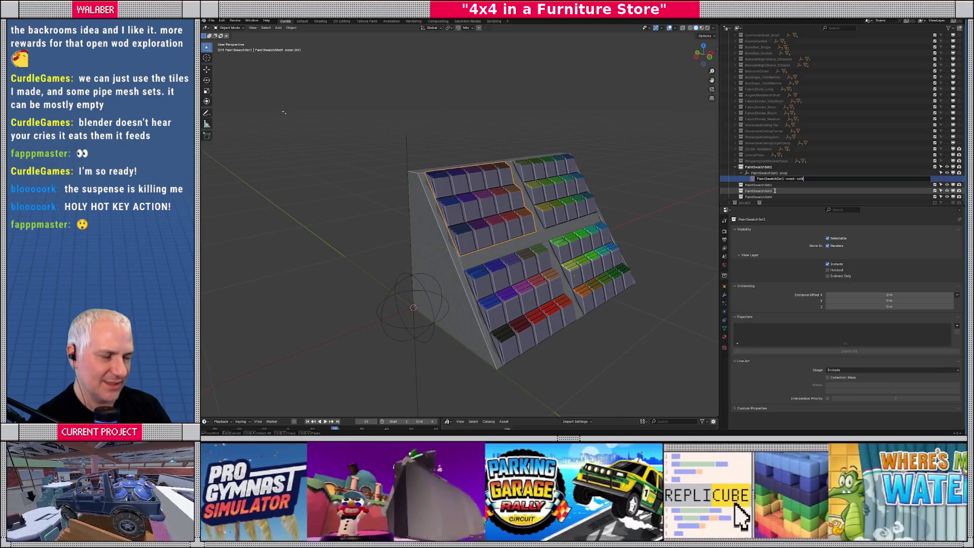
{"action": "type", "text": "der"}
{"action": "key", "text": "Return"}
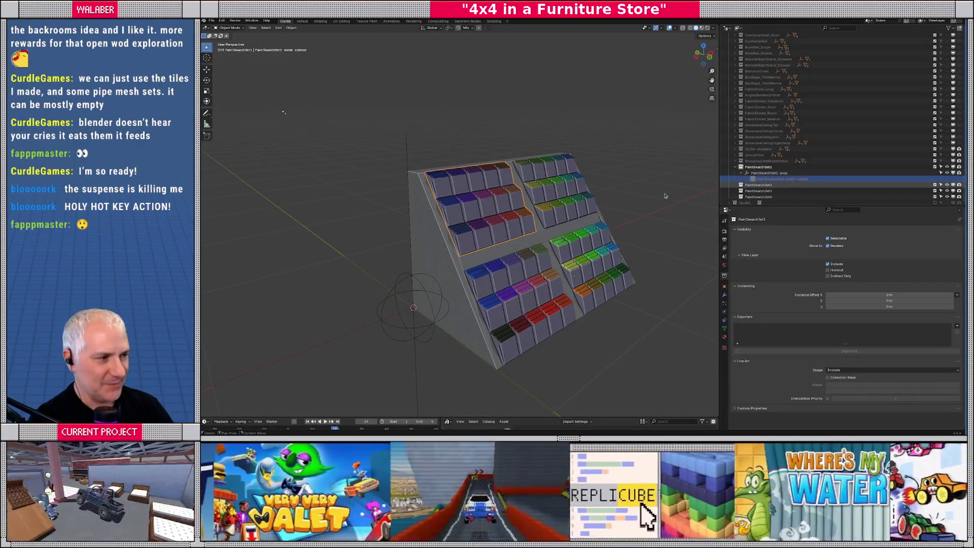
{"action": "left_click", "coordinate": [765, 174]}
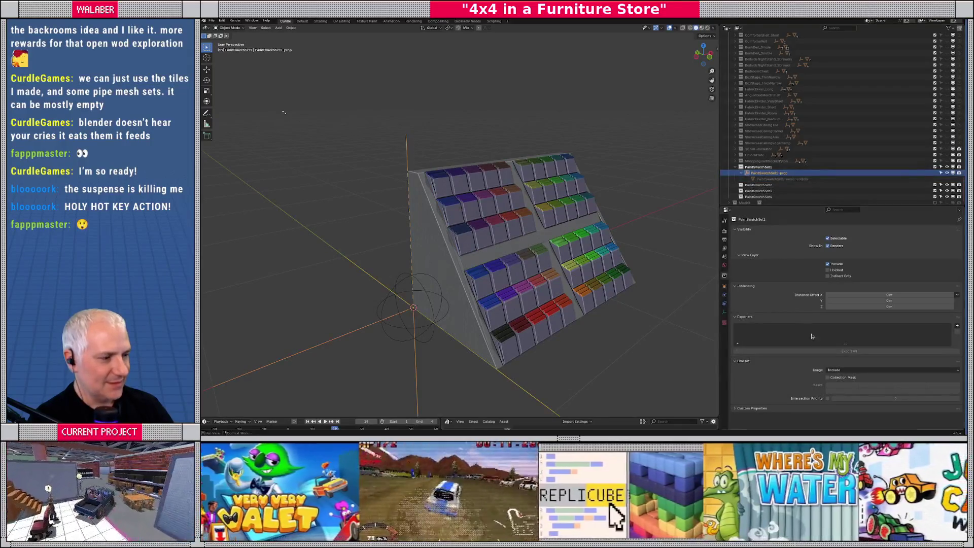
- Enter Edit Mode on the remaining shelf mesh and box-select the right swatch block's faces
{"action": "left_click", "coordinate": [446, 287]}
{"action": "key", "text": "Tab"}
{"action": "middle_click_drag", "start_coordinate": [446, 287], "coordinate": [457, 213]}
{"action": "scroll", "coordinate": [456, 213], "scroll_direction": "up", "scroll_amount": 5}
{"action": "left_click_drag", "start_coordinate": [415, 146], "coordinate": [590, 284]}
- Finish selecting the upper-right block's faces, separate them, and return to Object Mode
{"action": "mouse_move", "coordinate": [467, 212]}
{"action": "middle_mouse_down"}
{"action": "mouse_move", "coordinate": [470, 236]}
{"action": "mouse_move", "coordinate": [457, 236]}
{"action": "mouse_move", "coordinate": [521, 247]}
{"action": "middle_mouse_up"}
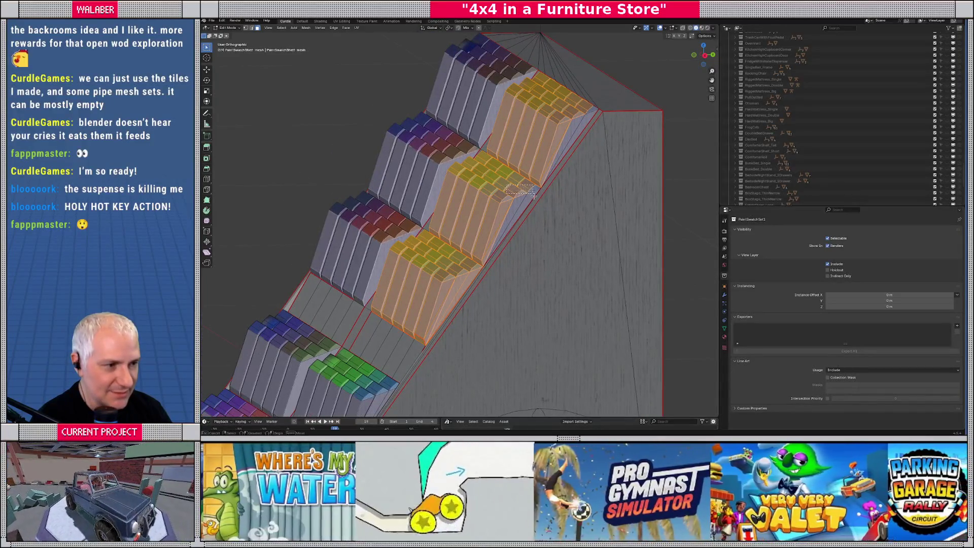
{"action": "left_click", "coordinate": [527, 171], "text": "alt+shift"}
{"action": "mouse_move", "coordinate": [467, 307]}
{"action": "middle_mouse_down"}
{"action": "mouse_move", "coordinate": [622, 318]}
{"action": "mouse_move", "coordinate": [487, 229]}
{"action": "mouse_move", "coordinate": [562, 234]}
{"action": "mouse_move", "coordinate": [566, 163]}
{"action": "middle_mouse_up"}
{"action": "scroll", "coordinate": [622, 318], "scroll_direction": "up", "scroll_amount": 4}
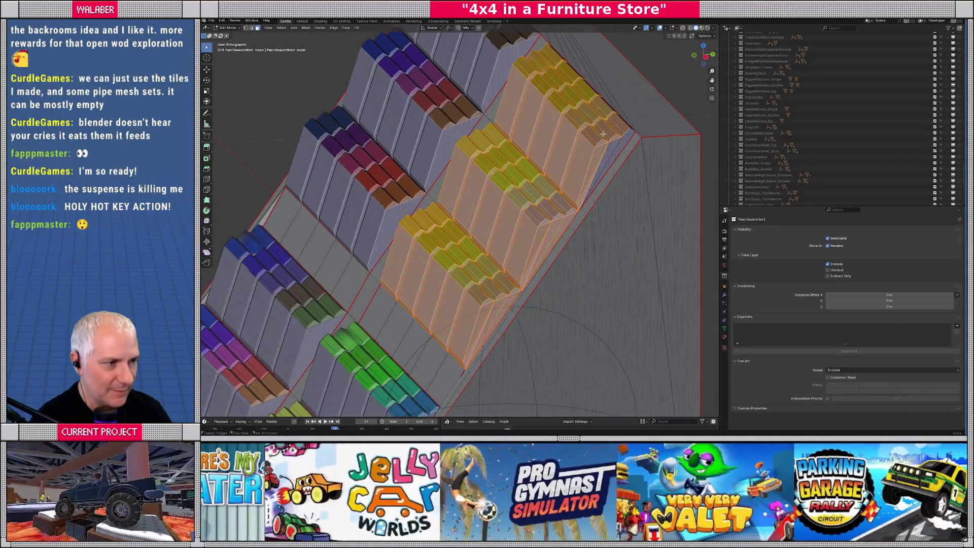
{"action": "left_click_drag", "start_coordinate": [602, 135], "coordinate": [621, 140]}
{"action": "mouse_move", "coordinate": [625, 140]}
{"action": "middle_mouse_down"}
{"action": "mouse_move", "coordinate": [487, 209]}
{"action": "mouse_move", "coordinate": [532, 194]}
{"action": "middle_mouse_up"}
{"action": "left_click_drag", "start_coordinate": [324, 243], "coordinate": [592, 272]}
{"action": "mouse_move", "coordinate": [593, 234]}
{"action": "middle_mouse_down"}
{"action": "mouse_move", "coordinate": [554, 184]}
{"action": "mouse_move", "coordinate": [566, 173]}
{"action": "middle_mouse_up"}
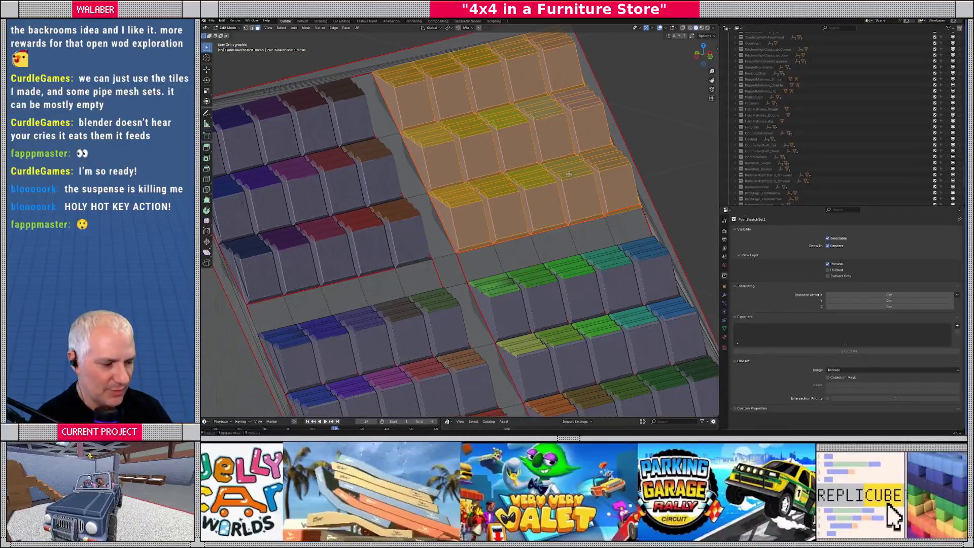
{"action": "left_click", "coordinate": [569, 174]}
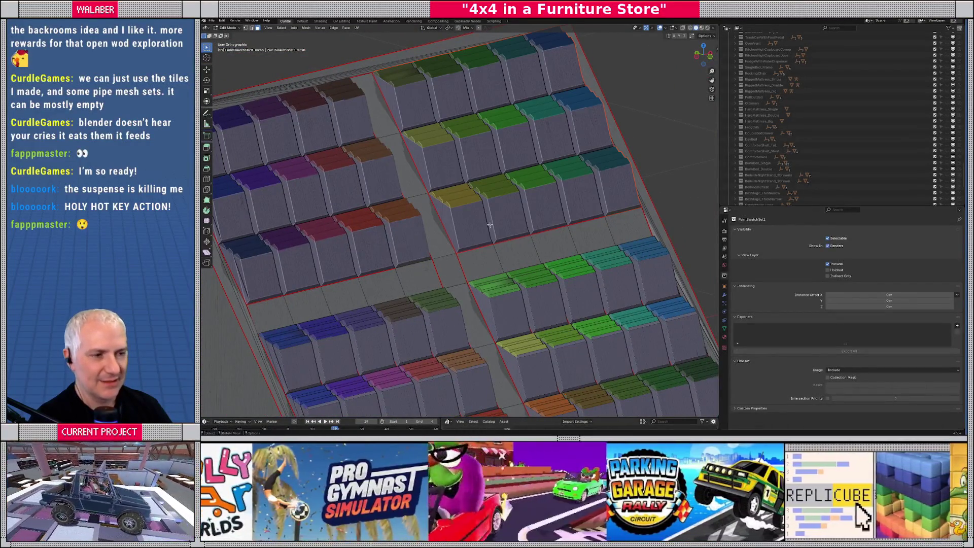
{"action": "key", "text": "Home"}
{"action": "key", "text": "Tab"}
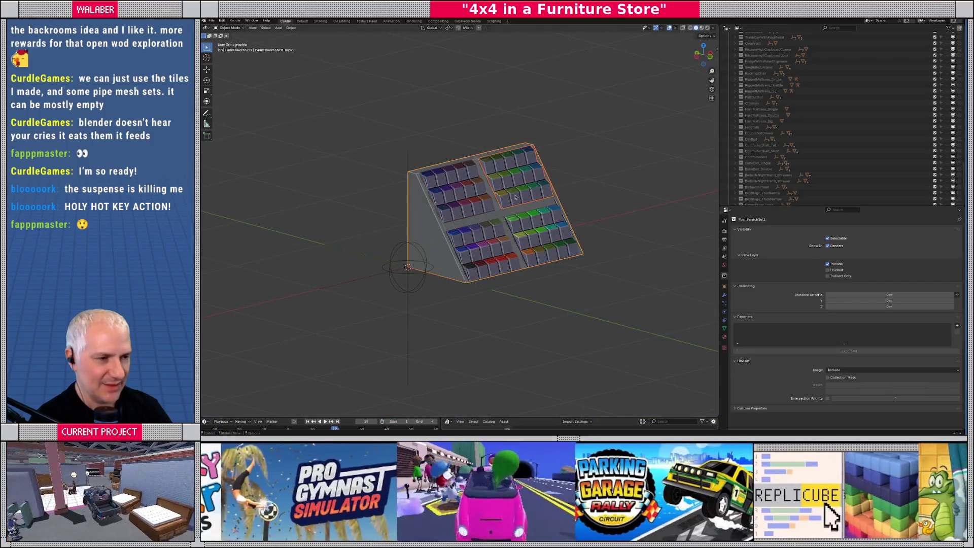
- Move the shelf meshes into PaintSwatchSet2 and add a plain-axes empty named PaintSwatchSet2-prop
{"action": "scroll", "coordinate": [780, 141], "scroll_direction": "up", "scroll_amount": 5}
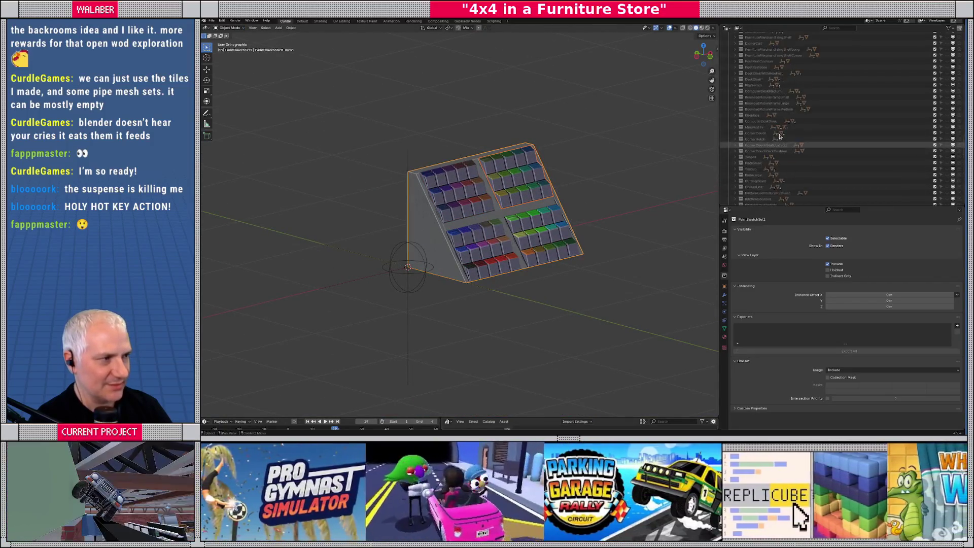
{"action": "key", "text": "KP_Decimal"}
{"action": "mouse_move", "coordinate": [769, 121]}
{"action": "left_mouse_down"}
{"action": "mouse_move", "coordinate": [771, 182]}
{"action": "mouse_move", "coordinate": [756, 189]}
{"action": "left_mouse_up"}
{"action": "left_click", "coordinate": [758, 181]}
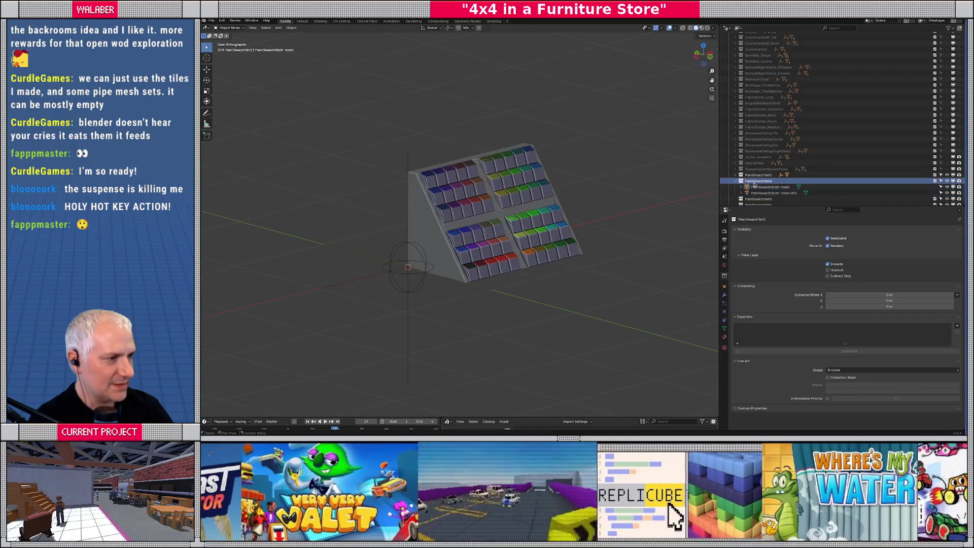
{"action": "left_click", "coordinate": [278, 28]}
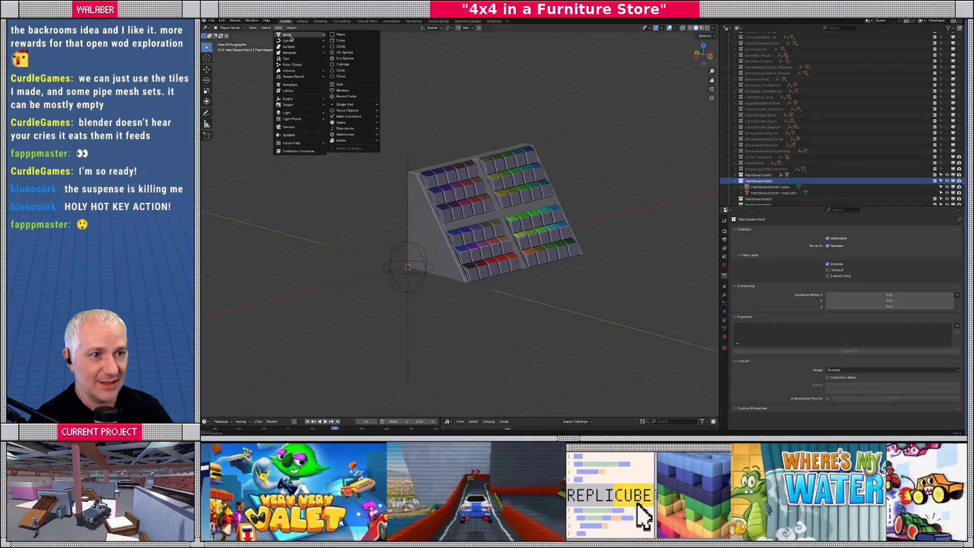
{"action": "left_click", "coordinate": [336, 99]}
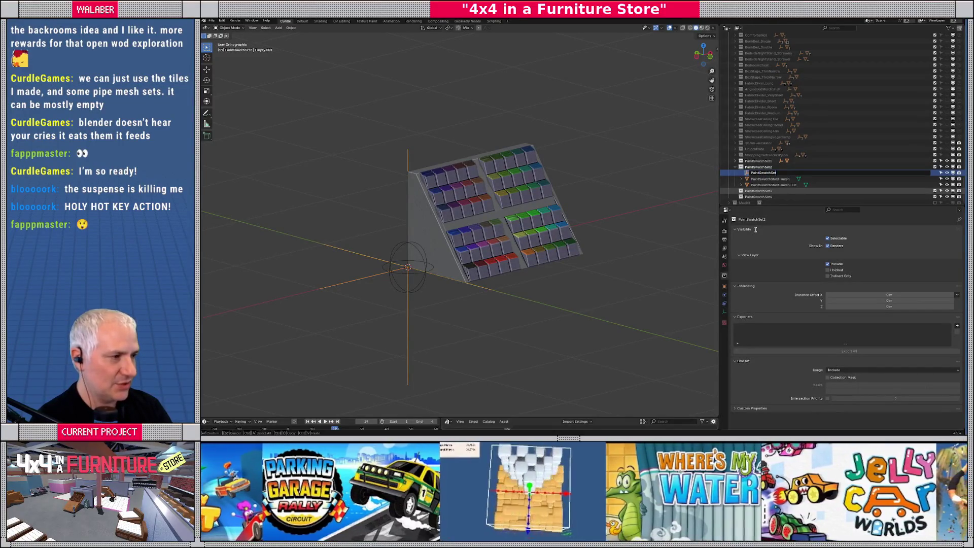
{"action": "key", "text": "Return"}
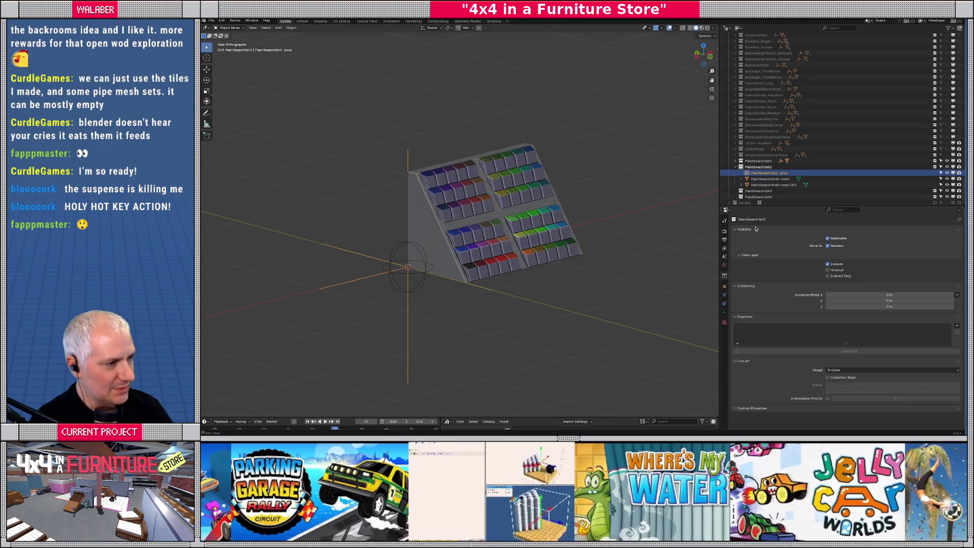
- Parent the upper-right block under PaintSwatchSet2-prop and rename it PaintSwatchSet2-mesh-collider
{"action": "left_click", "coordinate": [773, 180]}
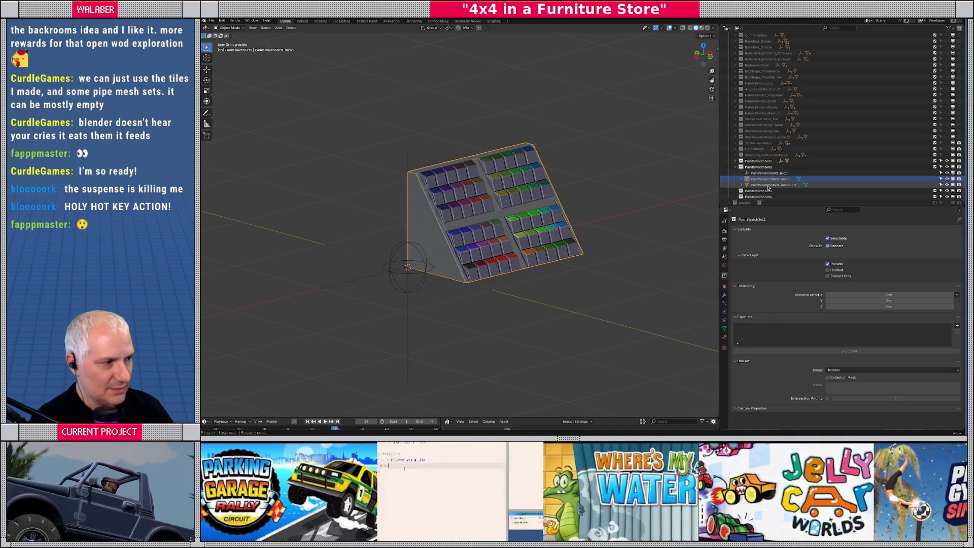
{"action": "left_click", "coordinate": [760, 185]}
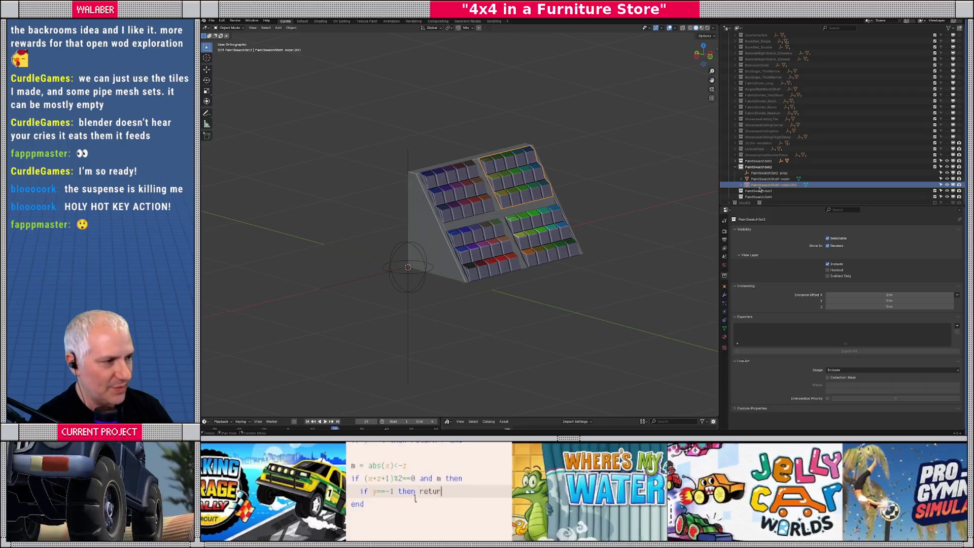
{"action": "left_click_drag", "start_coordinate": [757, 187], "coordinate": [762, 173]}
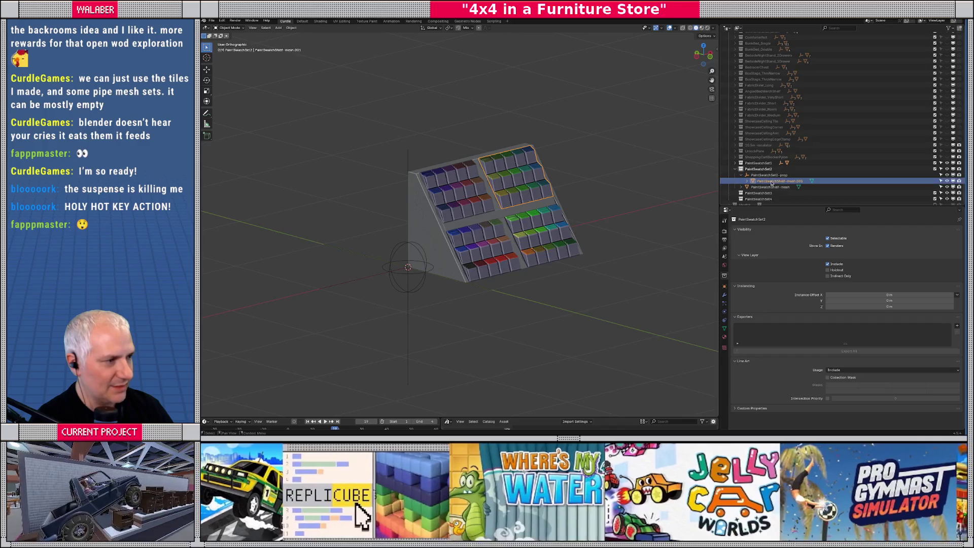
{"action": "double_click", "coordinate": [778, 181]}
{"action": "key", "text": "End"}
{"action": "key", "text": "BackSpace"}
{"action": "key", "text": "BackSpace"}
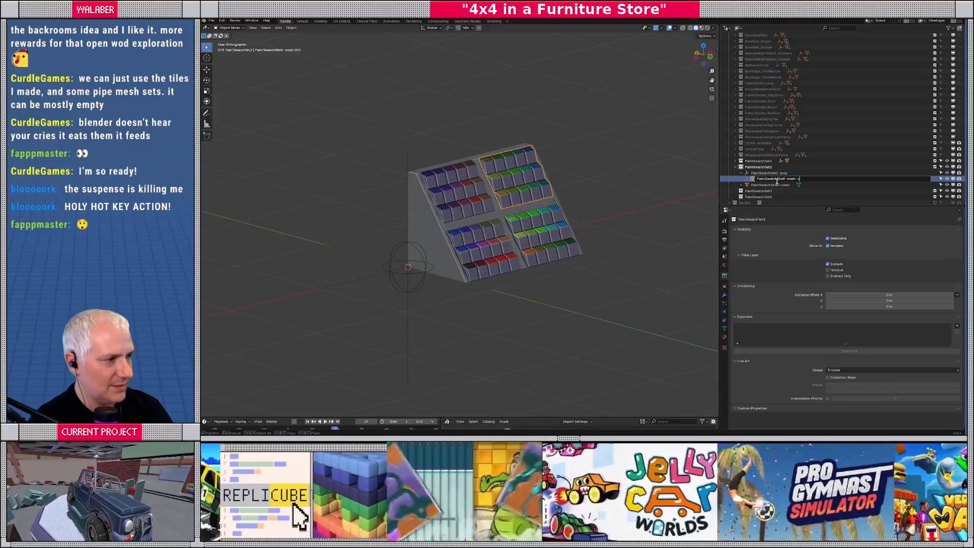
{"action": "type", "text": "ollider"}
{"action": "key", "text": "Return"}
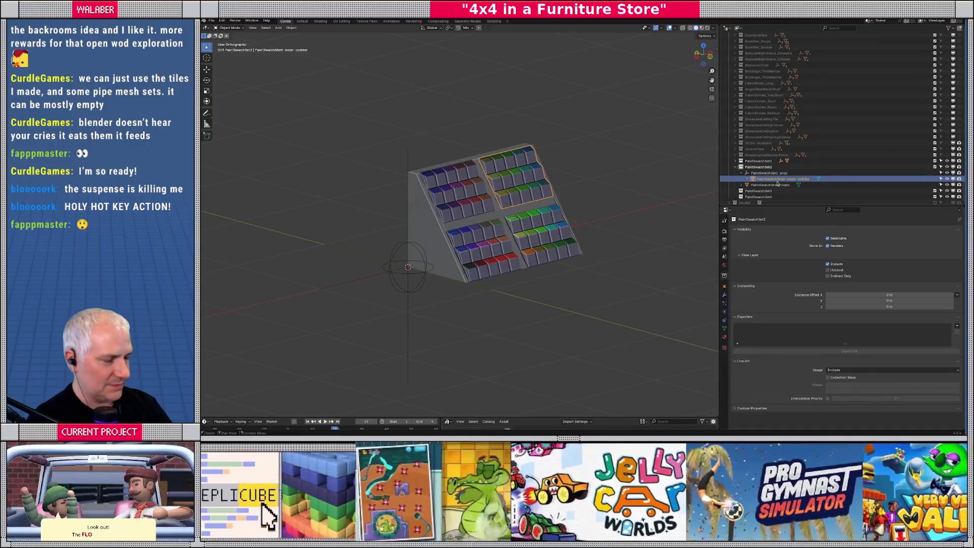
- Select the remaining shelf mesh, align the view, and enter Edit Mode zoomed in
{"action": "left_click", "coordinate": [504, 222]}
{"action": "scroll", "coordinate": [500, 246], "scroll_direction": "up", "scroll_amount": 2}
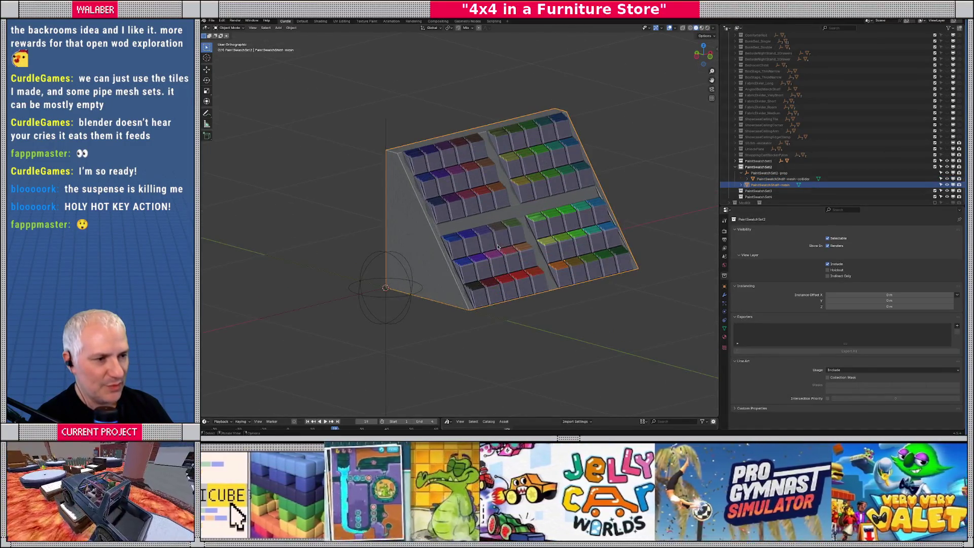
{"action": "key", "text": "r"}
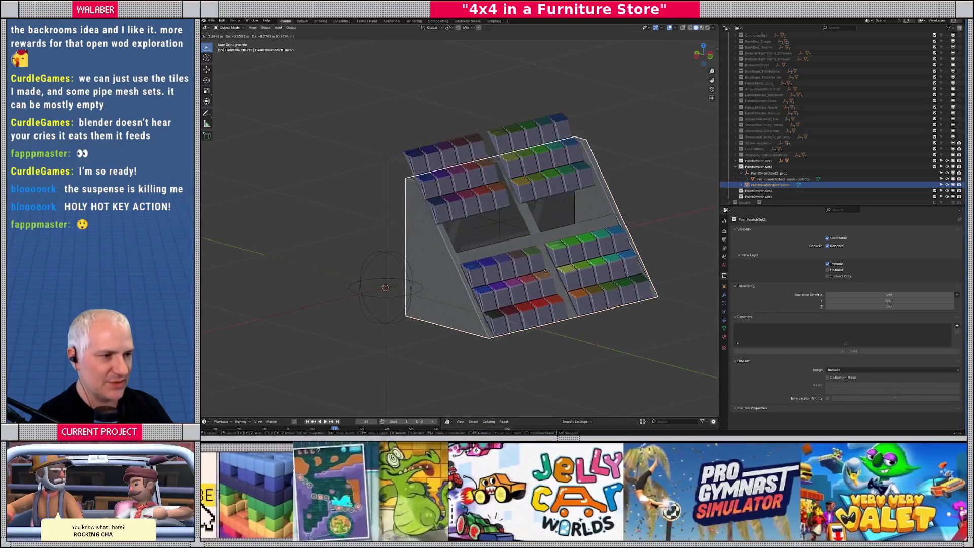
{"action": "key", "text": "Escape"}
{"action": "middle_click_drag", "start_coordinate": [553, 267], "coordinate": [538, 267]}
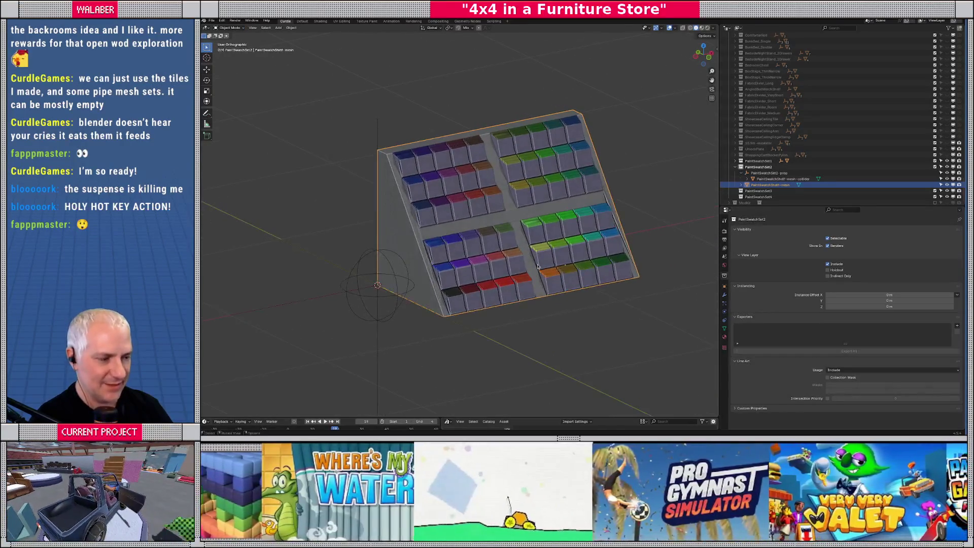
{"action": "key", "text": "KP_7"}
{"action": "key", "text": "Tab"}
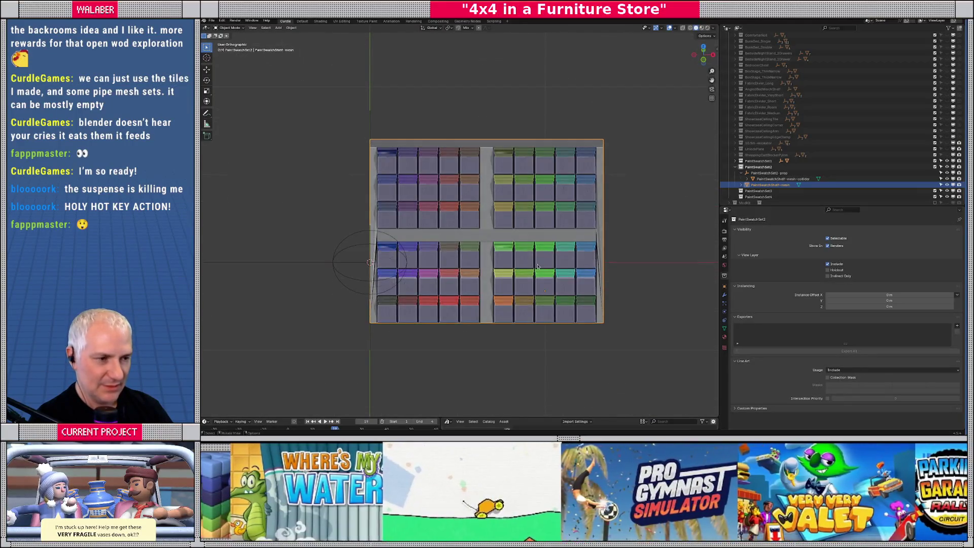
{"action": "scroll", "coordinate": [501, 223], "scroll_direction": "up", "scroll_amount": 4}
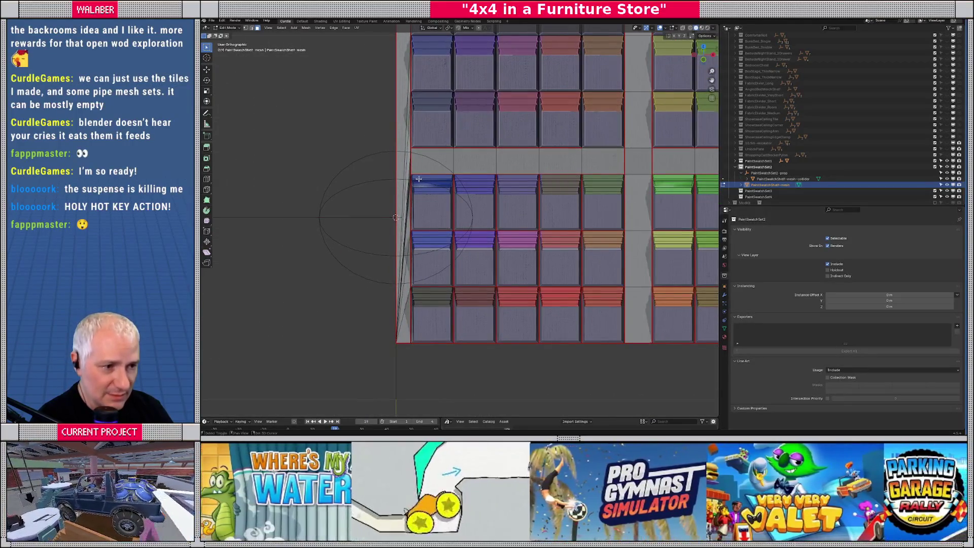
- Box-select the upper shelf block's faces, nudge it, and separate it as PaintSwatchShelf-mesh.001
{"action": "mouse_move", "coordinate": [412, 178]}
{"action": "left_mouse_down"}
{"action": "mouse_move", "coordinate": [605, 304]}
{"action": "mouse_move", "coordinate": [627, 345]}
{"action": "left_mouse_up"}
{"action": "mouse_move", "coordinate": [522, 255]}
{"action": "middle_mouse_down"}
{"action": "mouse_move", "coordinate": [591, 249]}
{"action": "mouse_move", "coordinate": [561, 245]}
{"action": "middle_mouse_up"}
{"action": "left_click_drag", "start_coordinate": [636, 336], "coordinate": [533, 217]}
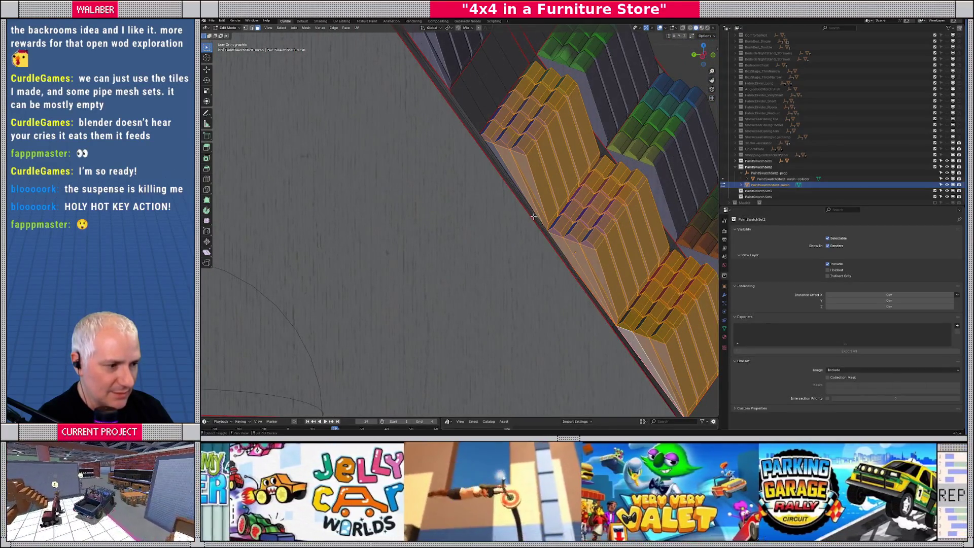
{"action": "mouse_move", "coordinate": [495, 147]}
{"action": "middle_mouse_down"}
{"action": "mouse_move", "coordinate": [429, 187]}
{"action": "mouse_move", "coordinate": [542, 181]}
{"action": "mouse_move", "coordinate": [472, 301]}
{"action": "mouse_move", "coordinate": [422, 302]}
{"action": "mouse_move", "coordinate": [423, 319]}
{"action": "mouse_move", "coordinate": [425, 305]}
{"action": "mouse_move", "coordinate": [522, 306]}
{"action": "middle_mouse_up"}
{"action": "scroll", "coordinate": [471, 285], "scroll_direction": "down", "scroll_amount": 3}
{"action": "mouse_move", "coordinate": [333, 185]}
{"action": "left_mouse_down"}
{"action": "mouse_move", "coordinate": [494, 215]}
{"action": "mouse_move", "coordinate": [544, 244]}
{"action": "mouse_move", "coordinate": [553, 287]}
{"action": "left_mouse_up"}
{"action": "mouse_move", "coordinate": [554, 282]}
{"action": "middle_mouse_down"}
{"action": "mouse_move", "coordinate": [521, 274]}
{"action": "mouse_move", "coordinate": [457, 212]}
{"action": "middle_mouse_up"}
{"action": "key", "text": "g"}
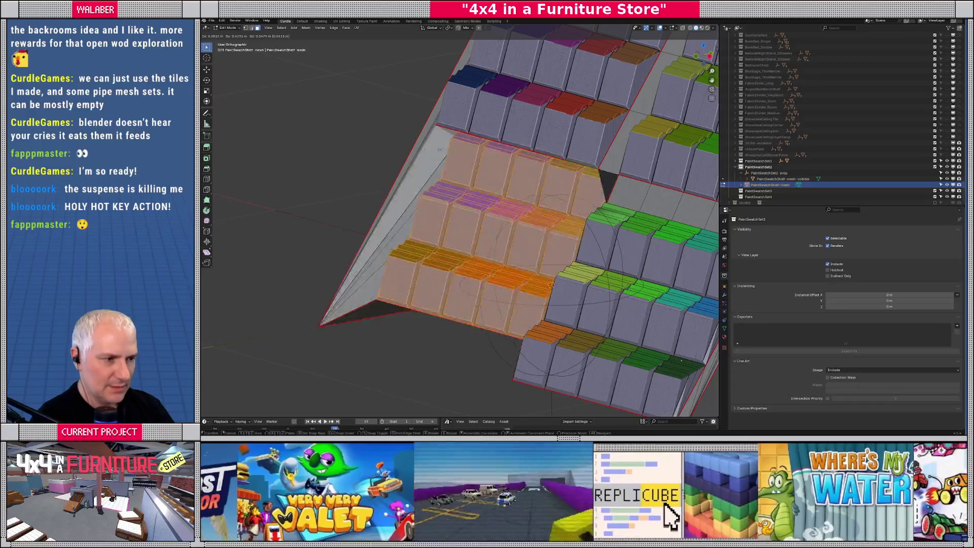
{"action": "left_click", "coordinate": [429, 201]}
{"action": "key", "text": "p"}
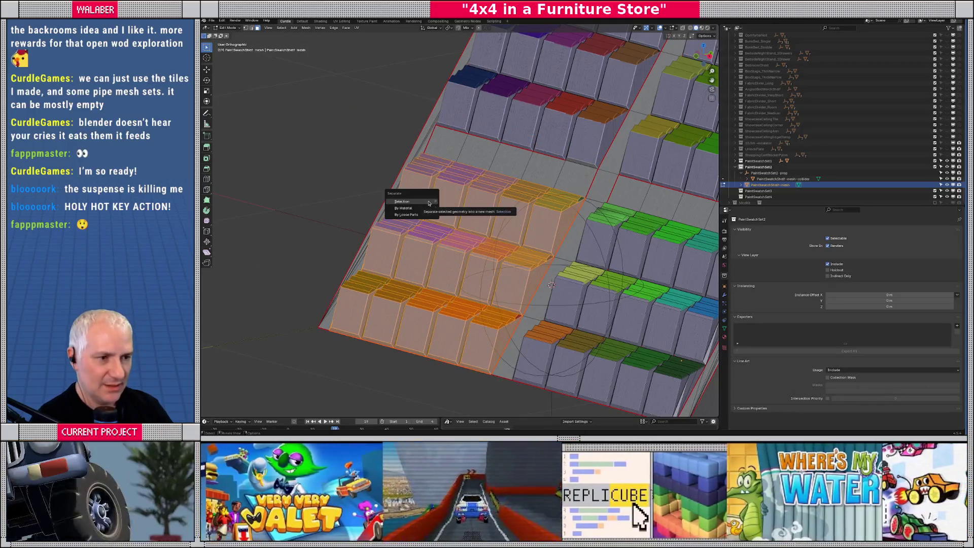
{"action": "left_click", "coordinate": [429, 201]}
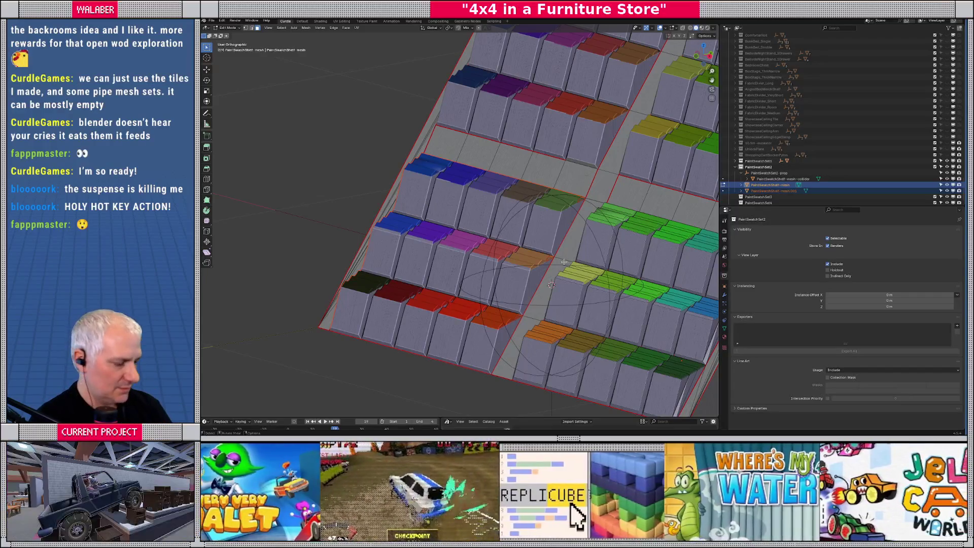
- Select the right shelf block plus its slanted side faces and separate them as PaintSwatchShelf-mesh.002
{"action": "key", "text": "KP_1"}
{"action": "key", "text": "KP_8"}
{"action": "key", "text": "KP_8"}
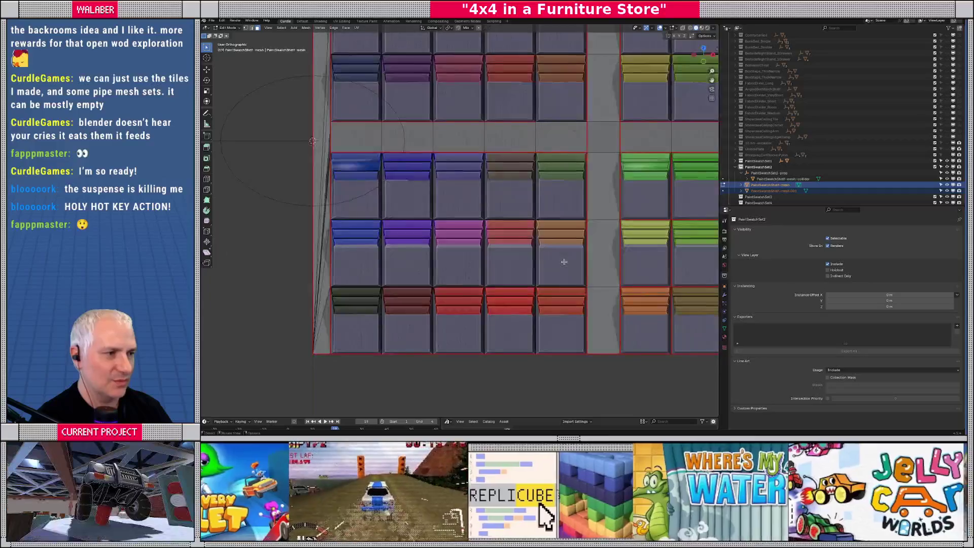
{"action": "key", "text": "KP_8"}
{"action": "key", "text": "KP_8"}
{"action": "middle_click_drag", "start_coordinate": [498, 236], "coordinate": [279, 190], "text": "shift"}
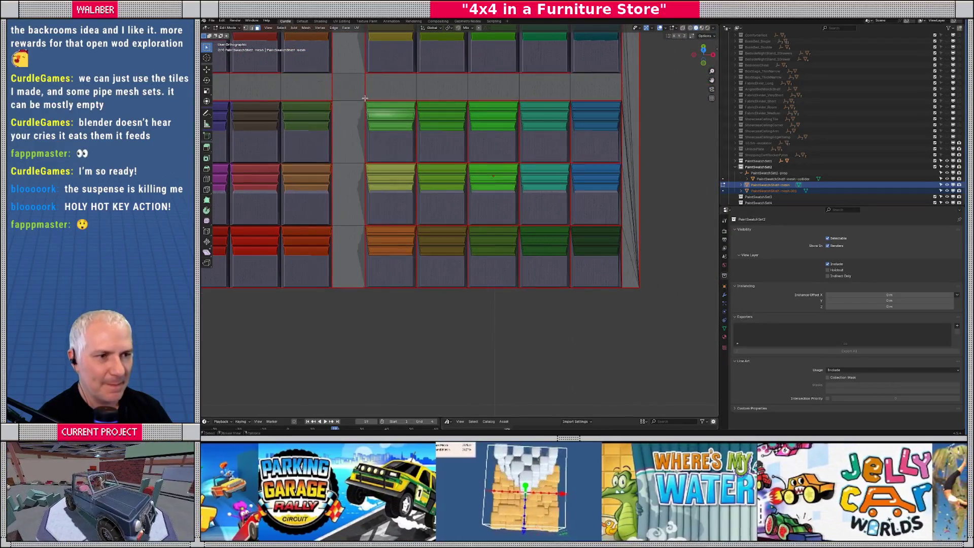
{"action": "mouse_move", "coordinate": [366, 101]}
{"action": "left_mouse_down"}
{"action": "mouse_move", "coordinate": [433, 163]}
{"action": "mouse_move", "coordinate": [619, 286]}
{"action": "left_mouse_up"}
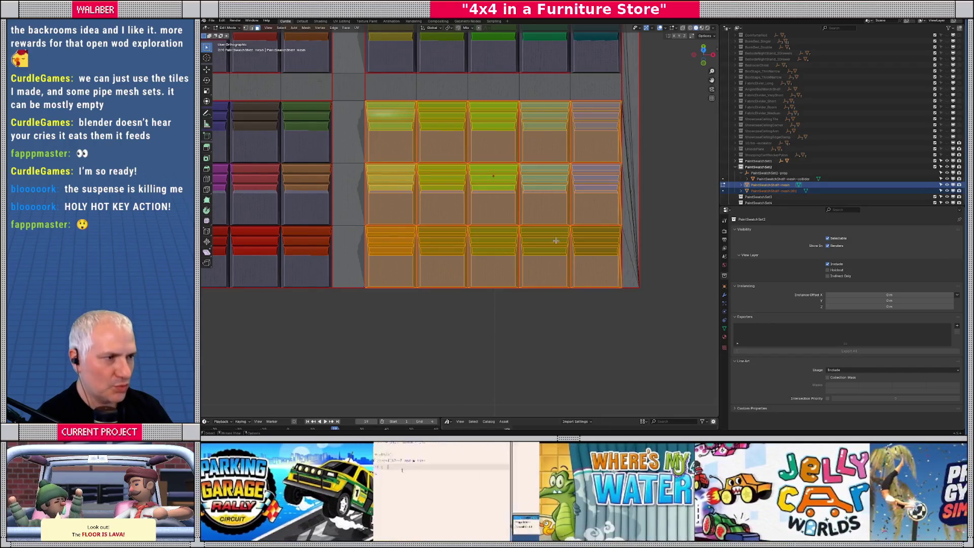
{"action": "mouse_move", "coordinate": [544, 210]}
{"action": "middle_mouse_down"}
{"action": "mouse_move", "coordinate": [476, 169]}
{"action": "mouse_move", "coordinate": [537, 241]}
{"action": "mouse_move", "coordinate": [530, 230]}
{"action": "middle_mouse_up"}
{"action": "left_click", "coordinate": [531, 230], "text": "shift"}
{"action": "left_click", "coordinate": [499, 296], "text": "shift"}
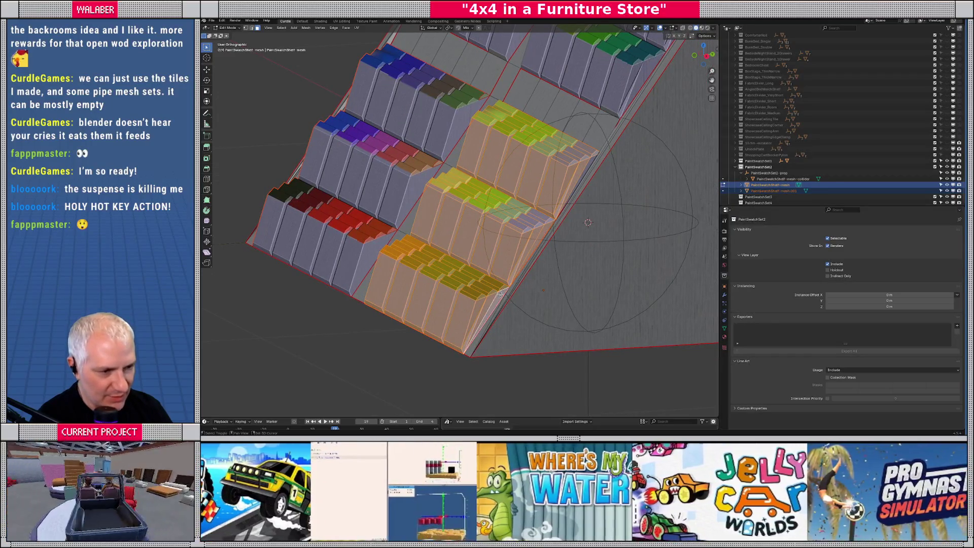
{"action": "mouse_move", "coordinate": [590, 160]}
{"action": "middle_mouse_down"}
{"action": "mouse_move", "coordinate": [587, 200]}
{"action": "mouse_move", "coordinate": [502, 189]}
{"action": "mouse_move", "coordinate": [488, 212]}
{"action": "middle_mouse_up"}
{"action": "scroll", "coordinate": [499, 187], "scroll_direction": "up", "scroll_amount": 2}
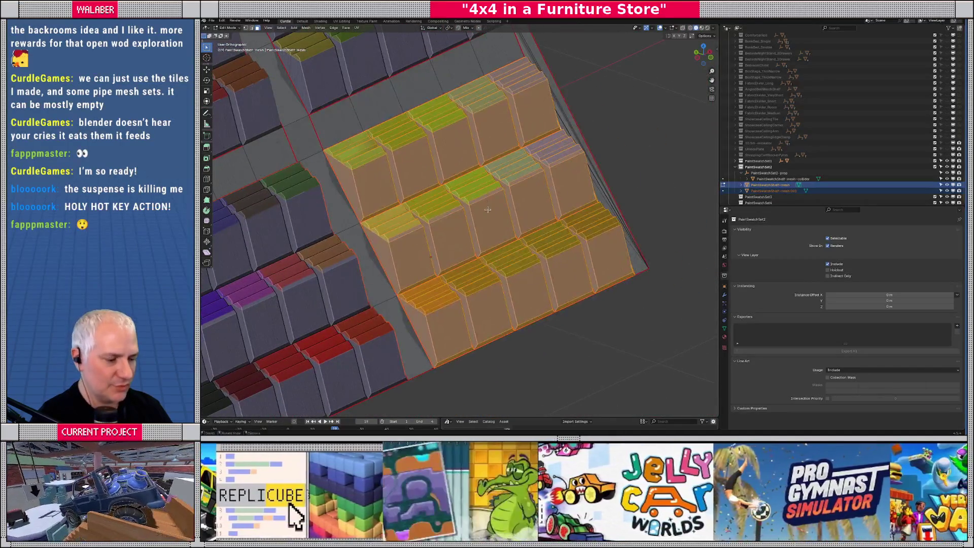
{"action": "key", "text": "p"}
{"action": "left_click", "coordinate": [488, 211]}
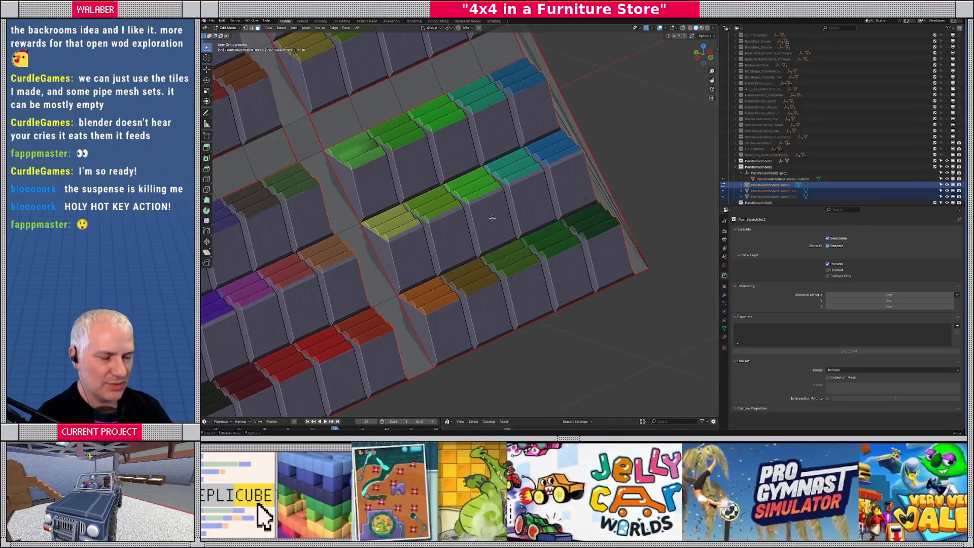
{"action": "scroll", "coordinate": [488, 215], "scroll_direction": "down", "scroll_amount": 6}
{"action": "middle_click_drag", "start_coordinate": [489, 215], "coordinate": [557, 227]}
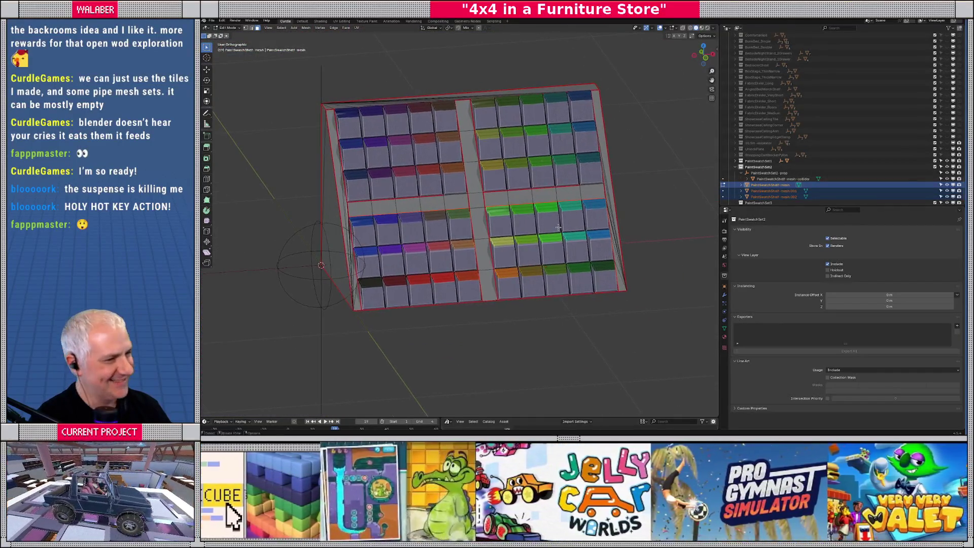
- Make PaintSwatchSet3 the active collection and add a Plain Axes empty in Object Mode
{"action": "scroll", "coordinate": [760, 193], "scroll_direction": "down", "scroll_amount": 1}
{"action": "left_click", "coordinate": [758, 186]}
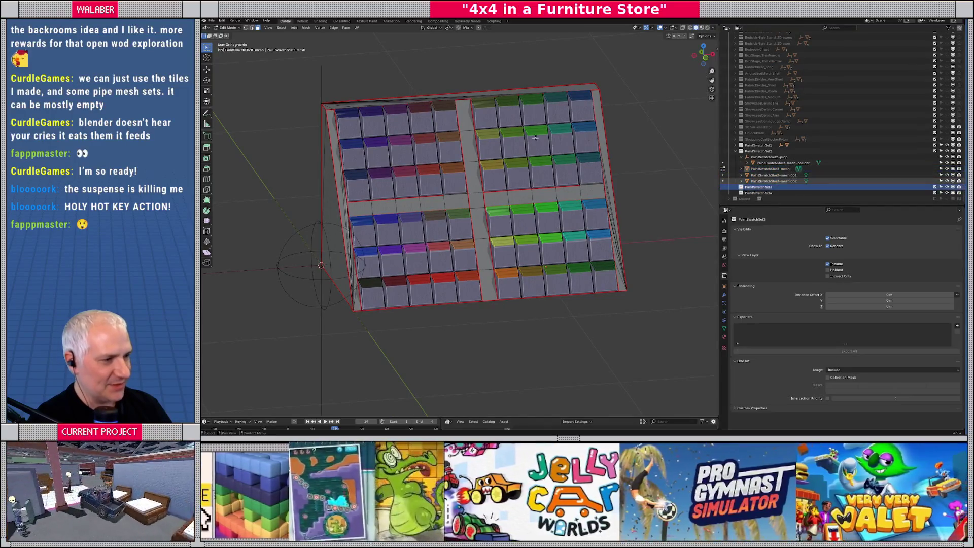
{"action": "left_click", "coordinate": [294, 28]}
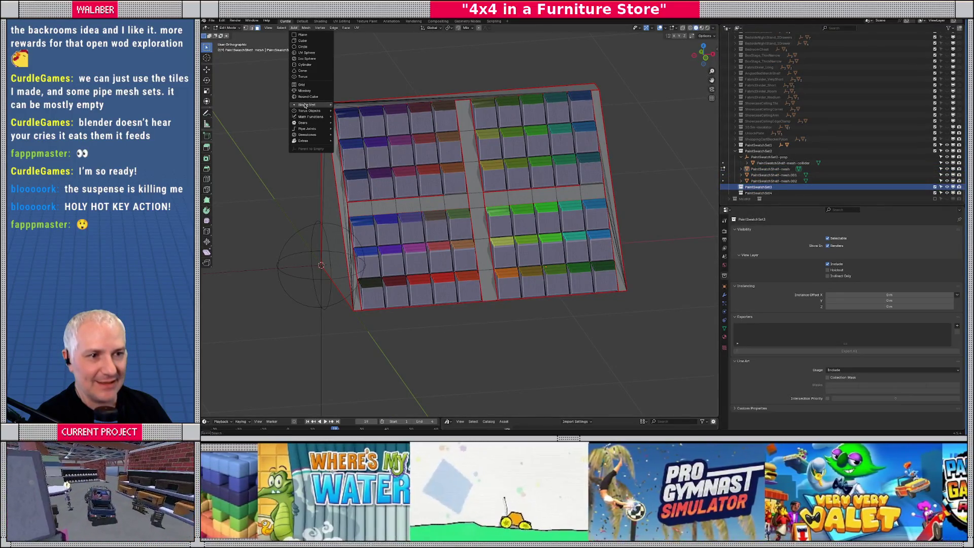
{"action": "left_click", "coordinate": [293, 28]}
{"action": "left_click", "coordinate": [293, 28]}
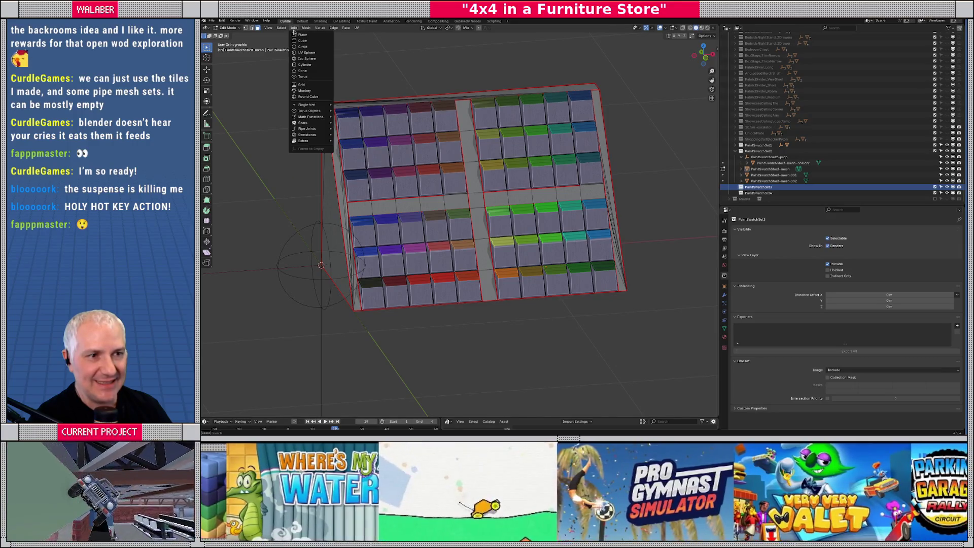
{"action": "key", "text": "Escape"}
{"action": "key", "text": "Tab"}
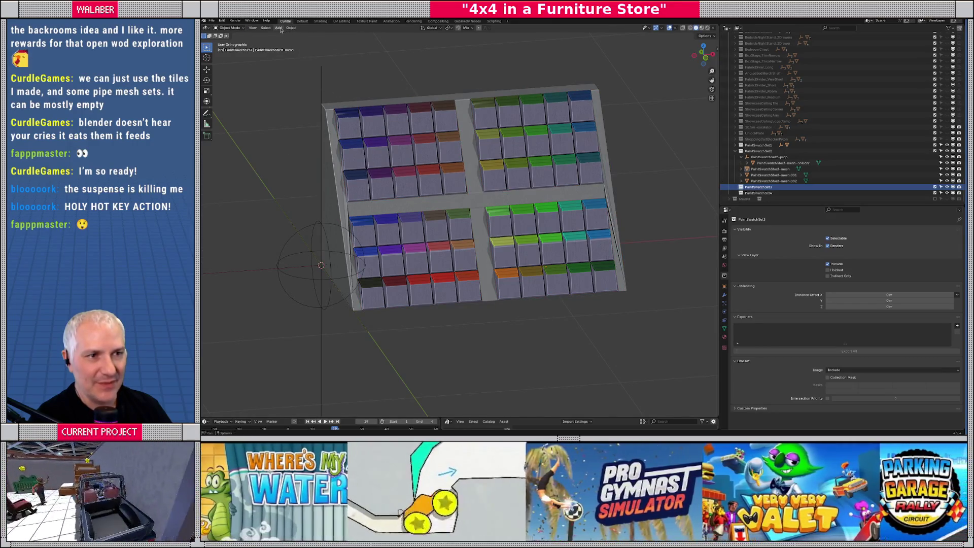
{"action": "left_click", "coordinate": [278, 28]}
{"action": "mouse_move", "coordinate": [299, 99]}
{"action": "left_click", "coordinate": [337, 101]}
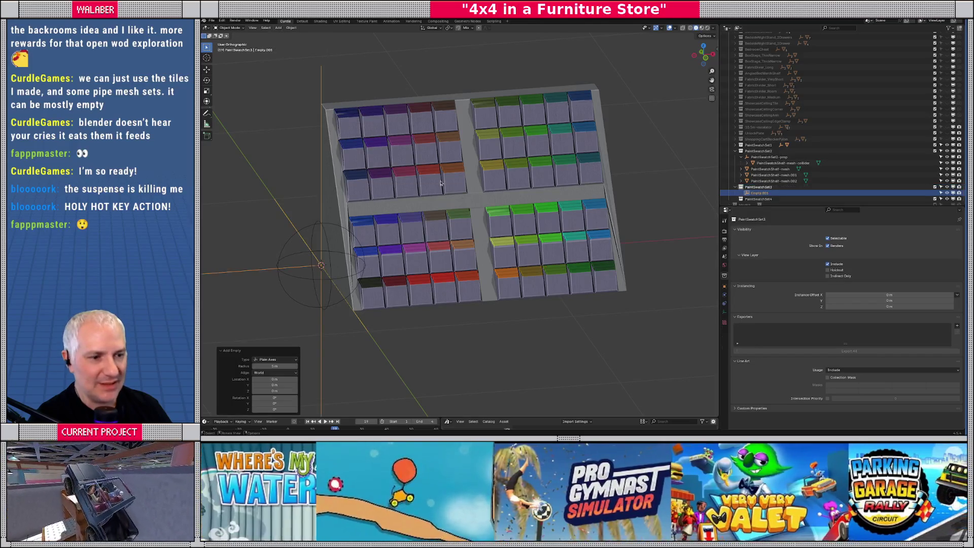
- Rename the new empty to PaintSwatchSet3-prop
{"action": "double_click", "coordinate": [767, 194]}
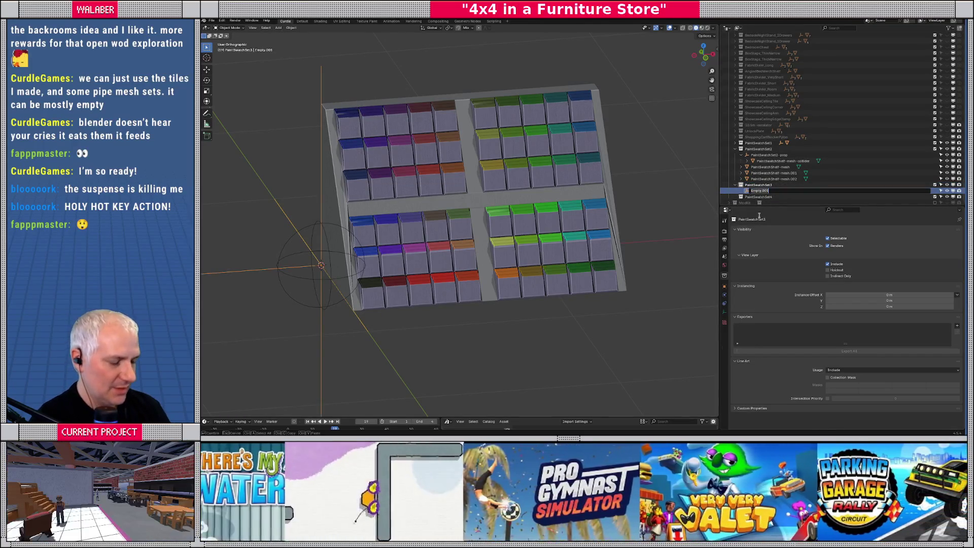
{"action": "type", "text": "PaintSwatchSe"}
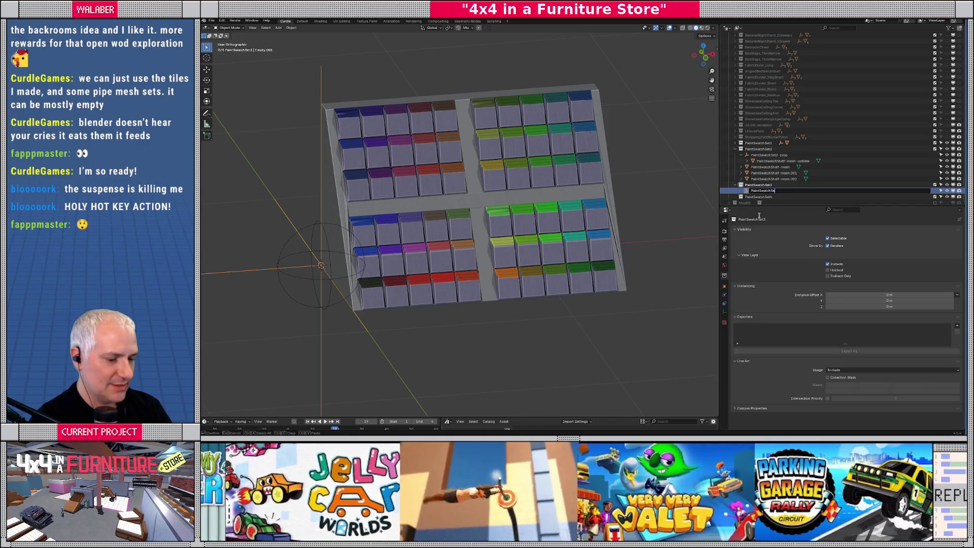
{"action": "type", "text": "t3-prop"}
{"action": "key", "text": "Return"}
{"action": "left_click", "coordinate": [557, 164]}
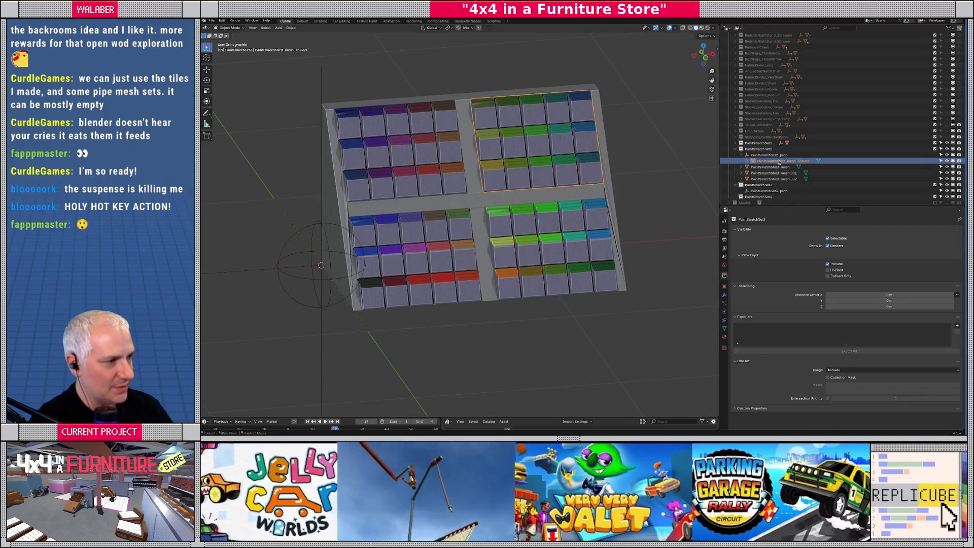
- Move PaintSwatchShelf-mesh.001 under PaintSwatchSet3 and rename it PaintSwatchSet3-mesh-collider
{"action": "left_click_drag", "start_coordinate": [776, 163], "coordinate": [769, 191]}
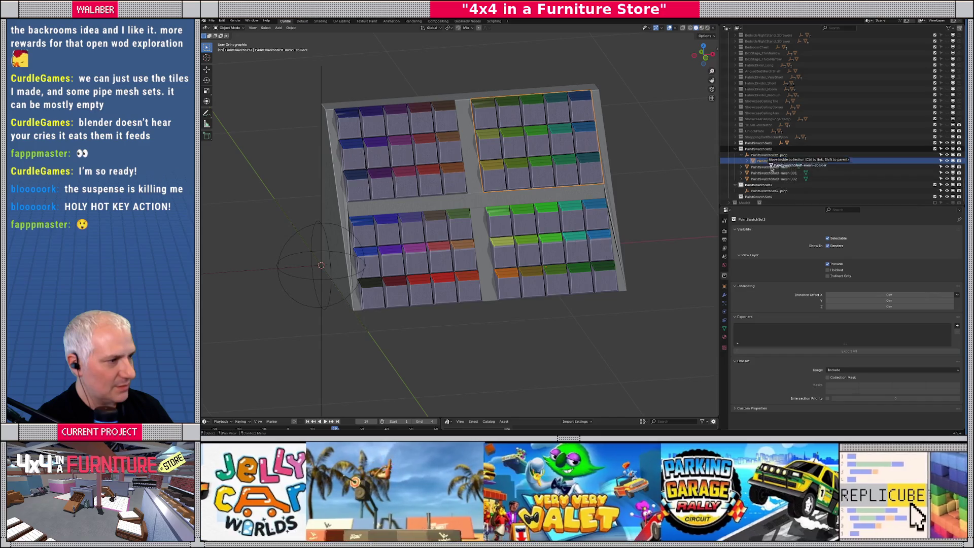
{"action": "left_click", "coordinate": [773, 173]}
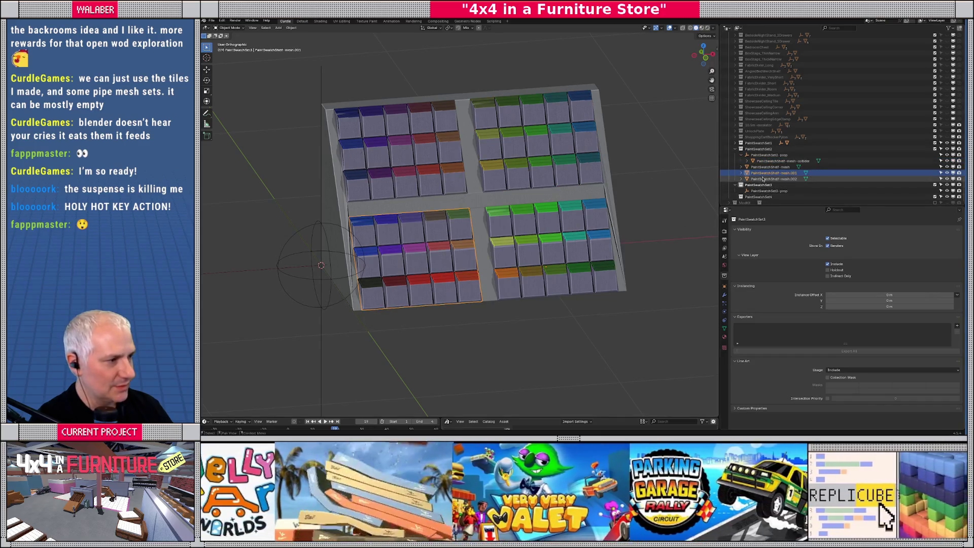
{"action": "left_click_drag", "start_coordinate": [774, 173], "coordinate": [761, 194]}
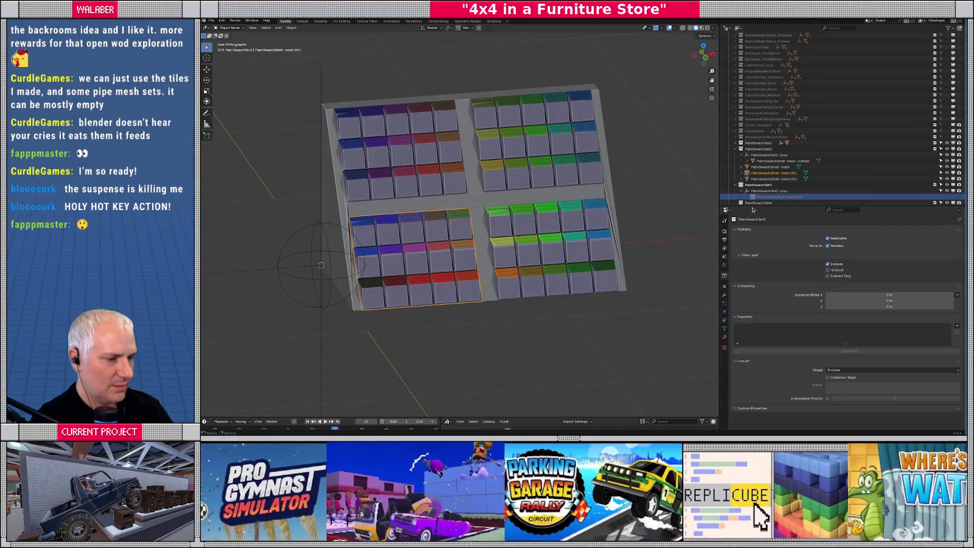
{"action": "key", "text": "F2"}
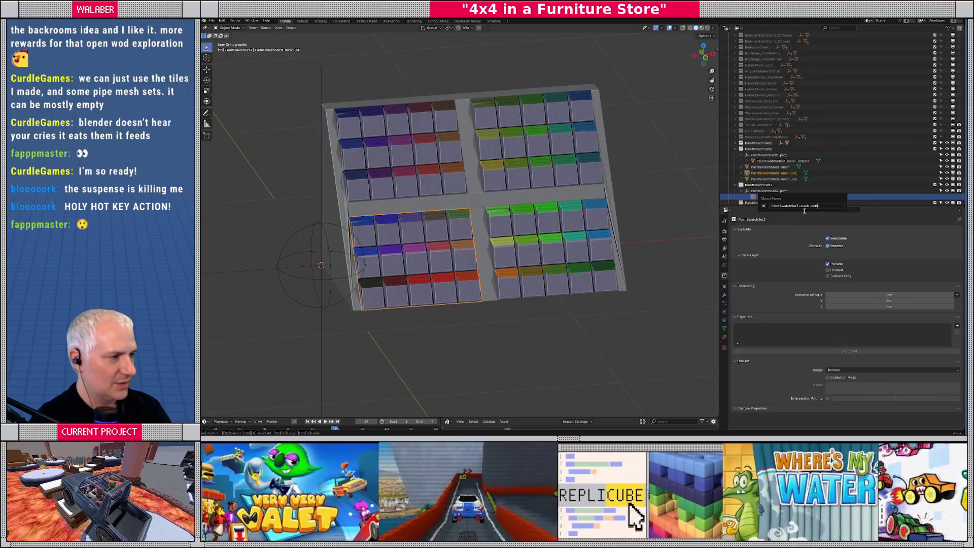
{"action": "type", "text": "er"}
{"action": "key", "text": "Return"}
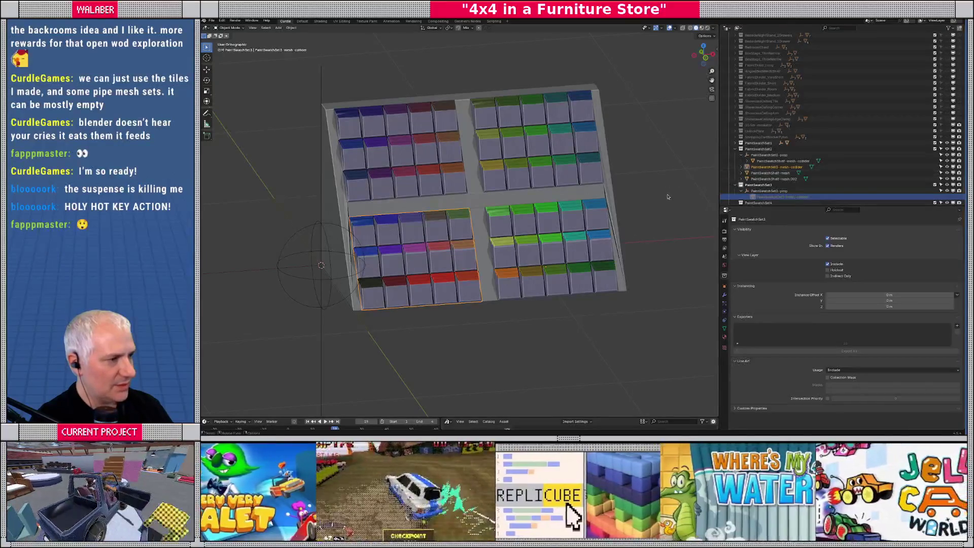
- Move the remaining swatch colliders, dropping PaintSwatchShelf-mesh.002 into the PaintSwatchSet4 collection
{"action": "left_click", "coordinate": [671, 192]}
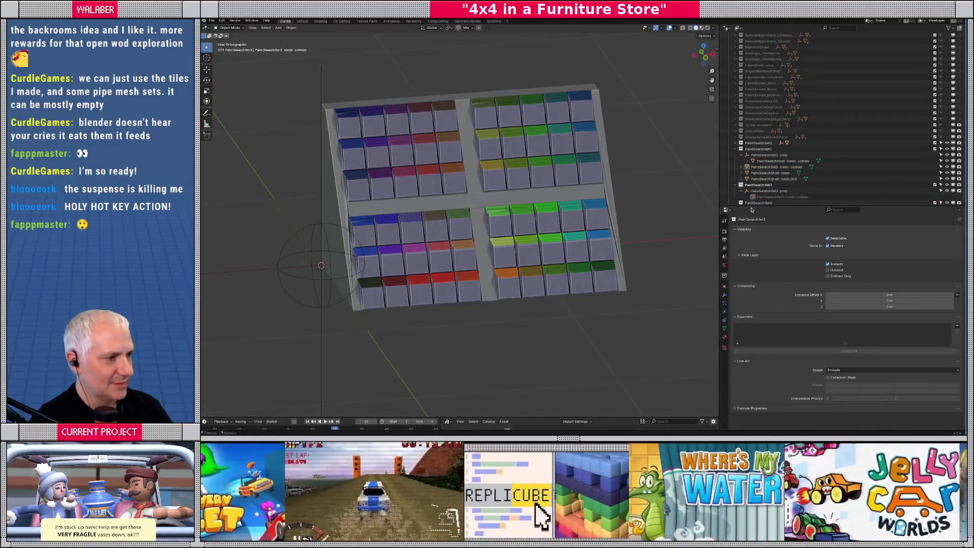
{"action": "left_click", "coordinate": [441, 237]}
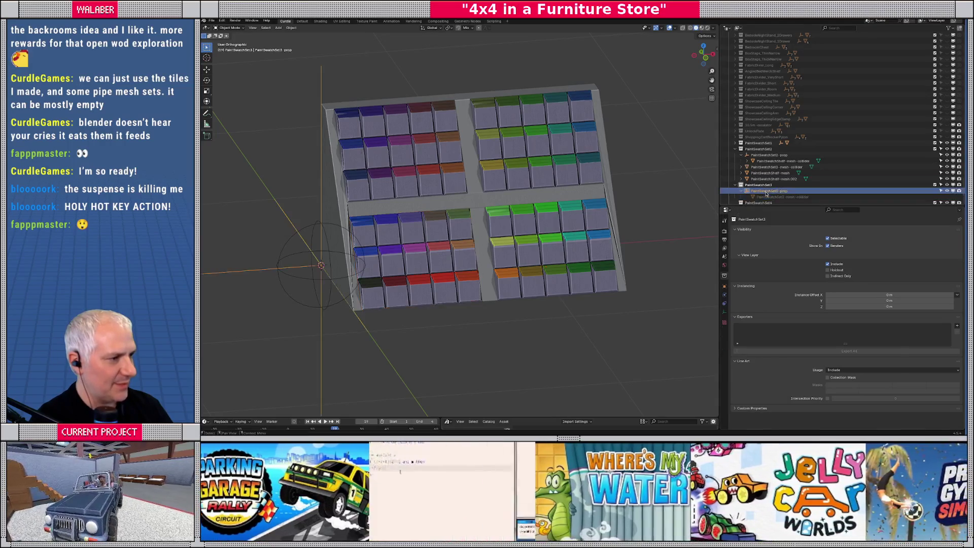
{"action": "left_click", "coordinate": [766, 196]}
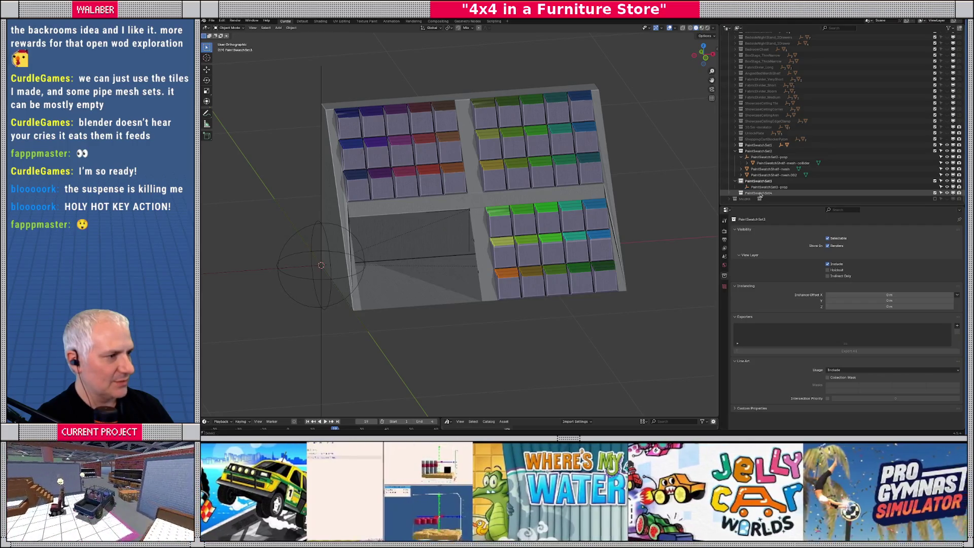
{"action": "left_click", "coordinate": [761, 174]}
{"action": "mouse_move", "coordinate": [759, 170]}
{"action": "left_mouse_down"}
{"action": "mouse_move", "coordinate": [763, 192]}
{"action": "mouse_move", "coordinate": [749, 172]}
{"action": "mouse_move", "coordinate": [753, 194]}
{"action": "left_mouse_up"}
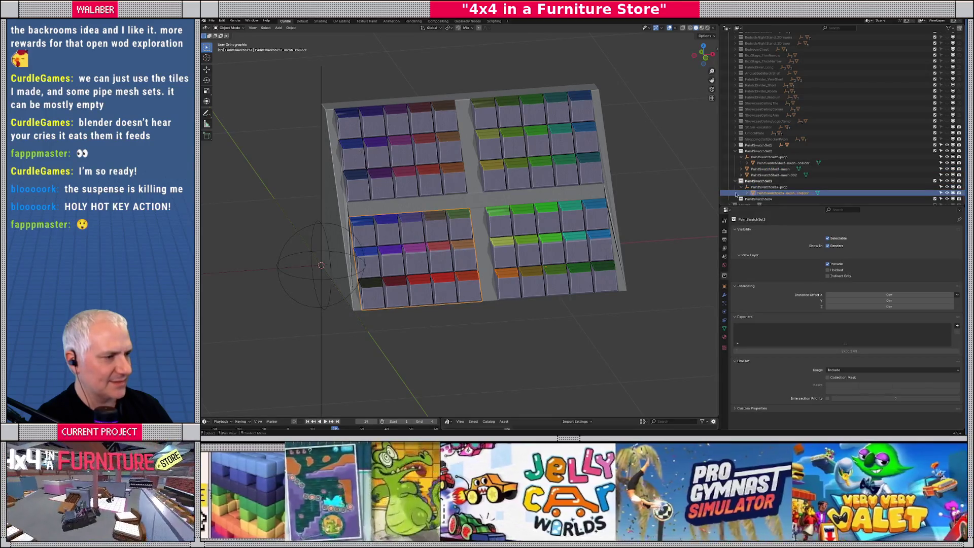
{"action": "middle_click_drag", "start_coordinate": [598, 218], "coordinate": [586, 218], "text": "shift"}
{"action": "left_click_drag", "start_coordinate": [766, 174], "coordinate": [758, 199]}
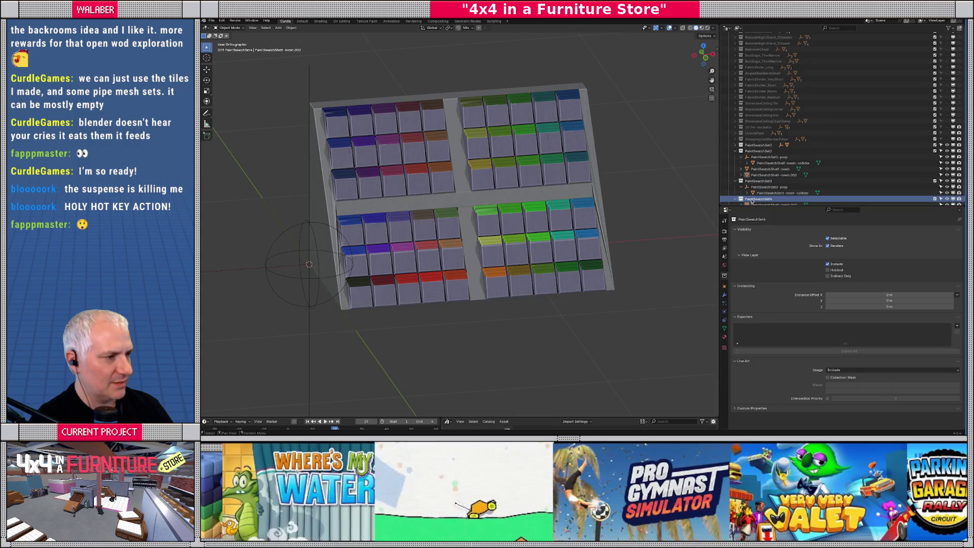
- Add a Plain Axes empty named PaintSwatchSet4-prop and place PaintSwatchShelf-mesh.002 under it
{"action": "left_click", "coordinate": [278, 28]}
{"action": "mouse_move", "coordinate": [301, 98]}
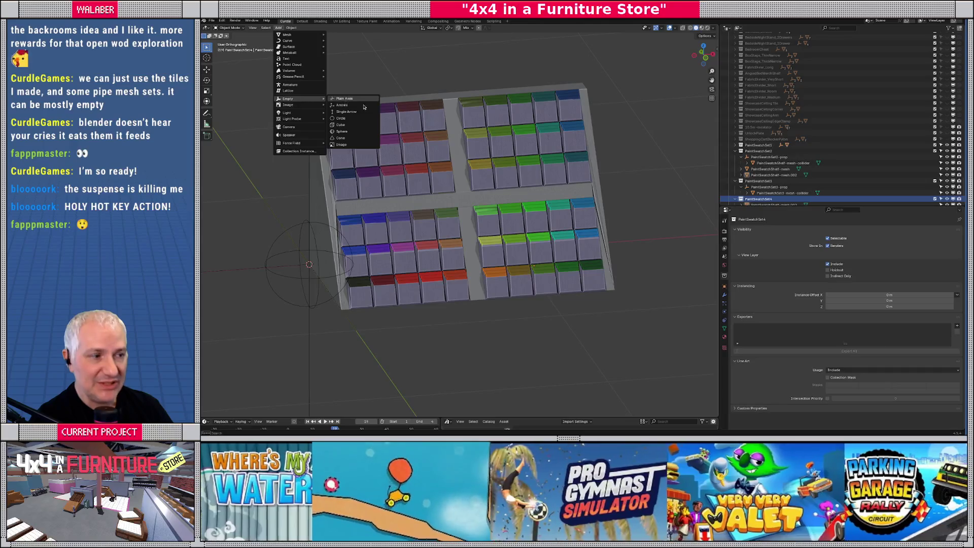
{"action": "left_click", "coordinate": [350, 99]}
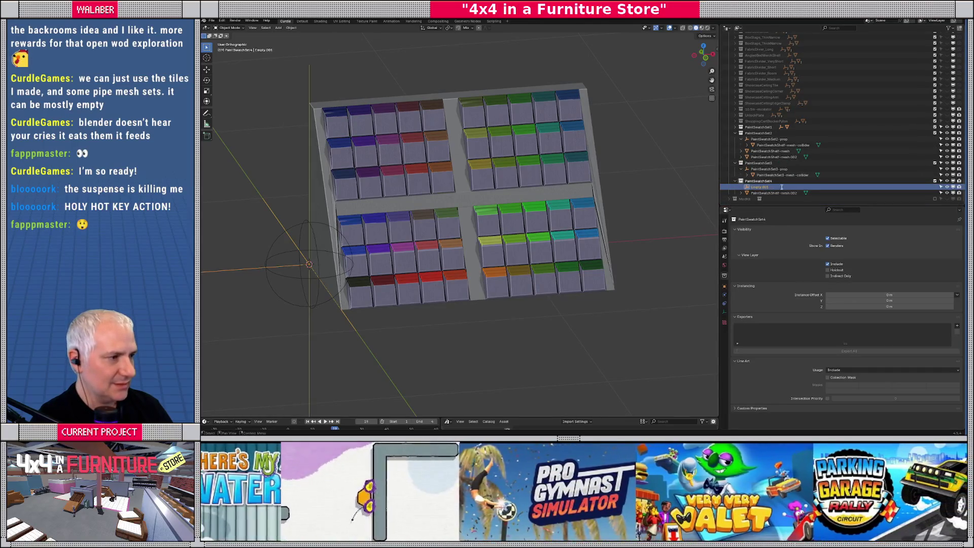
{"action": "key", "text": "F2"}
{"action": "type", "text": "PaintSwatchSet4-prop"}
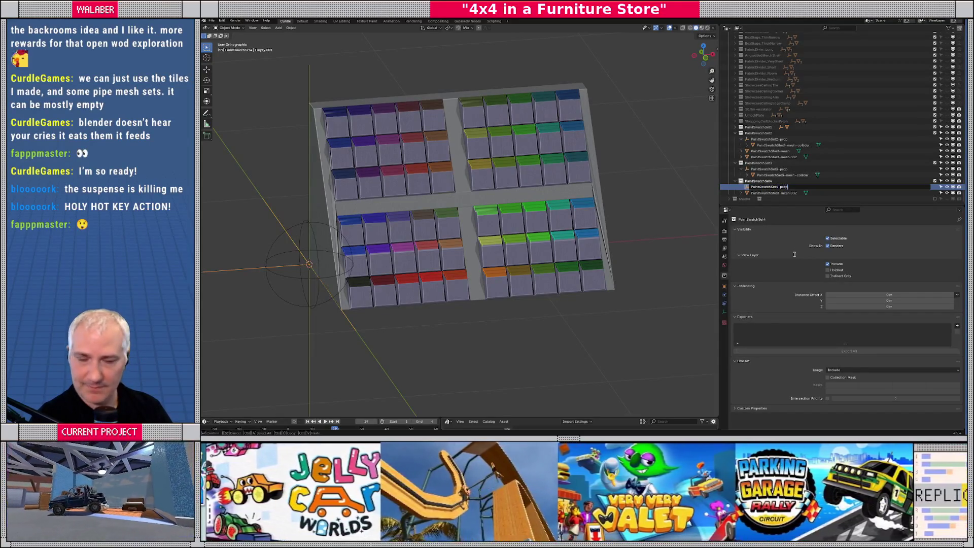
{"action": "key", "text": "Return"}
{"action": "mouse_move", "coordinate": [772, 193]}
{"action": "left_mouse_down"}
{"action": "mouse_move", "coordinate": [764, 195]}
{"action": "mouse_move", "coordinate": [767, 188]}
{"action": "left_mouse_up"}
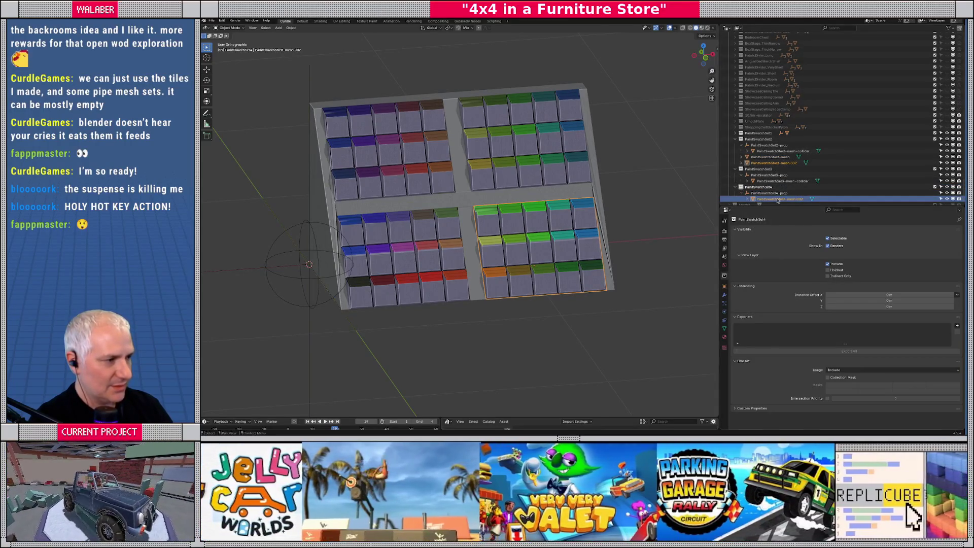
- Rename PaintSwatchShelf-mesh.002 to PaintSwatchSet4-mesh-collider
{"action": "double_click", "coordinate": [777, 199]}
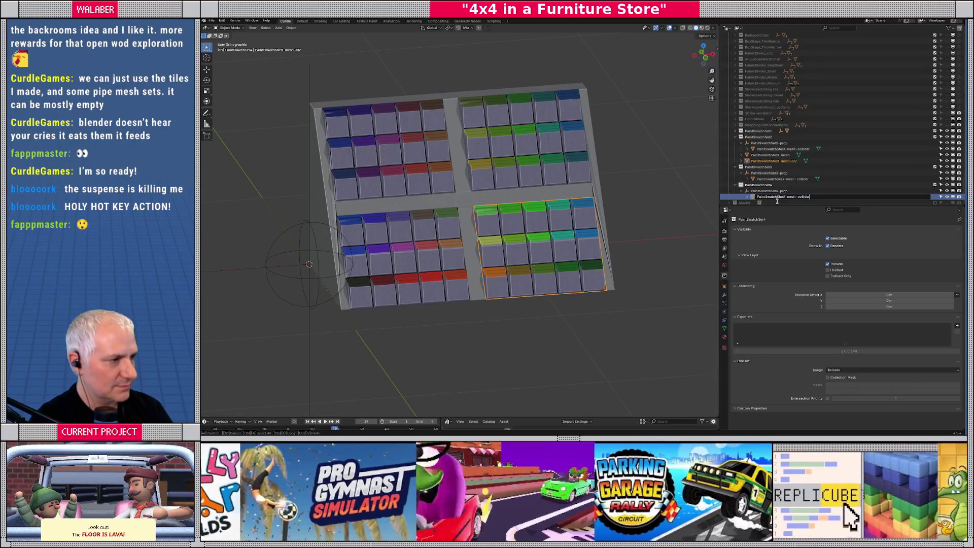
{"action": "key", "text": "Return"}
{"action": "double_click", "coordinate": [777, 198]}
{"action": "key", "text": "BackSpace"}
{"action": "key", "text": "BackSpace"}
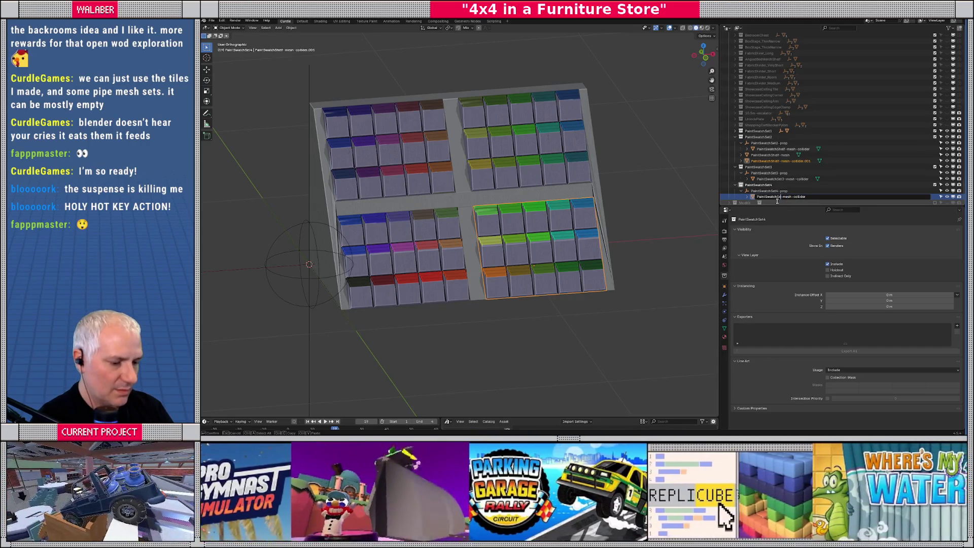
{"action": "type", "text": "t4"}
{"action": "key", "text": "Return"}
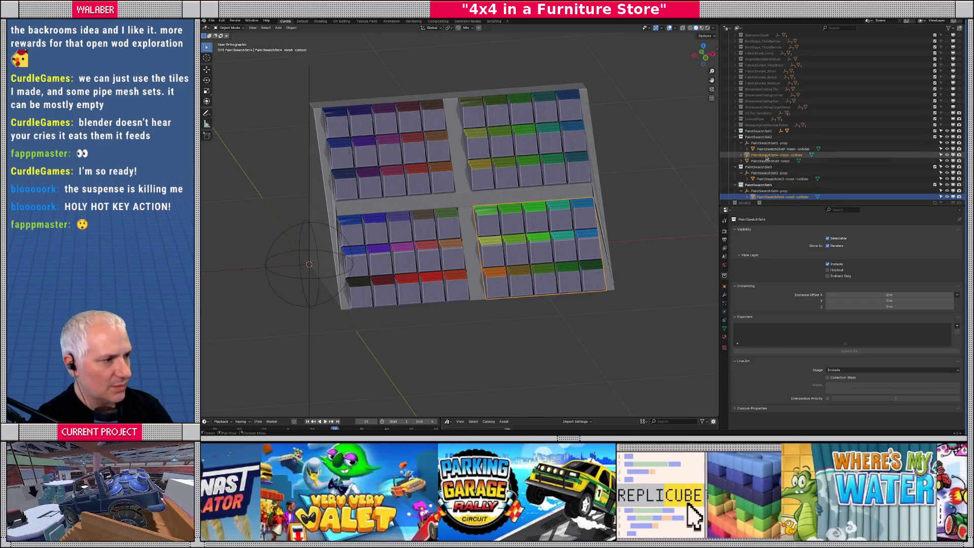
{"action": "left_click", "coordinate": [766, 156]}
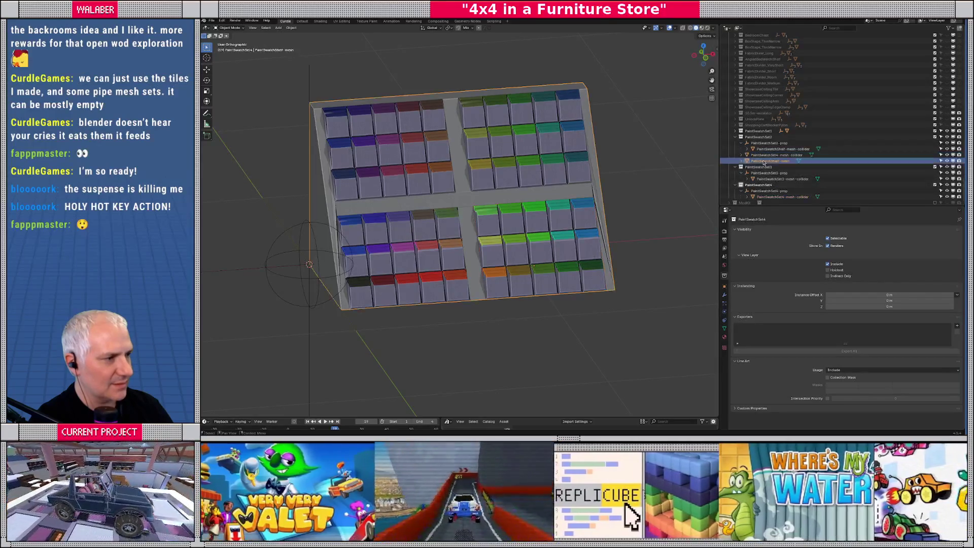
- Collapse and re-expand PaintSwatchSet2 in the Outliner to check its prop and collider
{"action": "left_click", "coordinate": [768, 143]}
{"action": "left_click", "coordinate": [734, 137]}
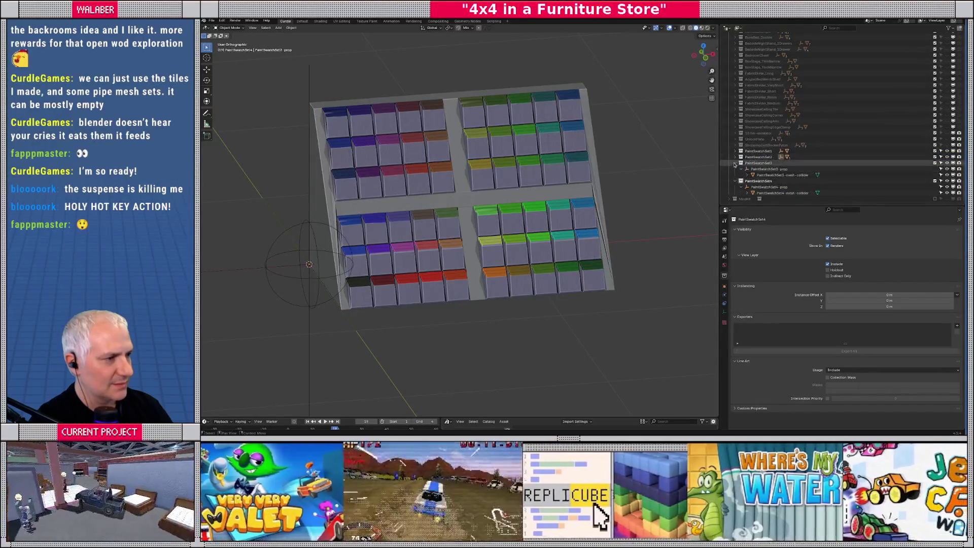
{"action": "scroll", "coordinate": [736, 157], "scroll_direction": "up", "scroll_amount": 1}
{"action": "left_click", "coordinate": [735, 169]}
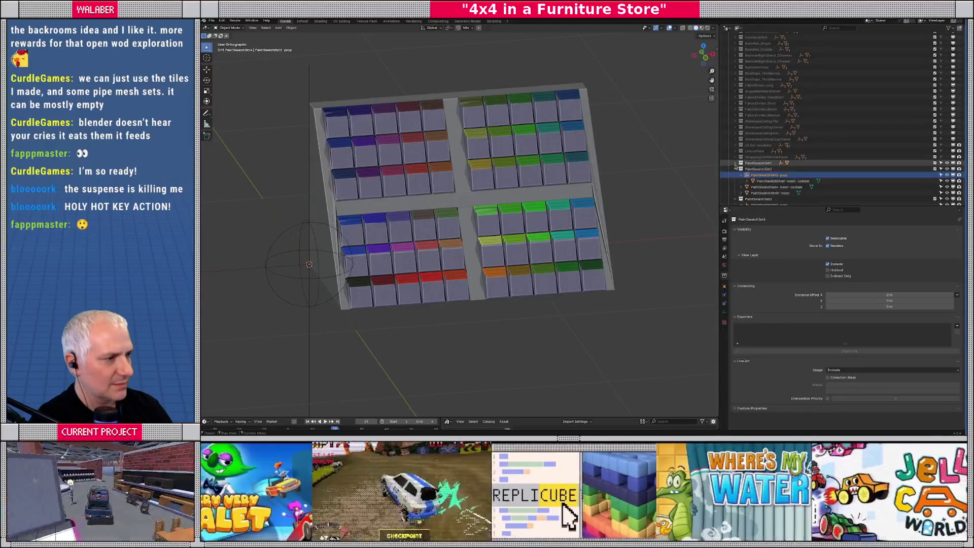
{"action": "left_click", "coordinate": [768, 158]}
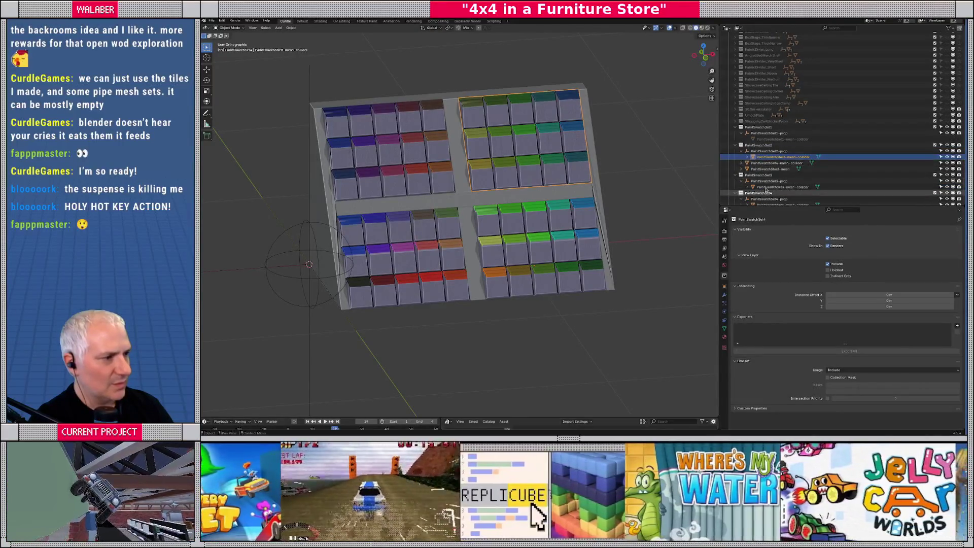
{"action": "scroll", "coordinate": [769, 177], "scroll_direction": "down", "scroll_amount": 1}
- Parent PaintSwatchSet4-mesh-collider to PaintSwatchSet4-prop and move PaintSwatchShelf-mesh back into PaintSwatchShelf
{"action": "left_click", "coordinate": [771, 193]}
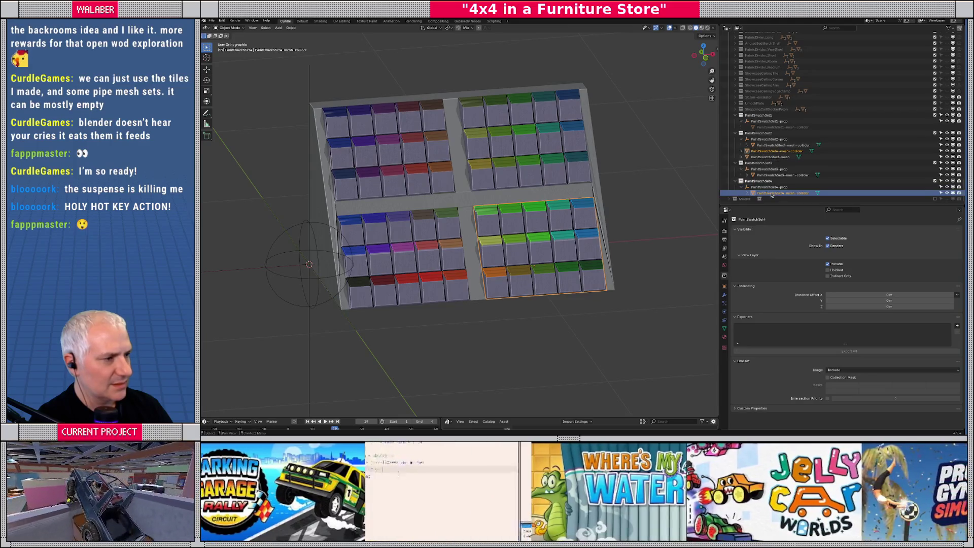
{"action": "mouse_move", "coordinate": [771, 195]}
{"action": "left_mouse_down"}
{"action": "mouse_move", "coordinate": [761, 154]}
{"action": "mouse_move", "coordinate": [754, 184]}
{"action": "left_mouse_up"}
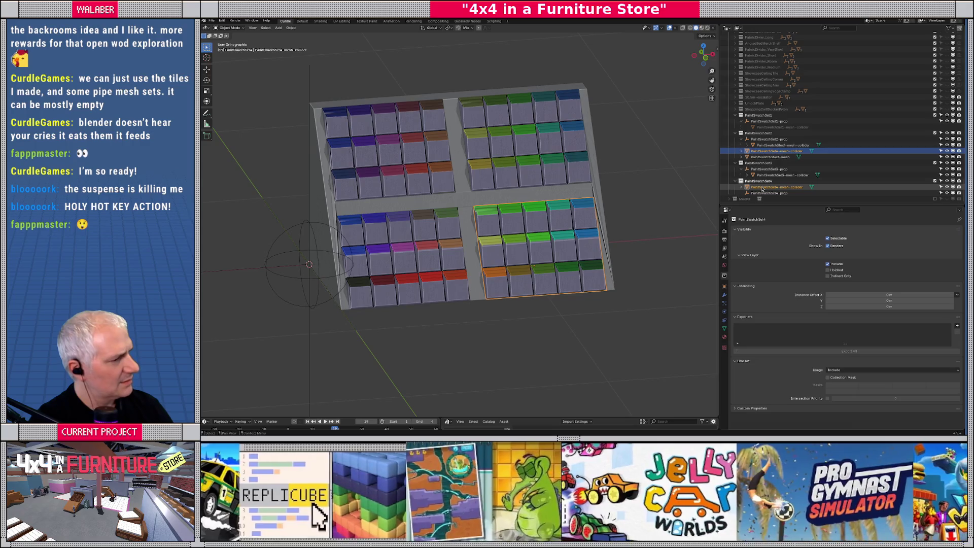
{"action": "left_click_drag", "start_coordinate": [761, 190], "coordinate": [747, 193]}
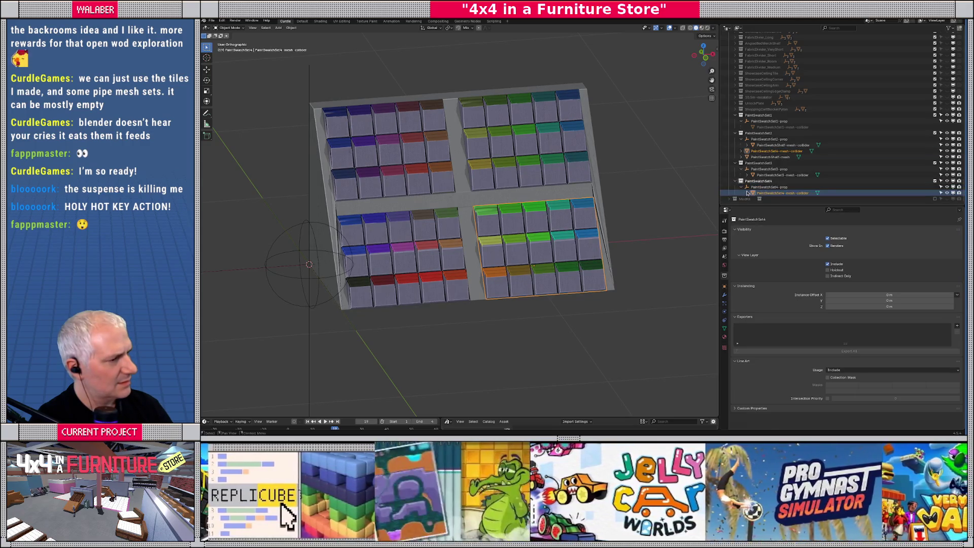
{"action": "left_click", "coordinate": [764, 156]}
{"action": "left_click", "coordinate": [765, 151]}
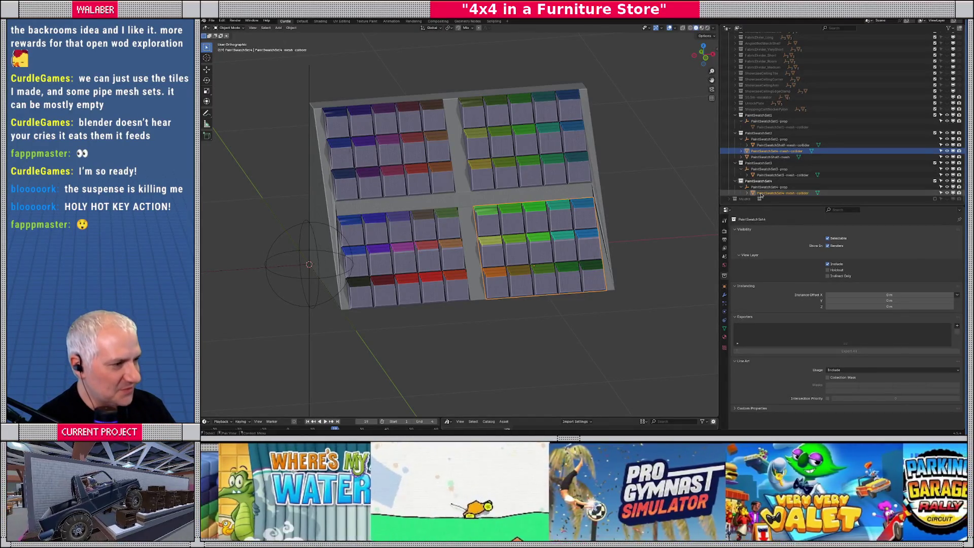
{"action": "left_click", "coordinate": [756, 158]}
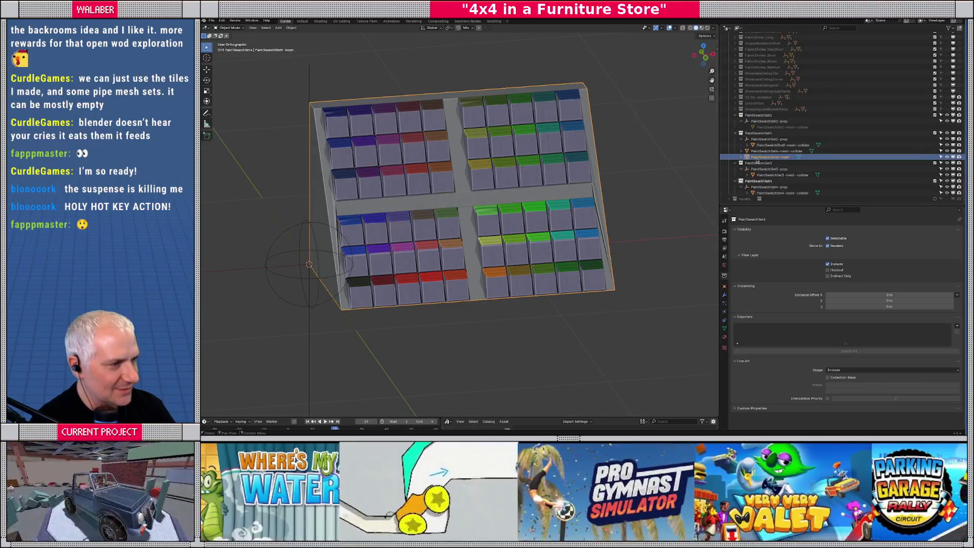
{"action": "mouse_move", "coordinate": [757, 160]}
{"action": "left_mouse_down"}
{"action": "mouse_move", "coordinate": [757, 39]}
{"action": "mouse_move", "coordinate": [758, 201]}
{"action": "mouse_move", "coordinate": [760, 156]}
{"action": "left_mouse_up"}
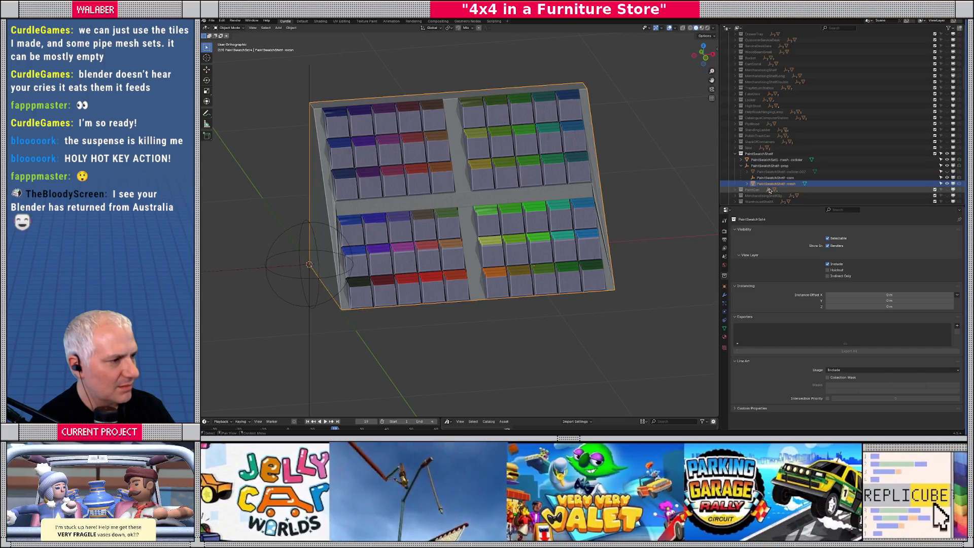
- Delete the PaintSwatchShelf-com object and inspect PaintSwatchShelf-collider.007 from the side
{"action": "left_click", "coordinate": [769, 178]}
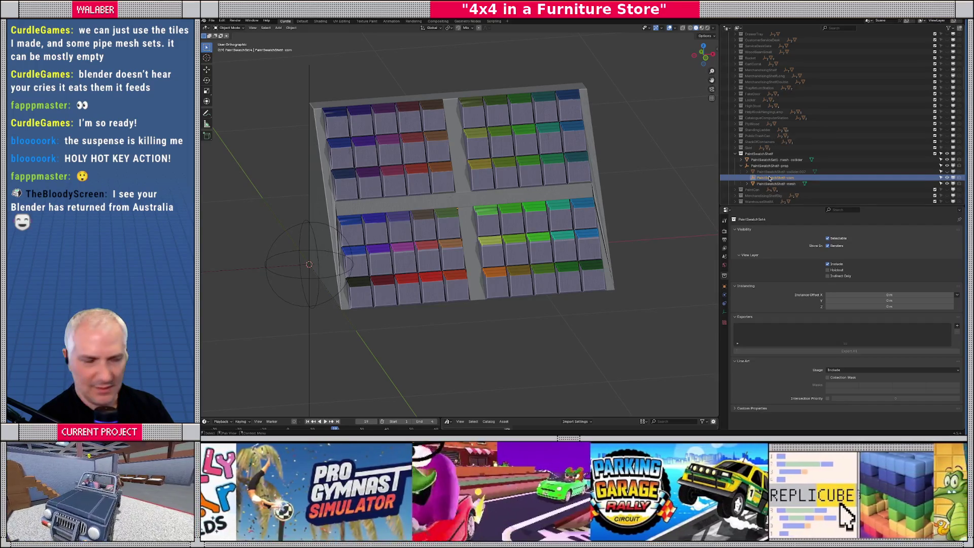
{"action": "key", "text": "Delete"}
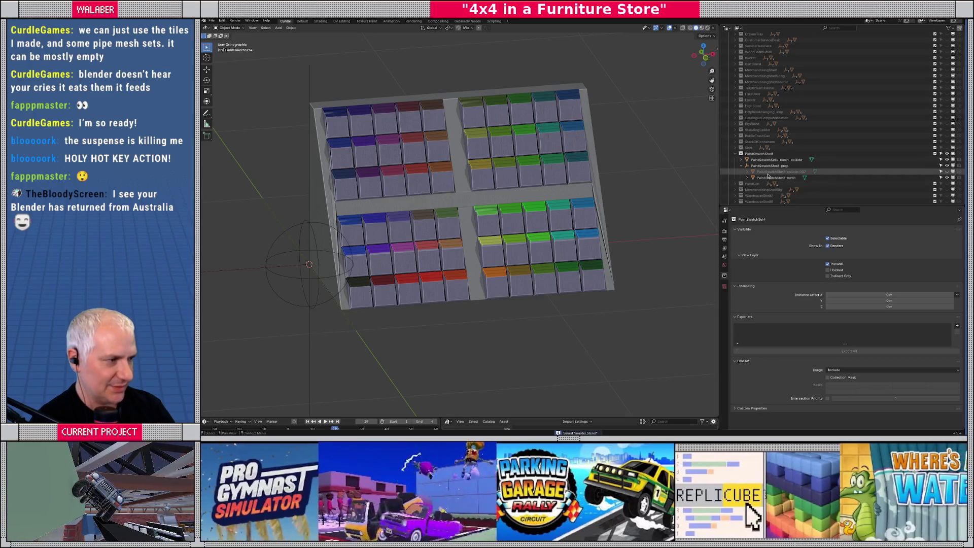
{"action": "left_click", "coordinate": [776, 172]}
{"action": "left_click", "coordinate": [775, 172]}
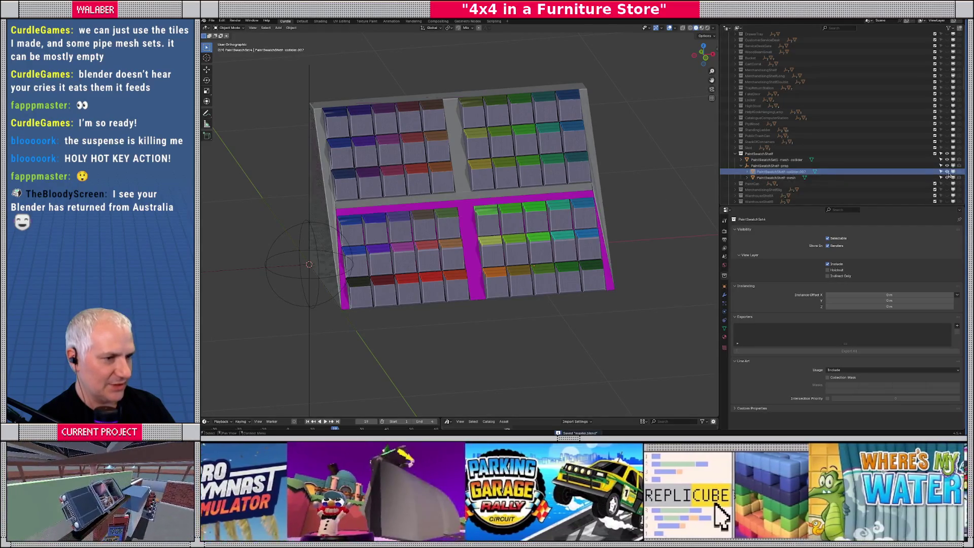
{"action": "mouse_move", "coordinate": [676, 197]}
{"action": "middle_mouse_down"}
{"action": "mouse_move", "coordinate": [545, 176]}
{"action": "mouse_move", "coordinate": [541, 188]}
{"action": "middle_mouse_up"}
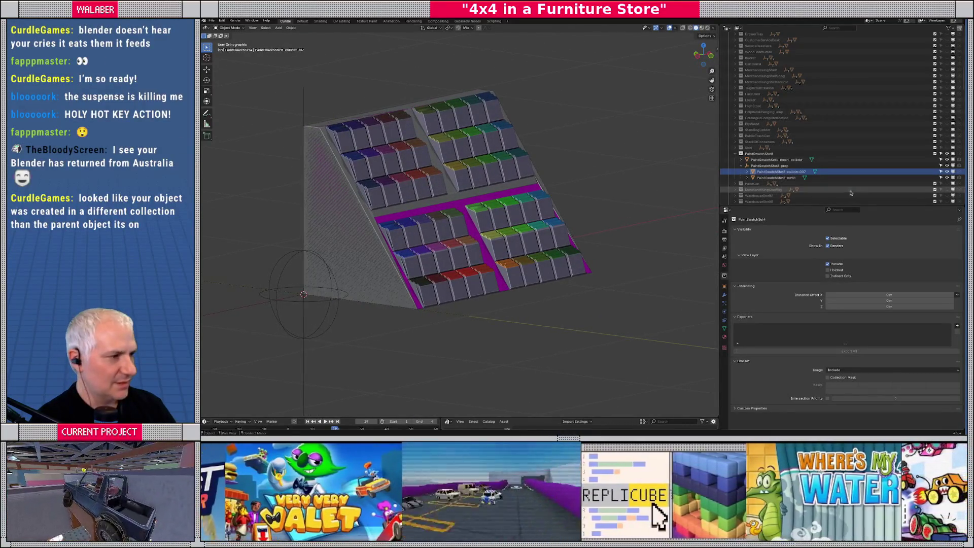
- Move the Set1 and Set4 mesh colliders into their PaintSwatchSet collections, undoing an accidental delete
{"action": "left_click", "coordinate": [762, 160]}
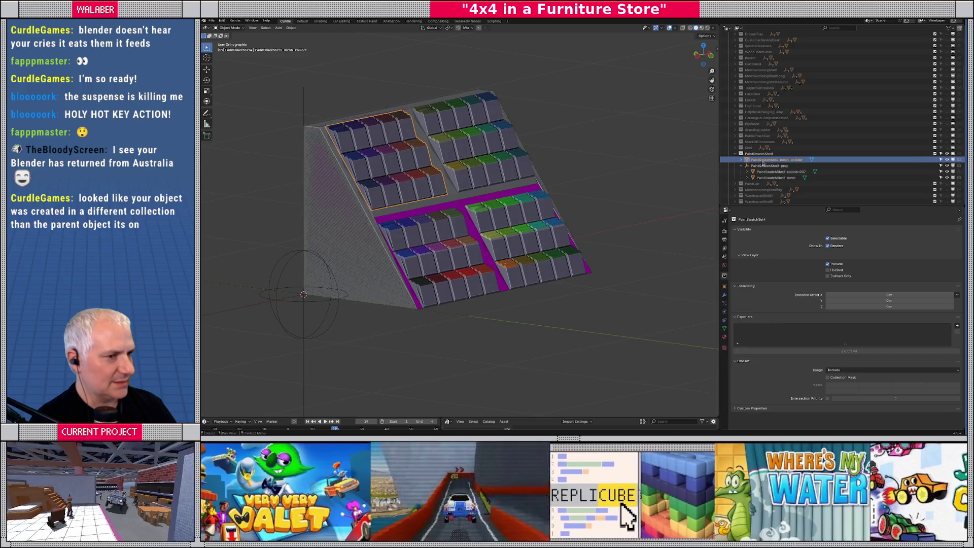
{"action": "mouse_move", "coordinate": [757, 162]}
{"action": "left_mouse_down"}
{"action": "mouse_move", "coordinate": [762, 202]}
{"action": "mouse_move", "coordinate": [760, 125]}
{"action": "left_mouse_up"}
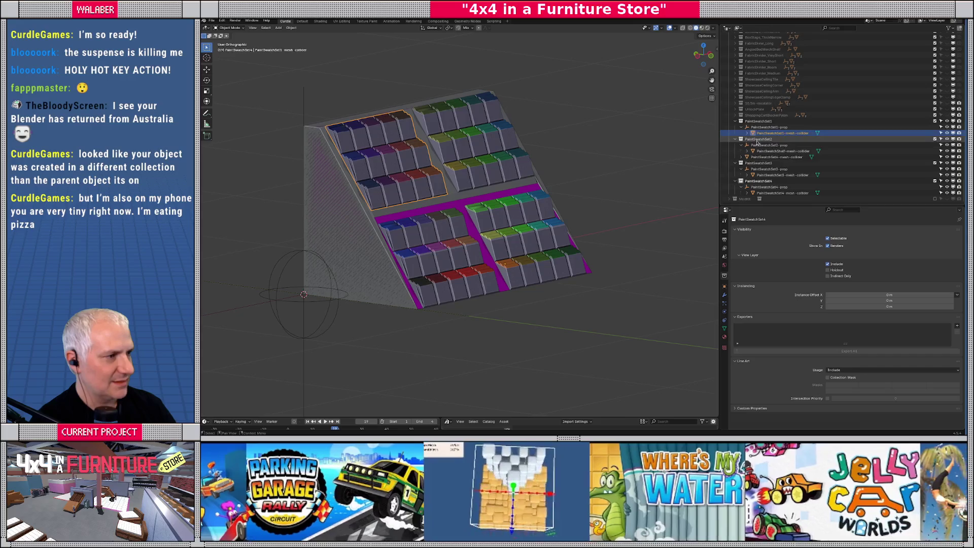
{"action": "left_click", "coordinate": [761, 158]}
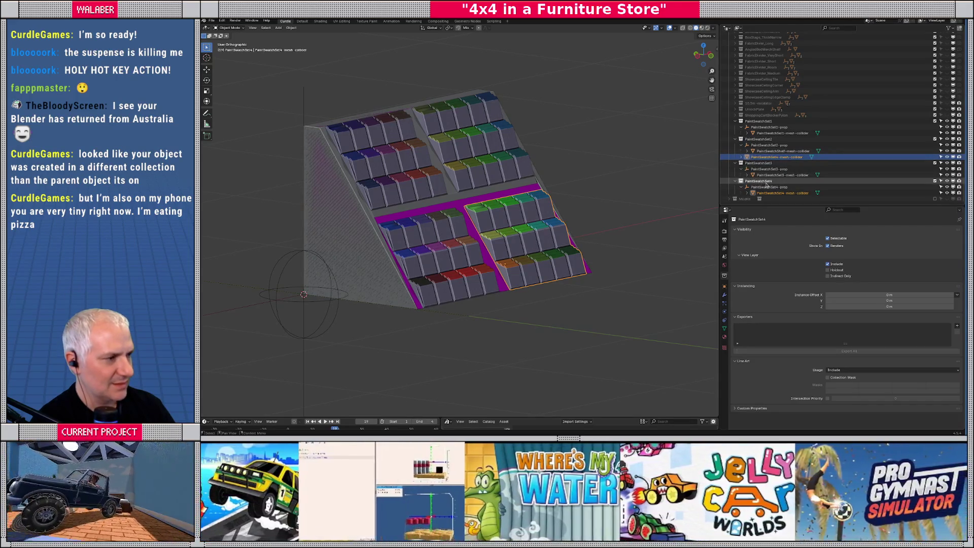
{"action": "left_click_drag", "start_coordinate": [759, 161], "coordinate": [764, 195]}
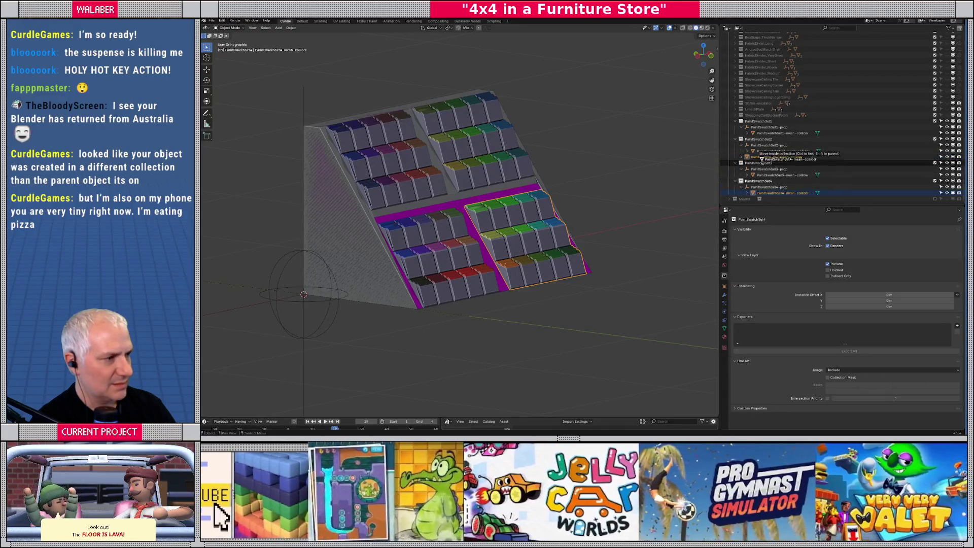
{"action": "left_click", "coordinate": [764, 195]}
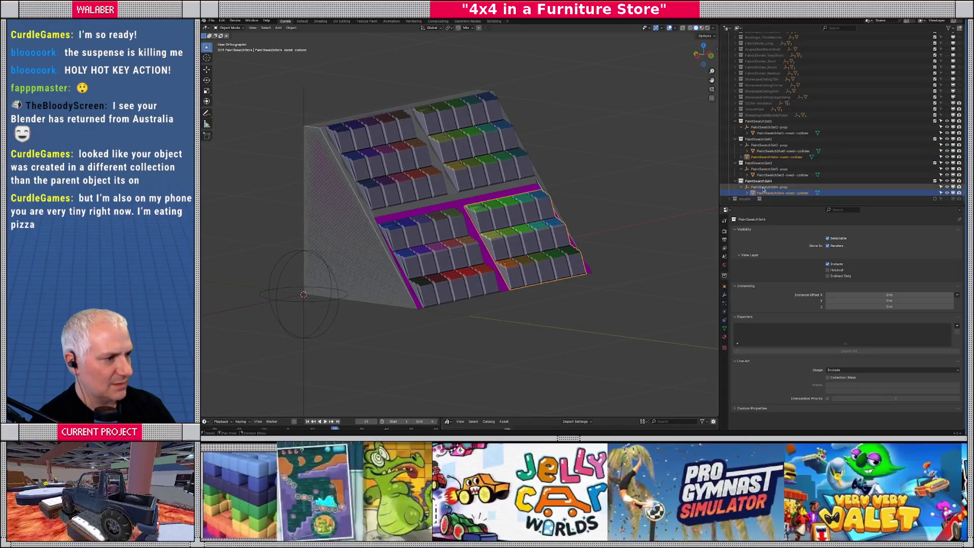
{"action": "key", "text": "Delete"}
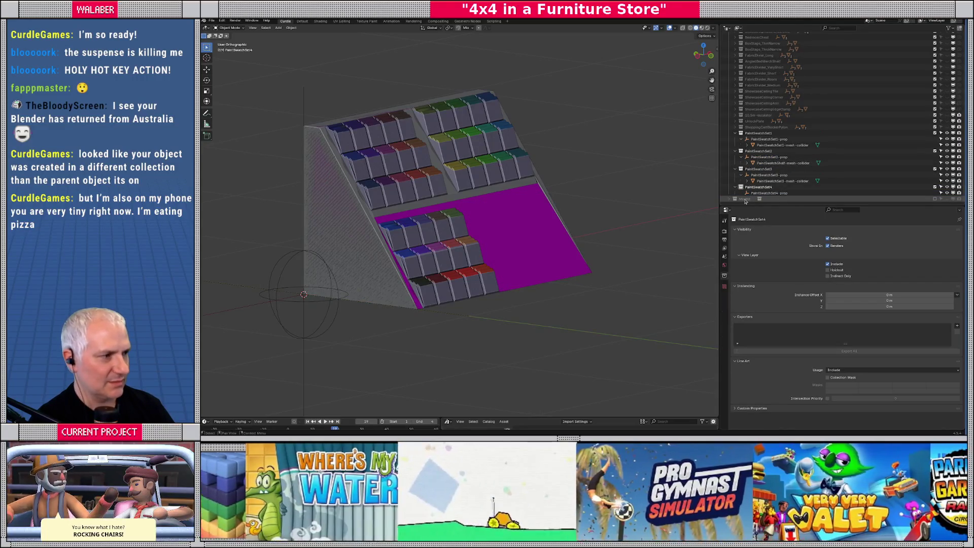
{"action": "key", "text": "ctrl+z"}
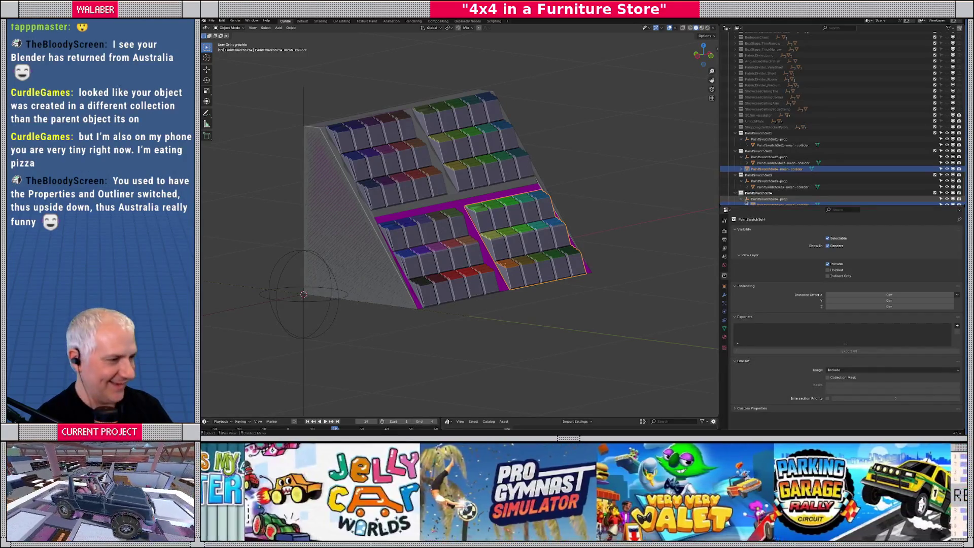
- Drag the Outliner border down to list more collections, then select and orbit the shelf
{"action": "left_click_drag", "start_coordinate": [779, 205], "coordinate": [779, 226]}
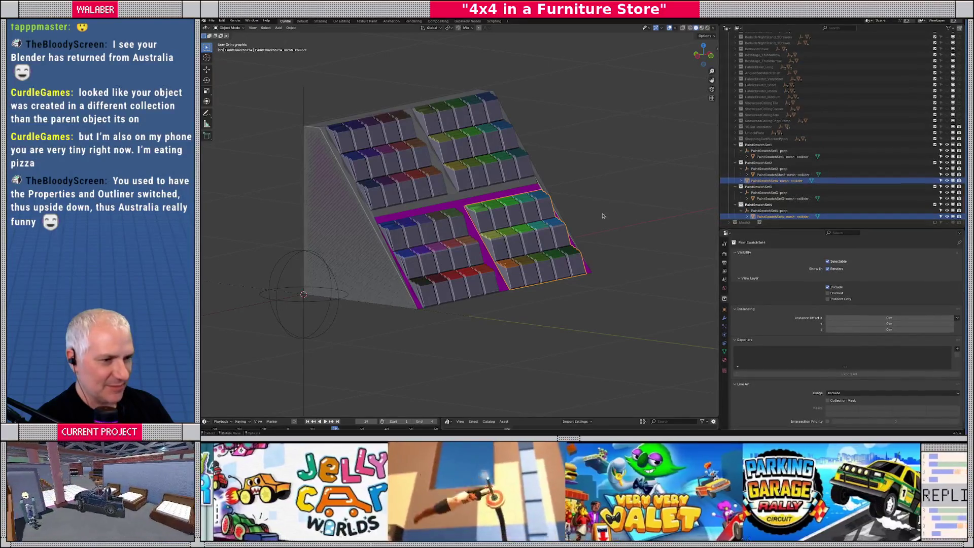
{"action": "left_click", "coordinate": [463, 203]}
{"action": "middle_click_drag", "start_coordinate": [463, 203], "coordinate": [552, 194]}
- Delete PaintSwatchShelf-collider.007 and rename the shelf mesh PaintSwatchShelf-mesh-collider.001
{"action": "scroll", "coordinate": [782, 187], "scroll_direction": "up", "scroll_amount": 10}
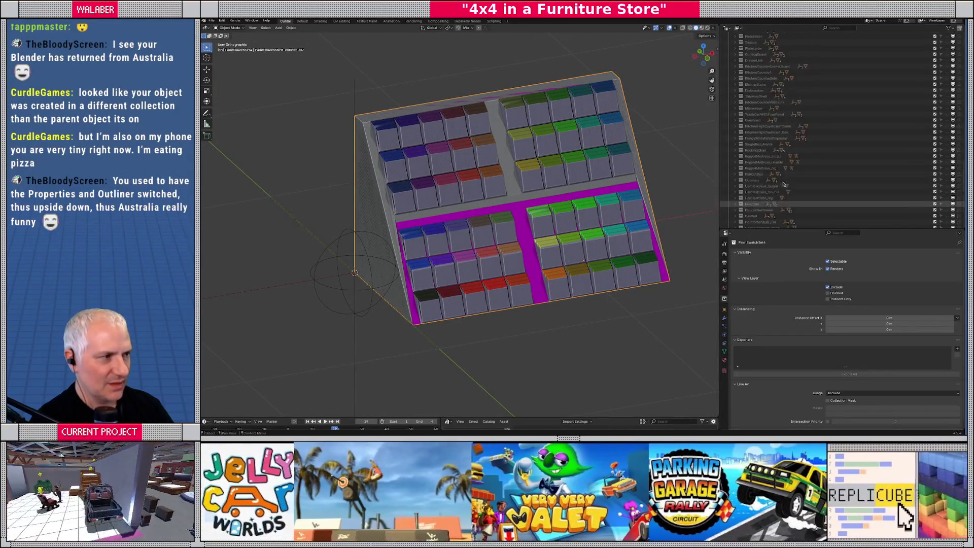
{"action": "scroll", "coordinate": [779, 175], "scroll_direction": "down", "scroll_amount": 10}
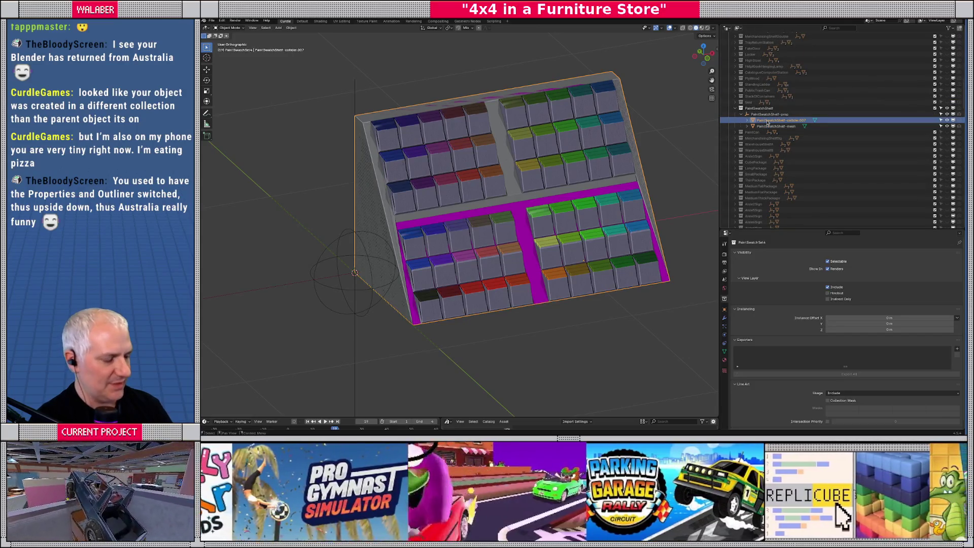
{"action": "key", "text": "Delete"}
{"action": "double_click", "coordinate": [767, 121]}
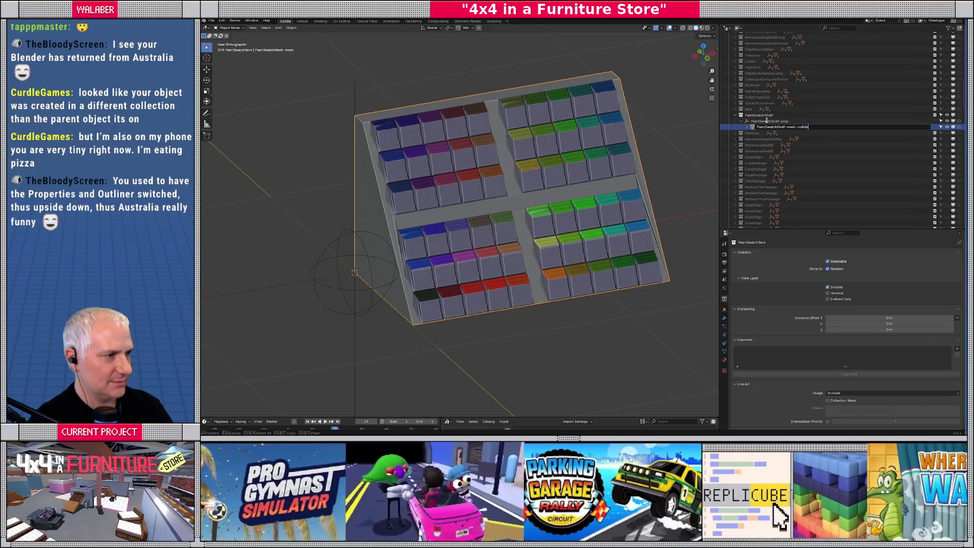
{"action": "type", "text": "r"}
{"action": "key", "text": "Return"}
- Hide the paint cans object from the viewport via its Outliner context menu
{"action": "left_click", "coordinate": [766, 121]}
{"action": "scroll", "coordinate": [784, 337], "scroll_direction": "down", "scroll_amount": 1}
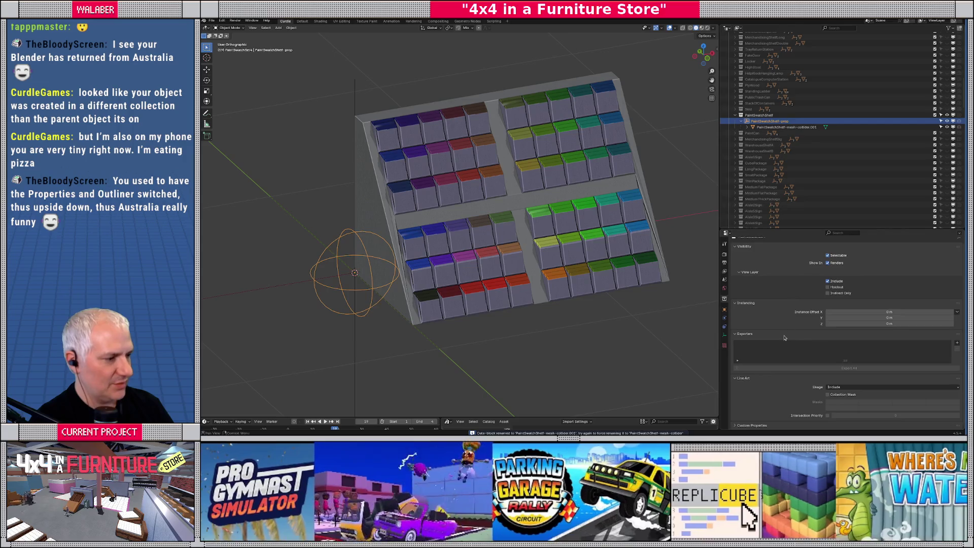
{"action": "left_click", "coordinate": [751, 425], "text": "ctrl"}
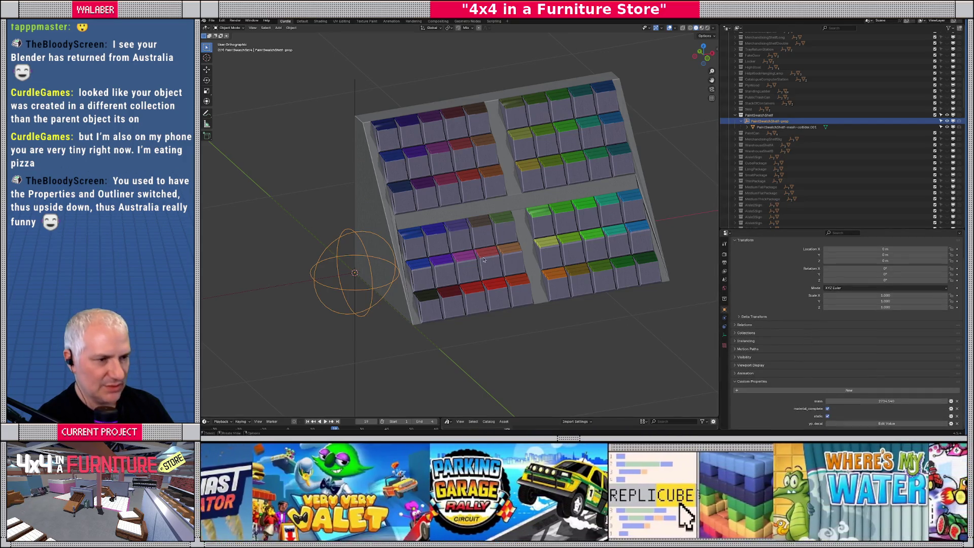
{"action": "right_click", "coordinate": [751, 115]}
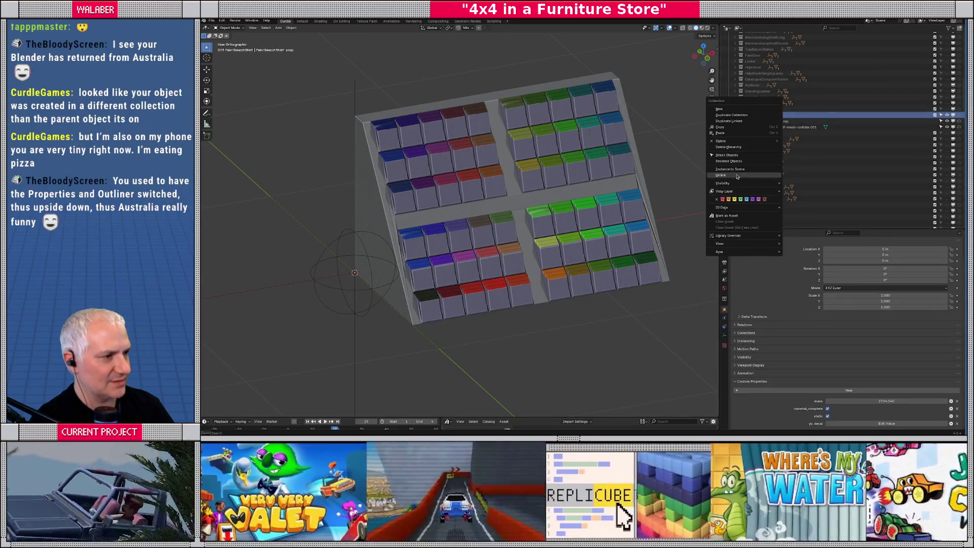
{"action": "key", "text": "Escape"}
{"action": "right_click", "coordinate": [741, 122]}
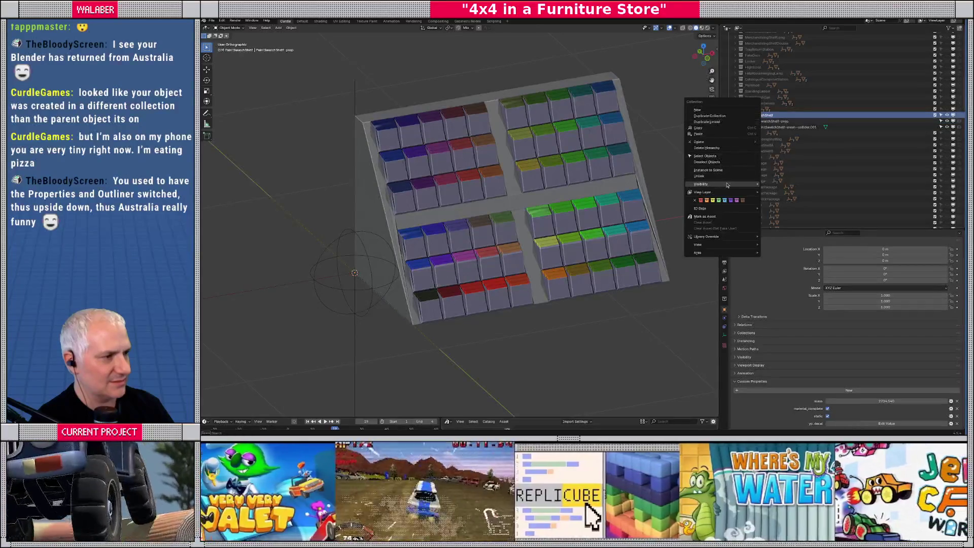
{"action": "left_click", "coordinate": [792, 187]}
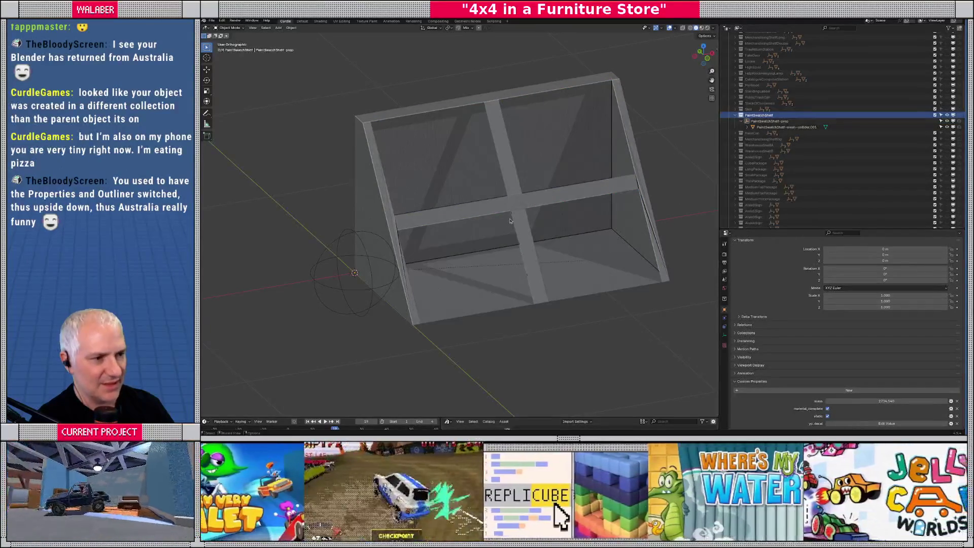
- Put the shelf collider into Edit Mode and orbit around its frame
{"action": "middle_click_drag", "start_coordinate": [511, 220], "coordinate": [541, 219], "text": "shift"}
{"action": "left_click", "coordinate": [485, 206]}
{"action": "key", "text": "Tab"}
{"action": "mouse_move", "coordinate": [461, 203]}
{"action": "middle_mouse_down"}
{"action": "mouse_move", "coordinate": [507, 231]}
{"action": "mouse_move", "coordinate": [574, 250]}
{"action": "mouse_move", "coordinate": [546, 222]}
{"action": "mouse_move", "coordinate": [550, 168]}
{"action": "middle_mouse_up"}
{"action": "scroll", "coordinate": [537, 239], "scroll_direction": "up", "scroll_amount": 4}
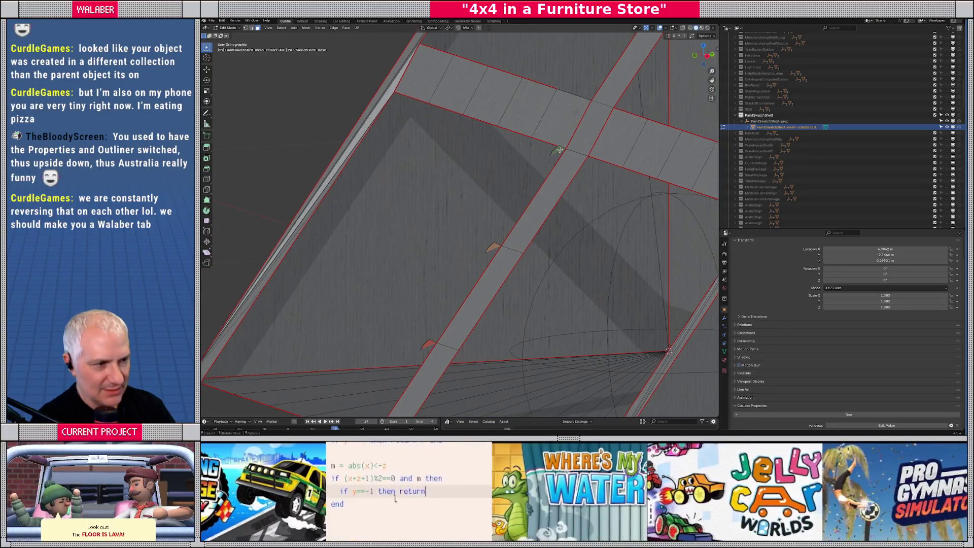
- Separate the selected shelf faces into a new object and return to Object Mode
{"action": "left_click", "coordinate": [493, 248], "text": "shift"}
{"action": "left_click", "coordinate": [428, 344], "text": "shift"}
{"action": "key", "text": "p"}
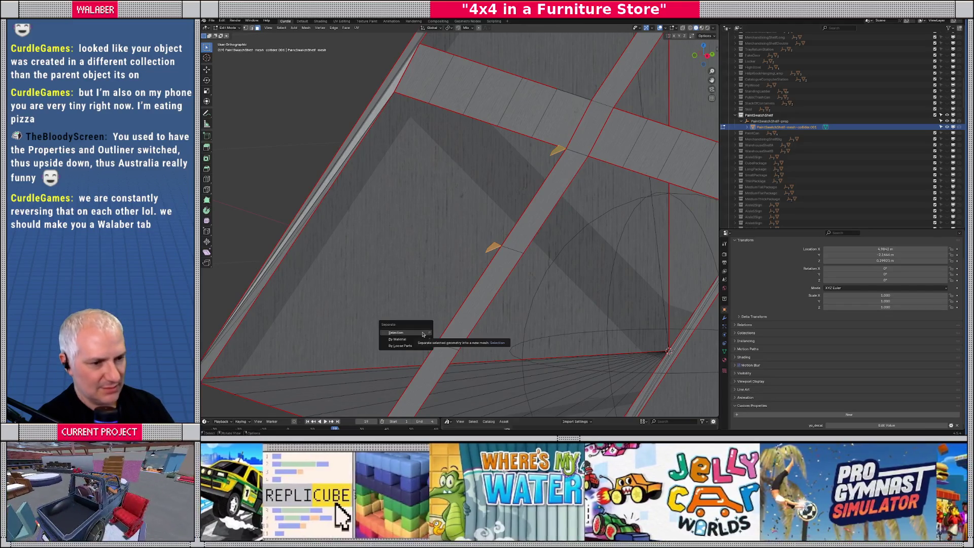
{"action": "left_click", "coordinate": [423, 333]}
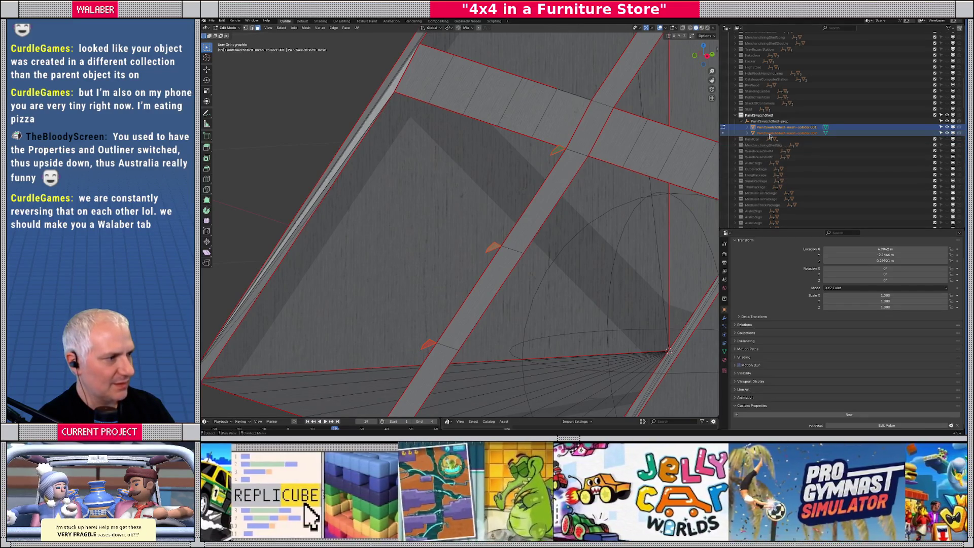
{"action": "left_click", "coordinate": [770, 134]}
{"action": "key", "text": "Tab"}
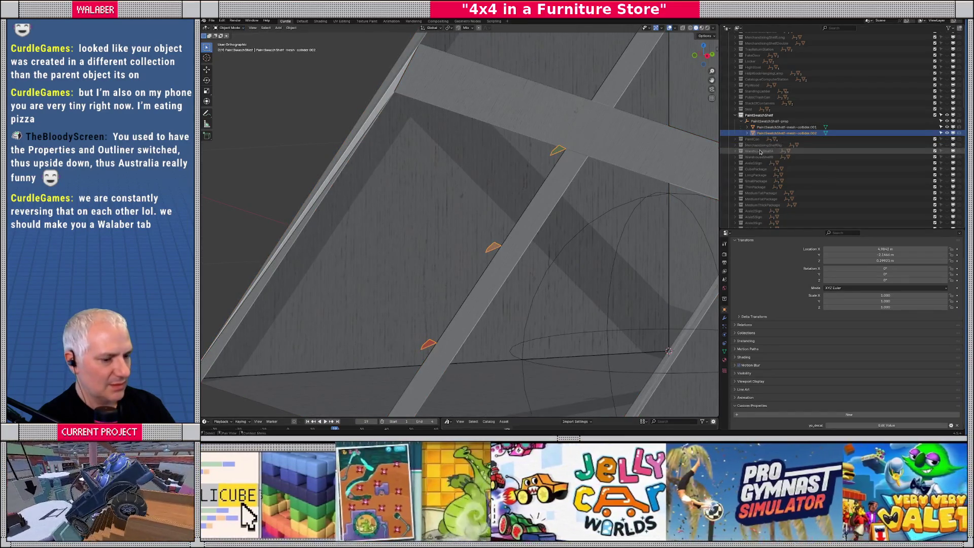
- Rename the separated piece 'breh' and drag it into another collection
{"action": "key", "text": "F2"}
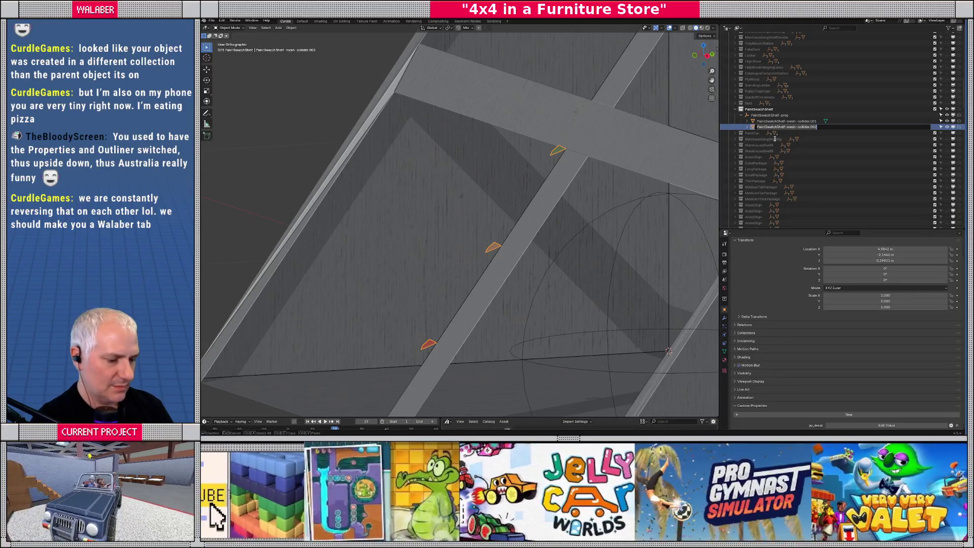
{"action": "type", "text": "breh"}
{"action": "key", "text": "Return"}
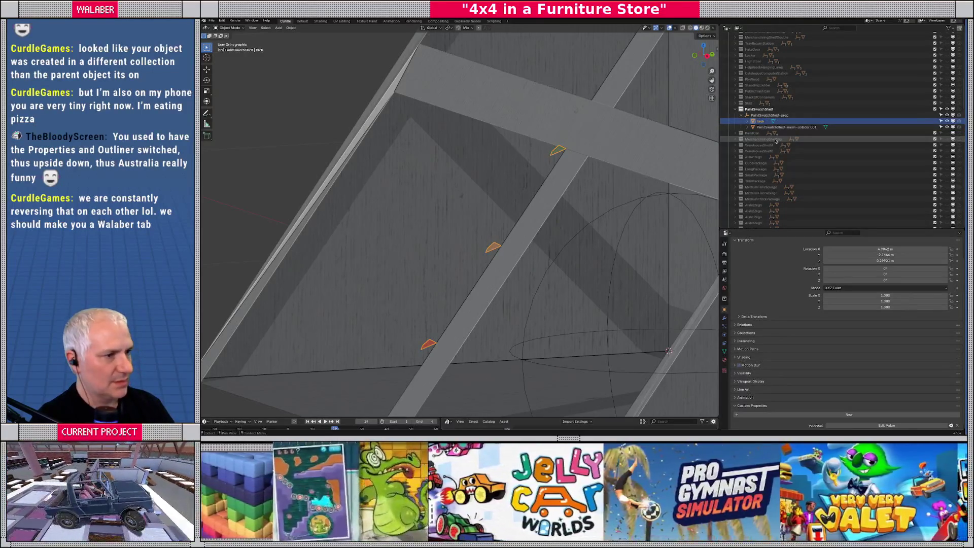
{"action": "mouse_move", "coordinate": [760, 122]}
{"action": "left_mouse_down"}
{"action": "mouse_move", "coordinate": [769, 231]}
{"action": "mouse_move", "coordinate": [769, 165]}
{"action": "mouse_move", "coordinate": [764, 187]}
{"action": "left_mouse_up"}
{"action": "scroll", "coordinate": [764, 191], "scroll_direction": "down", "scroll_amount": 5}
{"action": "left_click", "coordinate": [542, 178]}
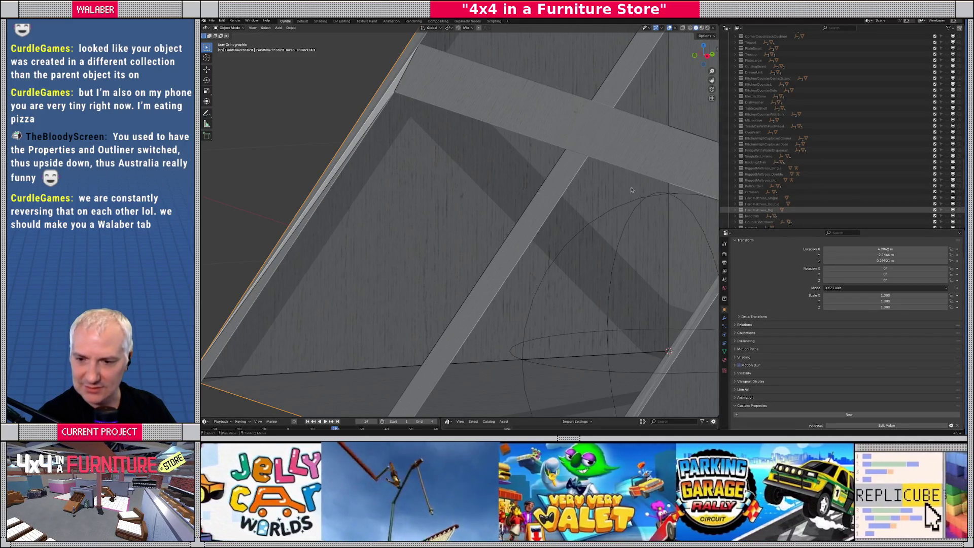
- Orbit around the bare shelf frame, enter Edit Mode on its collider, and view its triangular side
{"action": "mouse_move", "coordinate": [346, 184]}
{"action": "middle_mouse_down"}
{"action": "mouse_move", "coordinate": [441, 195]}
{"action": "mouse_move", "coordinate": [395, 200]}
{"action": "middle_mouse_up"}
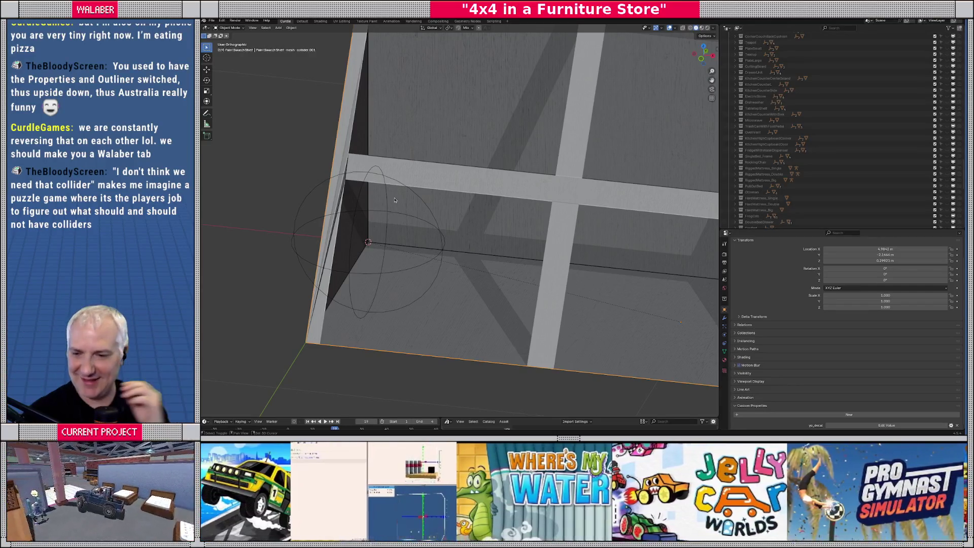
{"action": "mouse_move", "coordinate": [394, 200]}
{"action": "middle_mouse_down"}
{"action": "mouse_move", "coordinate": [460, 222]}
{"action": "mouse_move", "coordinate": [436, 231]}
{"action": "middle_mouse_up"}
{"action": "scroll", "coordinate": [431, 234], "scroll_direction": "down", "scroll_amount": 5}
{"action": "scroll", "coordinate": [425, 235], "scroll_direction": "up", "scroll_amount": 5}
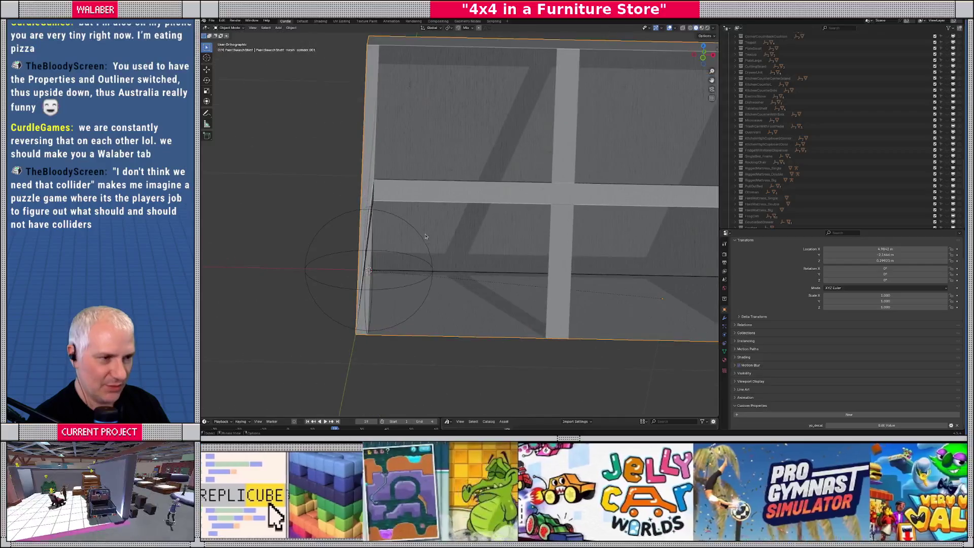
{"action": "key", "text": "Tab"}
{"action": "mouse_move", "coordinate": [381, 196]}
{"action": "middle_mouse_down"}
{"action": "mouse_move", "coordinate": [407, 229]}
{"action": "mouse_move", "coordinate": [448, 221]}
{"action": "mouse_move", "coordinate": [429, 220]}
{"action": "mouse_move", "coordinate": [398, 241]}
{"action": "middle_mouse_up"}
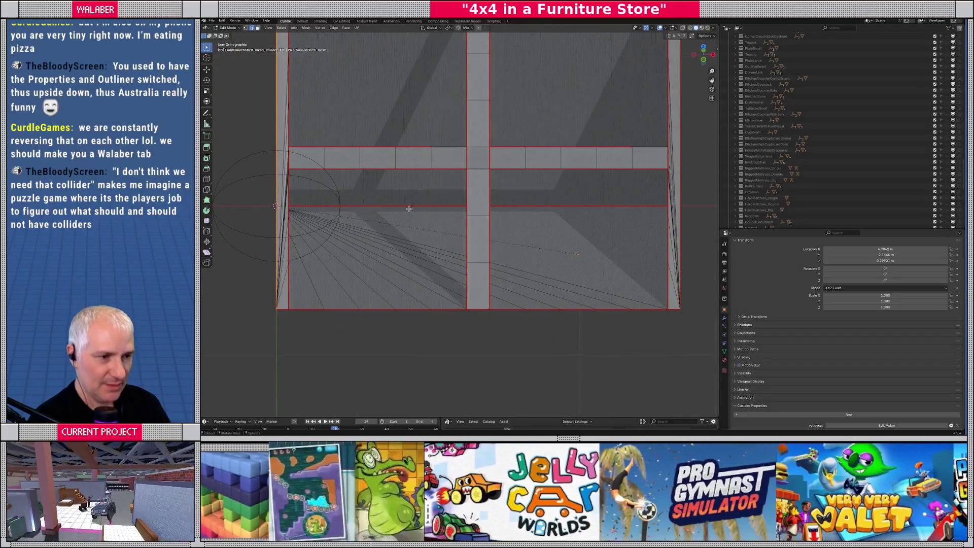
- Fill the lower-left opening of the shelf collider with a face
{"action": "left_click", "coordinate": [417, 170]}
{"action": "middle_click_drag", "start_coordinate": [401, 197], "coordinate": [472, 189]}
{"action": "key", "text": "alt+f"}
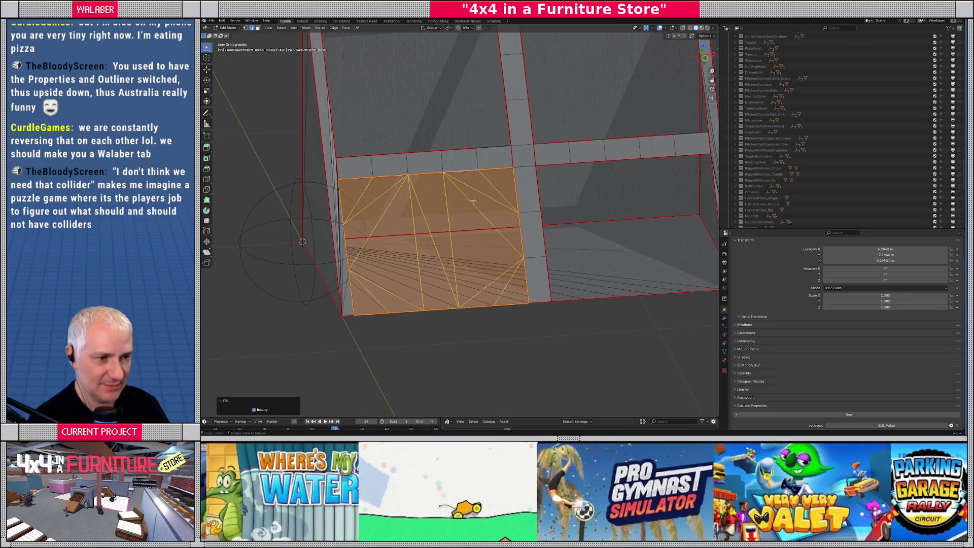
{"action": "mouse_move", "coordinate": [480, 223]}
{"action": "middle_mouse_down"}
{"action": "mouse_move", "coordinate": [537, 213]}
{"action": "mouse_move", "coordinate": [438, 225]}
{"action": "mouse_move", "coordinate": [491, 221]}
{"action": "middle_mouse_up"}
- Edit the collider together with the shelf mesh and delete the filled faces
{"action": "key", "text": "Tab"}
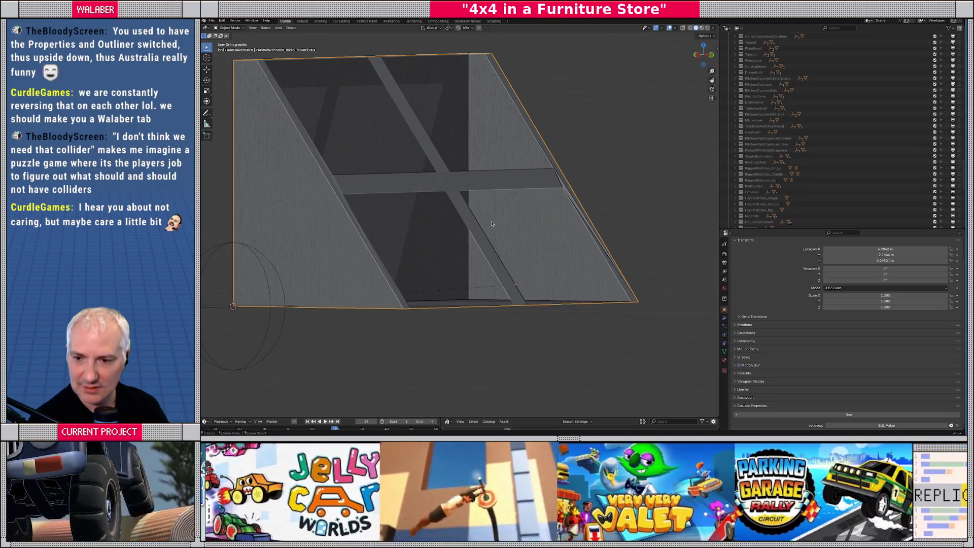
{"action": "mouse_move", "coordinate": [491, 224]}
{"action": "middle_mouse_down"}
{"action": "mouse_move", "coordinate": [426, 238]}
{"action": "mouse_move", "coordinate": [391, 233]}
{"action": "middle_mouse_up"}
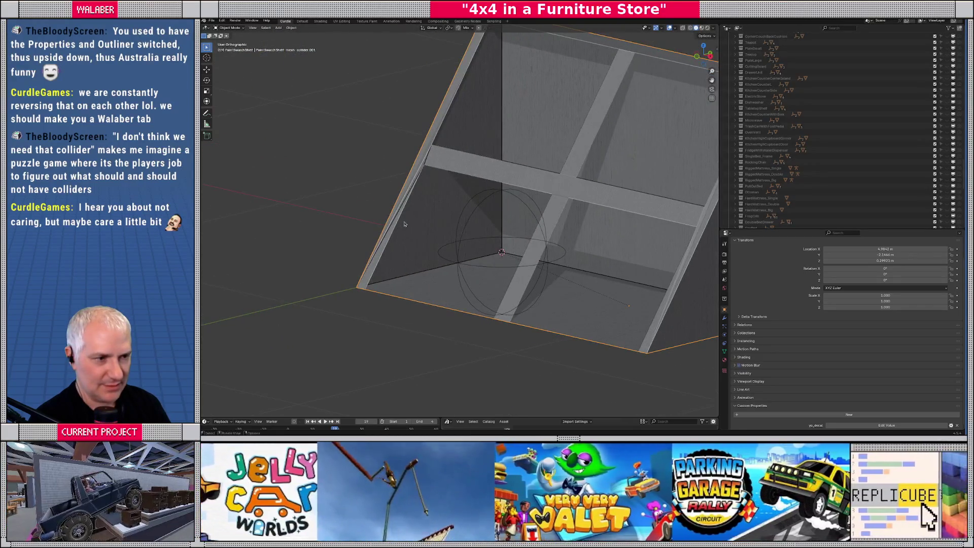
{"action": "left_click", "coordinate": [403, 222], "text": "shift"}
{"action": "key", "text": "Tab"}
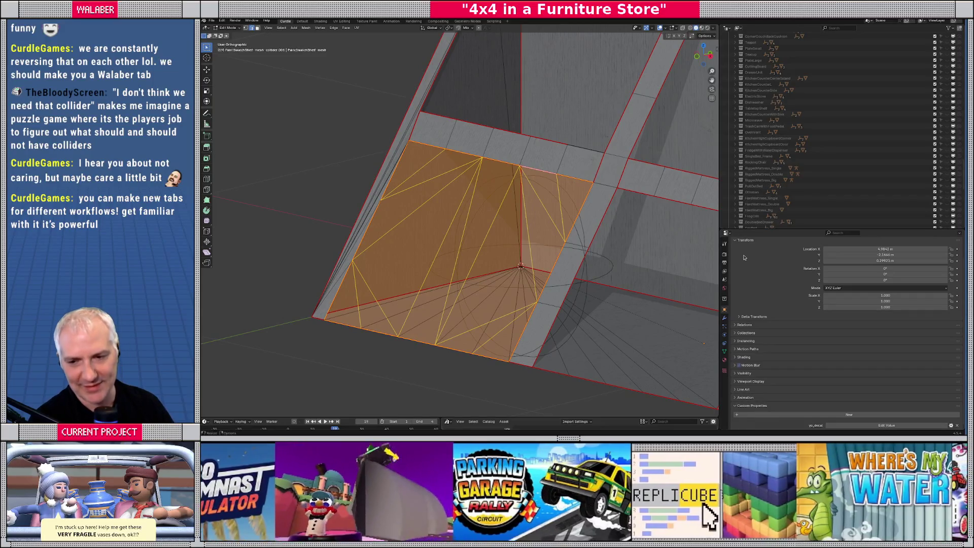
{"action": "mouse_move", "coordinate": [426, 226]}
{"action": "middle_mouse_down"}
{"action": "mouse_move", "coordinate": [394, 221]}
{"action": "mouse_move", "coordinate": [439, 246]}
{"action": "mouse_move", "coordinate": [427, 255]}
{"action": "middle_mouse_up"}
{"action": "key", "text": "x"}
{"action": "left_click", "coordinate": [434, 254]}
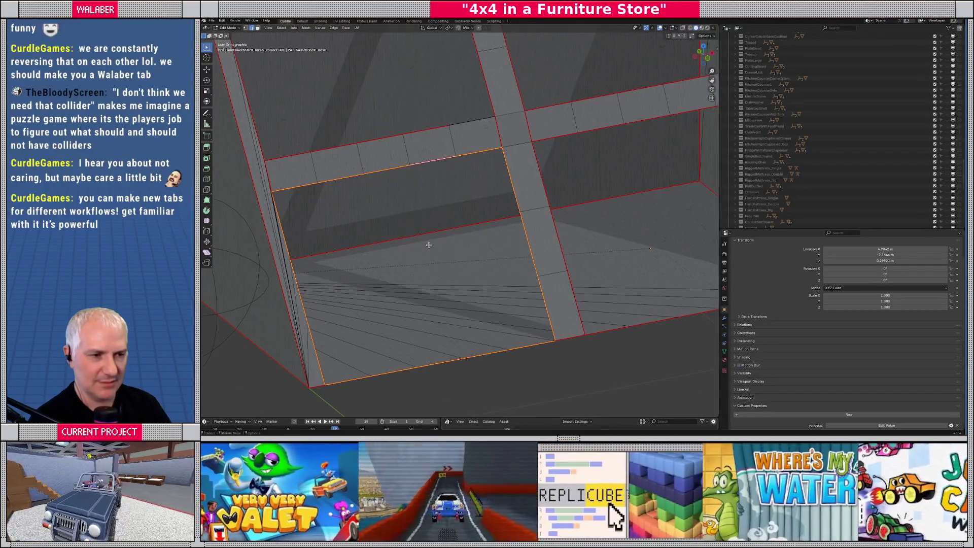
- Extrude a single edge of the opening downward into new rows of faces
{"action": "left_click", "coordinate": [323, 177]}
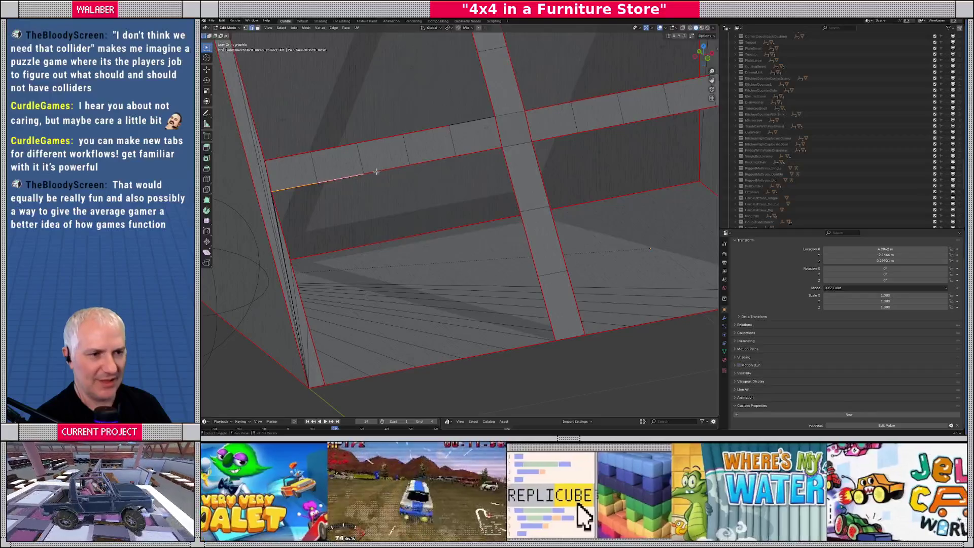
{"action": "middle_click_drag", "start_coordinate": [478, 205], "coordinate": [500, 208]}
{"action": "key", "text": "g"}
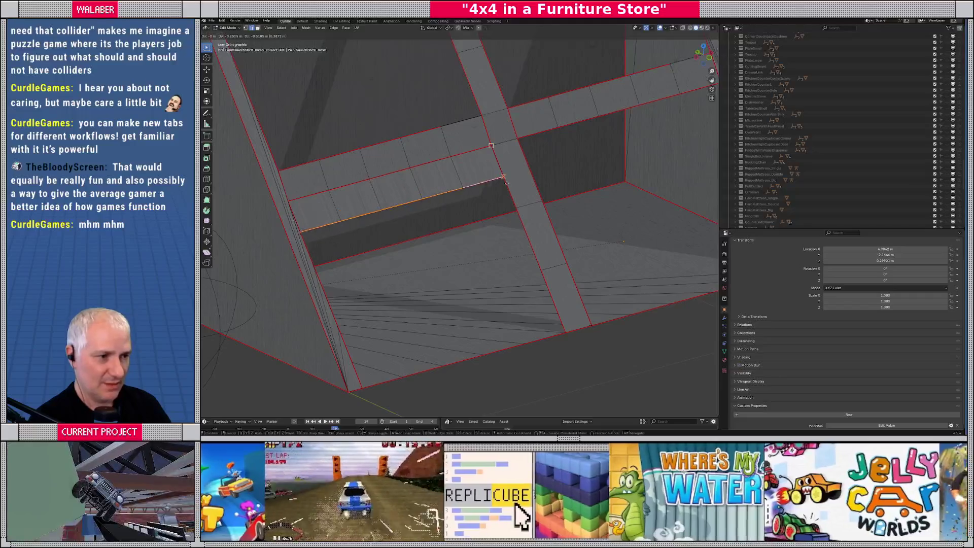
{"action": "left_click", "coordinate": [520, 207]}
{"action": "key", "text": "e"}
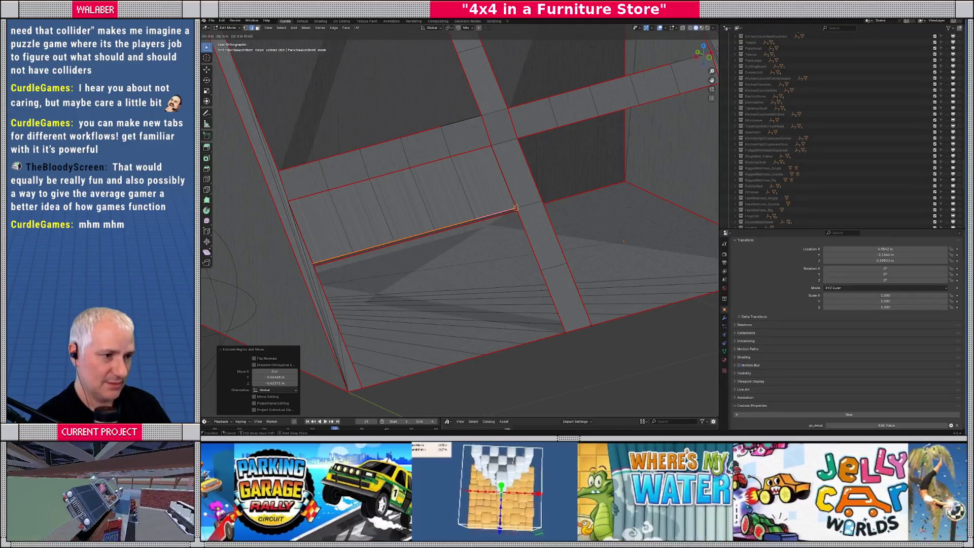
{"action": "left_click", "coordinate": [538, 268]}
{"action": "key", "text": "e"}
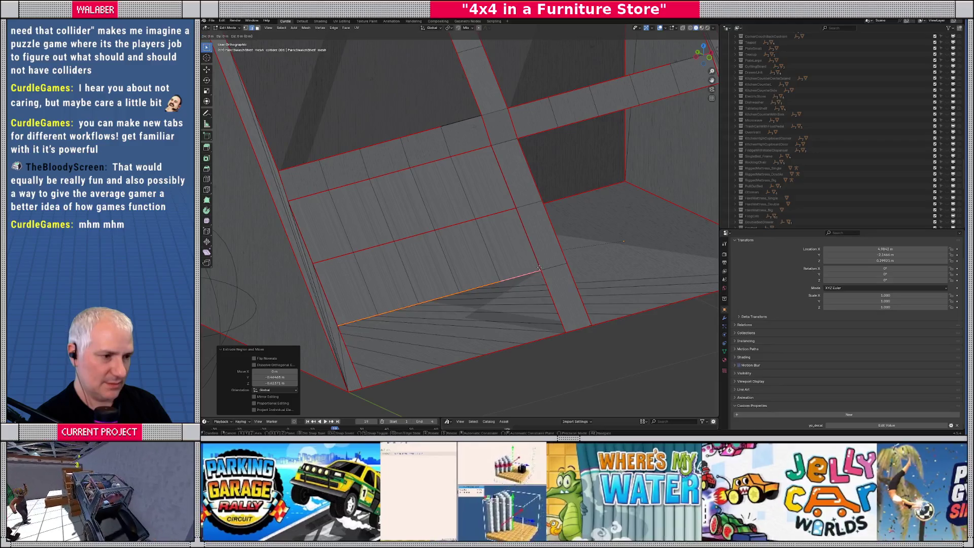
{"action": "left_click", "coordinate": [562, 330]}
{"action": "mouse_move", "coordinate": [561, 331]}
{"action": "middle_mouse_down"}
{"action": "mouse_move", "coordinate": [530, 252]}
{"action": "mouse_move", "coordinate": [404, 253]}
{"action": "mouse_move", "coordinate": [516, 230]}
{"action": "middle_mouse_up"}
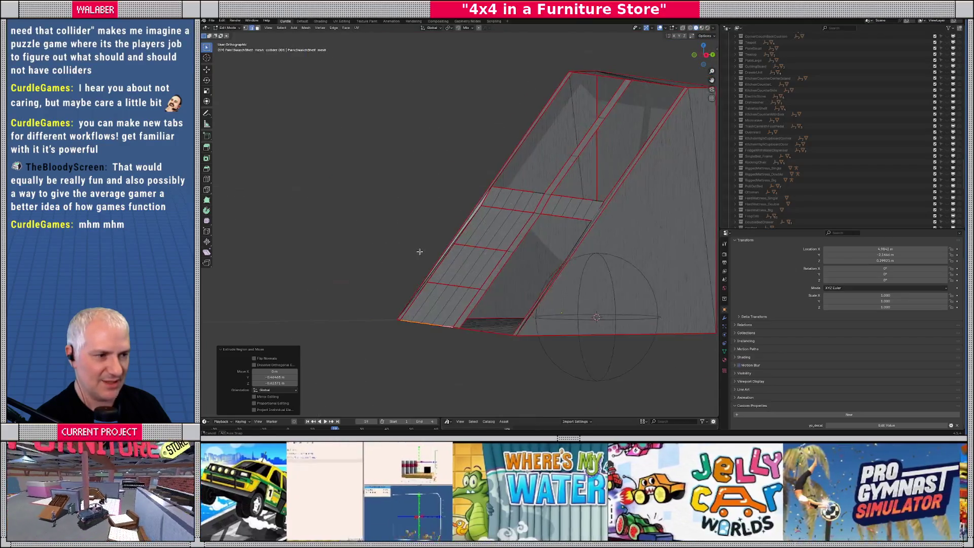
- Select the thin diagonal face strip inside the shelf collider
{"action": "scroll", "coordinate": [517, 231], "scroll_direction": "up", "scroll_amount": 6}
{"action": "middle_click_drag", "start_coordinate": [597, 233], "coordinate": [441, 235]}
{"action": "scroll", "coordinate": [516, 252], "scroll_direction": "down", "scroll_amount": 5}
{"action": "key", "text": "KP_3"}
{"action": "scroll", "coordinate": [503, 224], "scroll_direction": "up", "scroll_amount": 4}
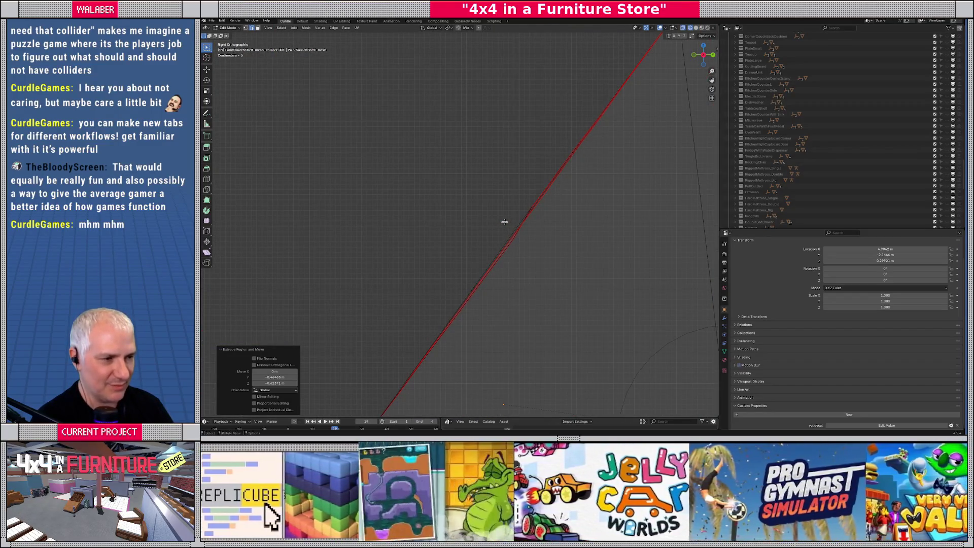
{"action": "scroll", "coordinate": [504, 221], "scroll_direction": "down", "scroll_amount": 5}
{"action": "mouse_move", "coordinate": [478, 217]}
{"action": "middle_mouse_down"}
{"action": "mouse_move", "coordinate": [442, 205]}
{"action": "mouse_move", "coordinate": [474, 190]}
{"action": "middle_mouse_up"}
{"action": "left_click", "coordinate": [338, 169]}
{"action": "left_click", "coordinate": [337, 174]}
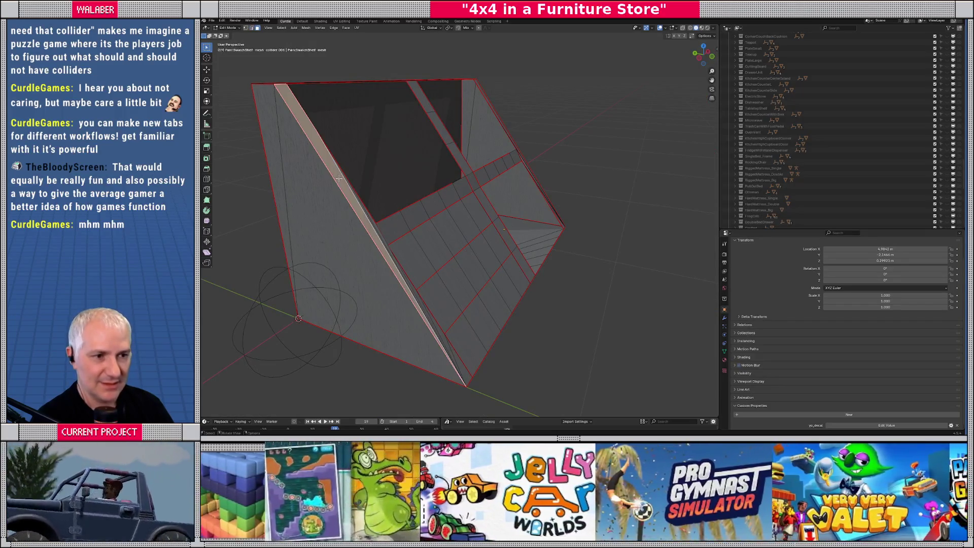
{"action": "left_click", "coordinate": [371, 223], "text": "shift"}
{"action": "middle_click_drag", "start_coordinate": [373, 224], "coordinate": [393, 236]}
{"action": "scroll", "coordinate": [400, 239], "scroll_direction": "down", "scroll_amount": 4}
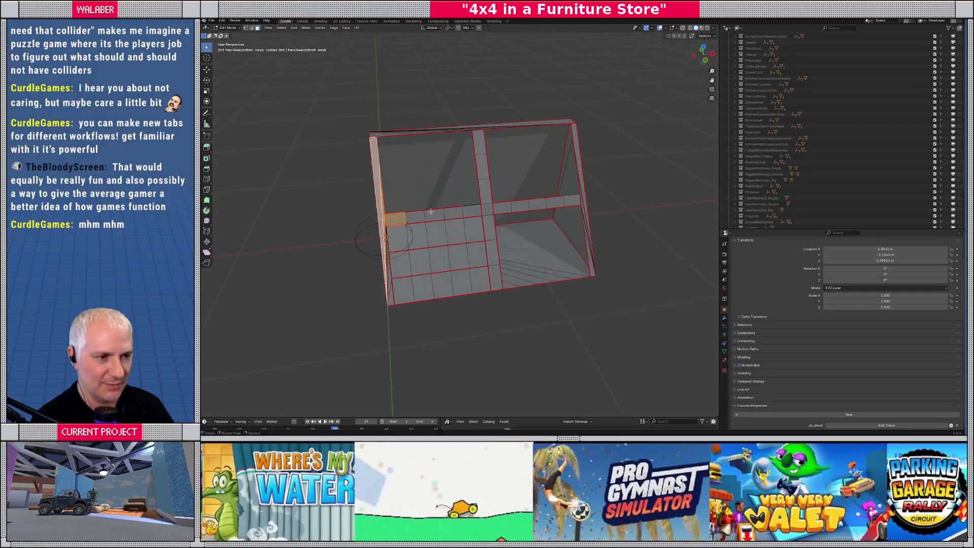
{"action": "left_click_drag", "start_coordinate": [406, 249], "coordinate": [477, 215], "text": "shift"}
- Add the vertical strut, horizontal strip and lower-row faces, then delete all the selected faces
{"action": "left_click", "coordinate": [482, 224], "text": "shift"}
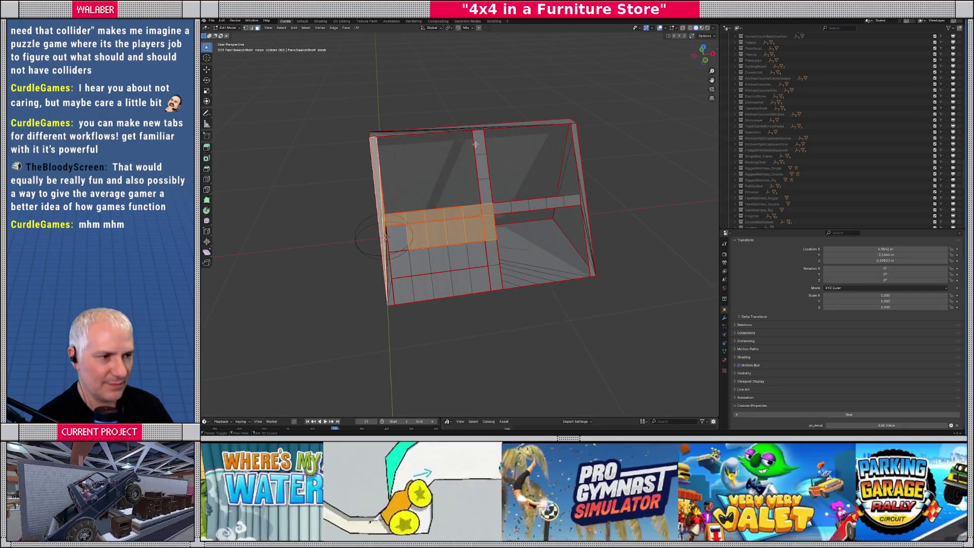
{"action": "left_click", "coordinate": [481, 152], "text": "shift"}
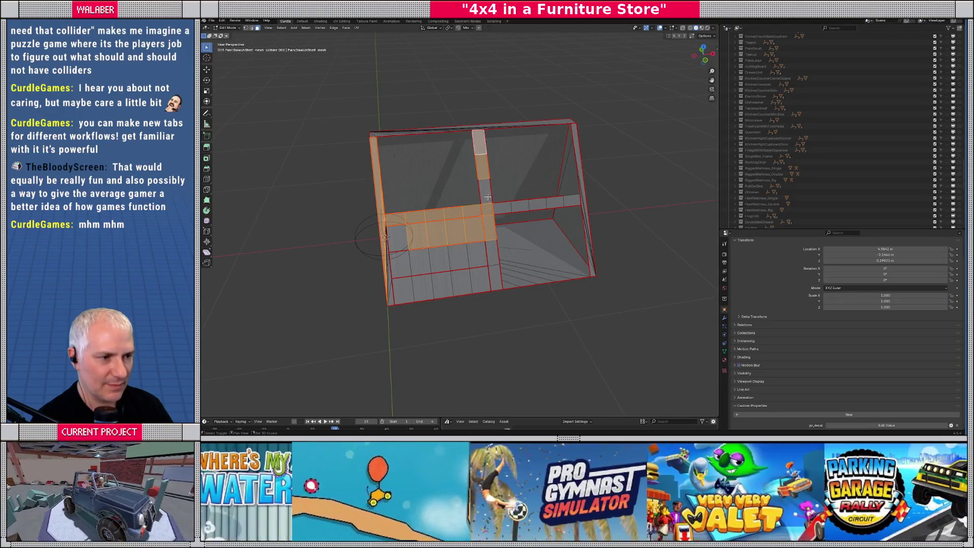
{"action": "left_click", "coordinate": [487, 196], "text": "shift"}
{"action": "left_click", "coordinate": [520, 205], "text": "shift"}
{"action": "left_click", "coordinate": [502, 208], "text": "shift"}
{"action": "left_click", "coordinate": [539, 204], "text": "shift"}
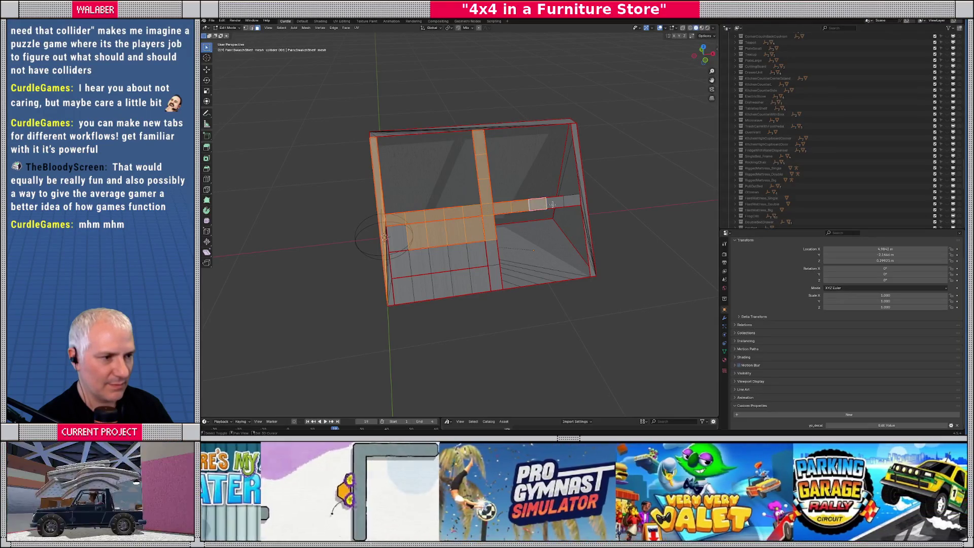
{"action": "left_click", "coordinate": [554, 203], "text": "shift"}
{"action": "left_click", "coordinate": [572, 200], "text": "shift"}
{"action": "left_click", "coordinate": [477, 257], "text": "shift"}
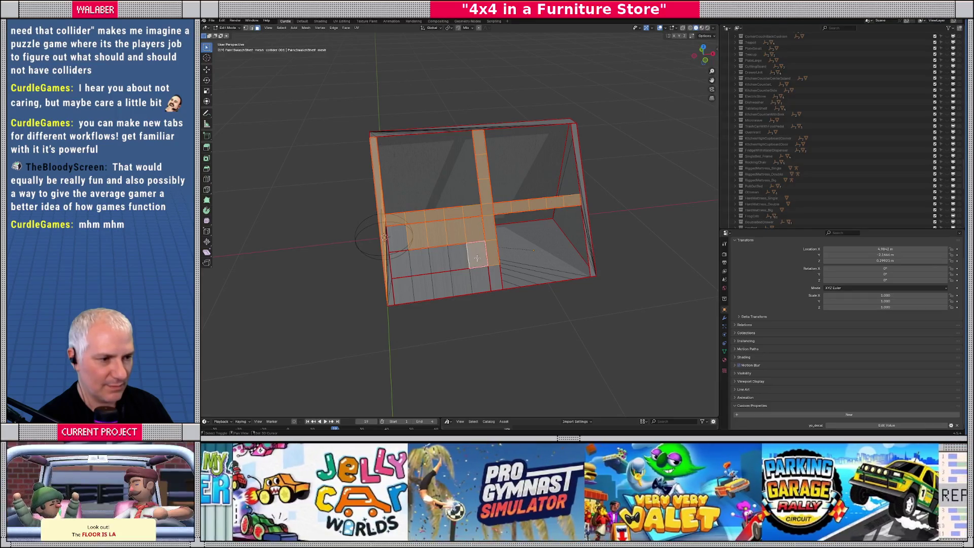
{"action": "left_click_drag", "start_coordinate": [499, 299], "coordinate": [440, 265], "text": "shift"}
{"action": "middle_click_drag", "start_coordinate": [440, 265], "coordinate": [436, 265]}
{"action": "scroll", "coordinate": [433, 244], "scroll_direction": "up", "scroll_amount": 5}
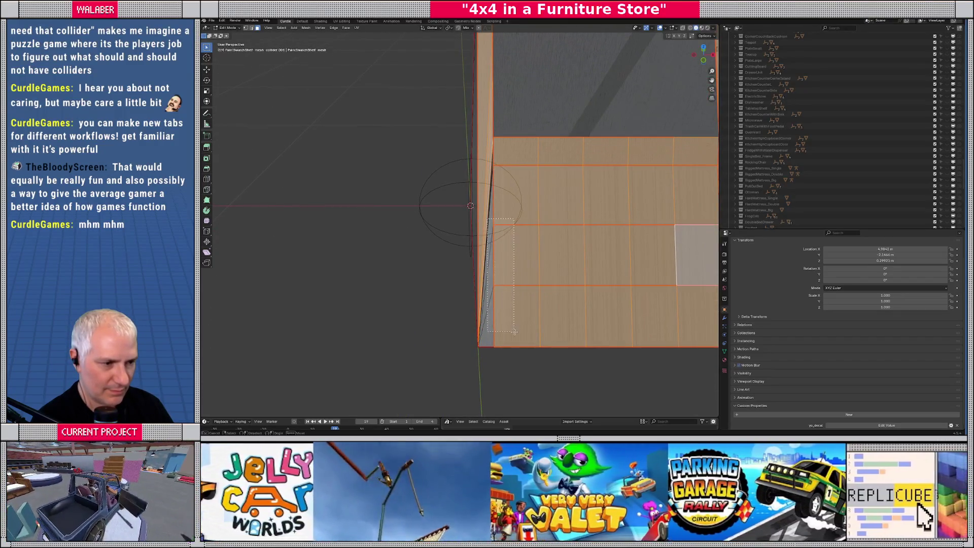
{"action": "key", "text": "x"}
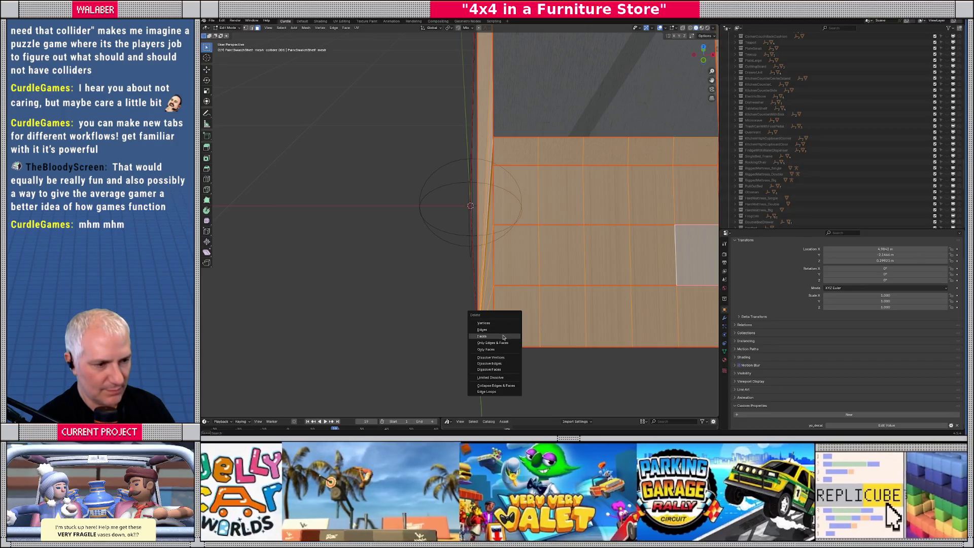
{"action": "left_click", "coordinate": [505, 336]}
- Box-select the thin right-side strip of the mesh and delete its faces
{"action": "scroll", "coordinate": [501, 224], "scroll_direction": "down", "scroll_amount": 5}
{"action": "scroll", "coordinate": [502, 225], "scroll_direction": "up", "scroll_amount": 5}
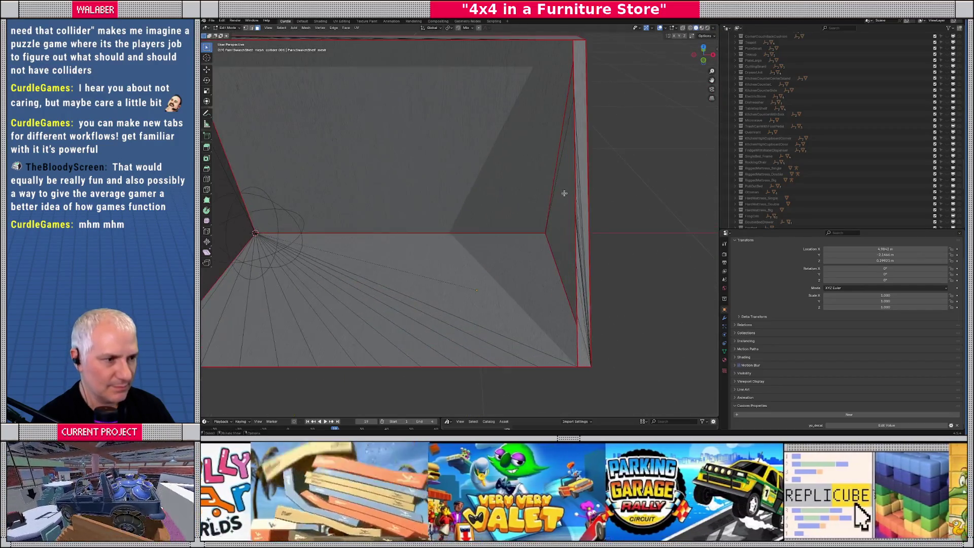
{"action": "left_click_drag", "start_coordinate": [578, 66], "coordinate": [584, 346]}
{"action": "key", "text": "x"}
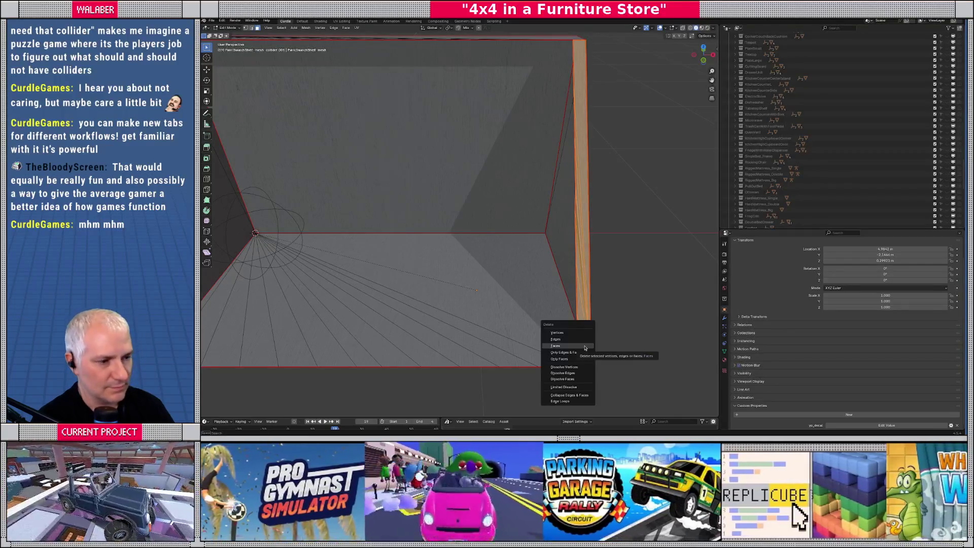
{"action": "left_click", "coordinate": [583, 356]}
{"action": "scroll", "coordinate": [393, 240], "scroll_direction": "down", "scroll_amount": 3}
- Select the top edge loop and extrude it down into a sloped wedge face
{"action": "mouse_move", "coordinate": [393, 240]}
{"action": "middle_mouse_down"}
{"action": "mouse_move", "coordinate": [492, 191]}
{"action": "mouse_move", "coordinate": [453, 207]}
{"action": "middle_mouse_up"}
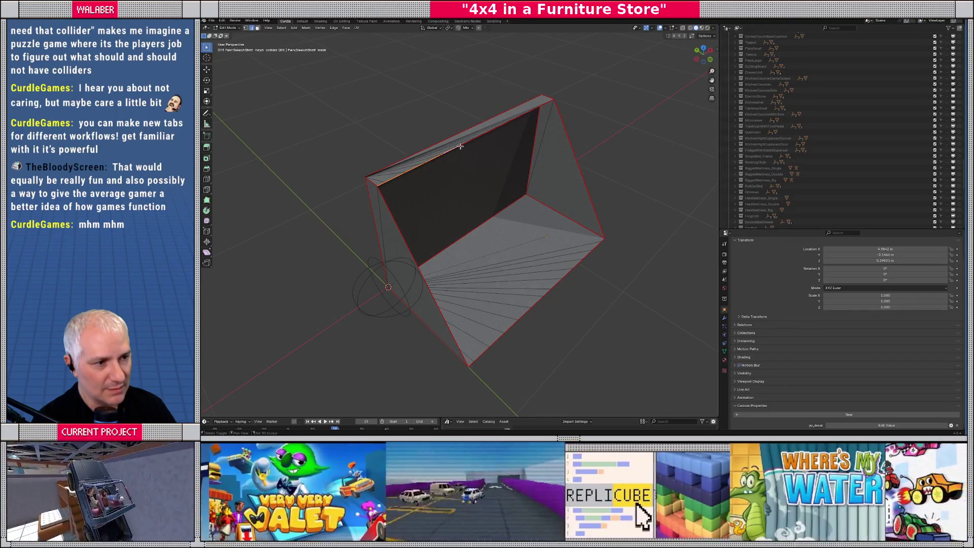
{"action": "left_click", "coordinate": [496, 128], "text": "shift"}
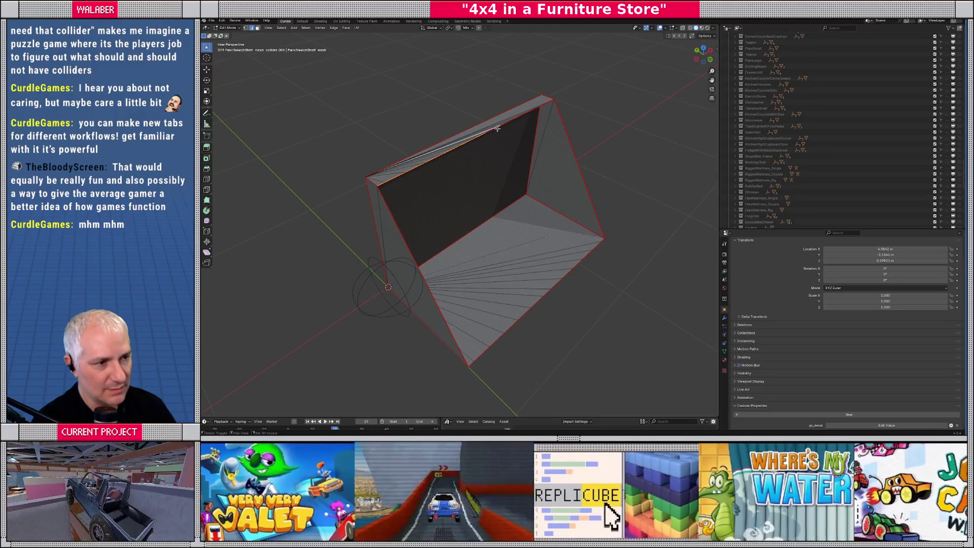
{"action": "mouse_move", "coordinate": [490, 132]}
{"action": "middle_mouse_down", "text": "ctrl"}
{"action": "mouse_move", "coordinate": [502, 133]}
{"action": "mouse_move", "coordinate": [500, 174]}
{"action": "mouse_move", "coordinate": [469, 165]}
{"action": "middle_mouse_up", "text": "ctrl"}
{"action": "left_click", "coordinate": [528, 126], "text": "shift"}
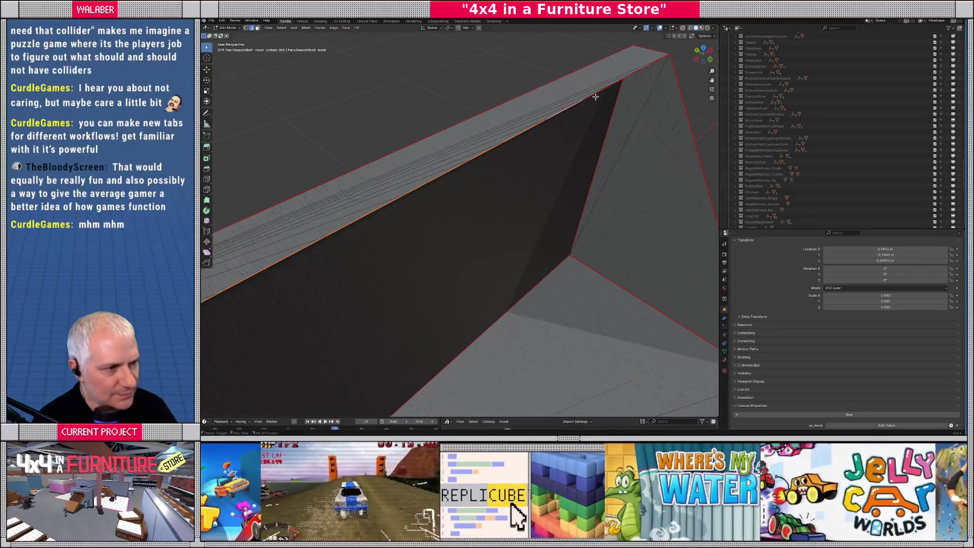
{"action": "left_click", "coordinate": [616, 84], "text": "shift"}
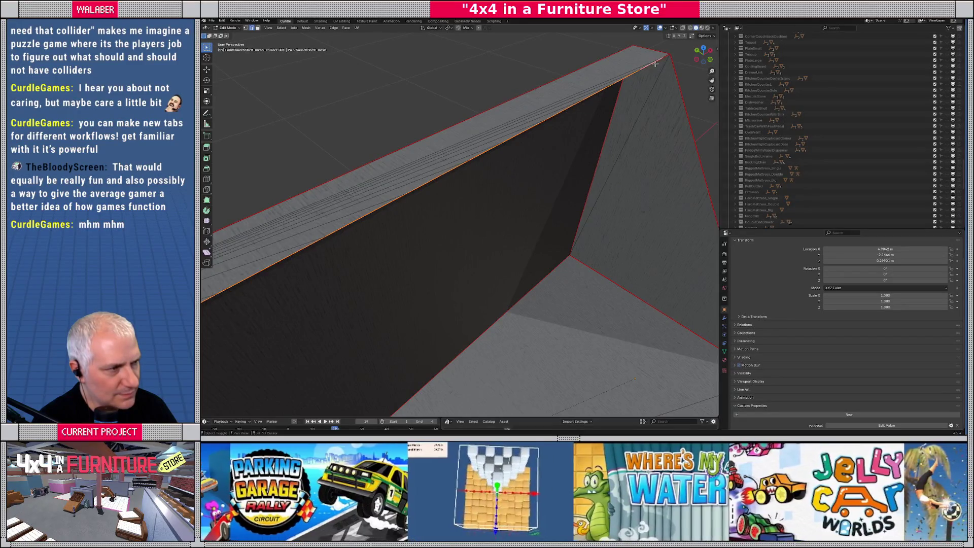
{"action": "mouse_move", "coordinate": [663, 70]}
{"action": "middle_mouse_down"}
{"action": "mouse_move", "coordinate": [603, 152]}
{"action": "mouse_move", "coordinate": [541, 209]}
{"action": "mouse_move", "coordinate": [548, 223]}
{"action": "mouse_move", "coordinate": [523, 201]}
{"action": "middle_mouse_up"}
{"action": "key", "text": "g"}
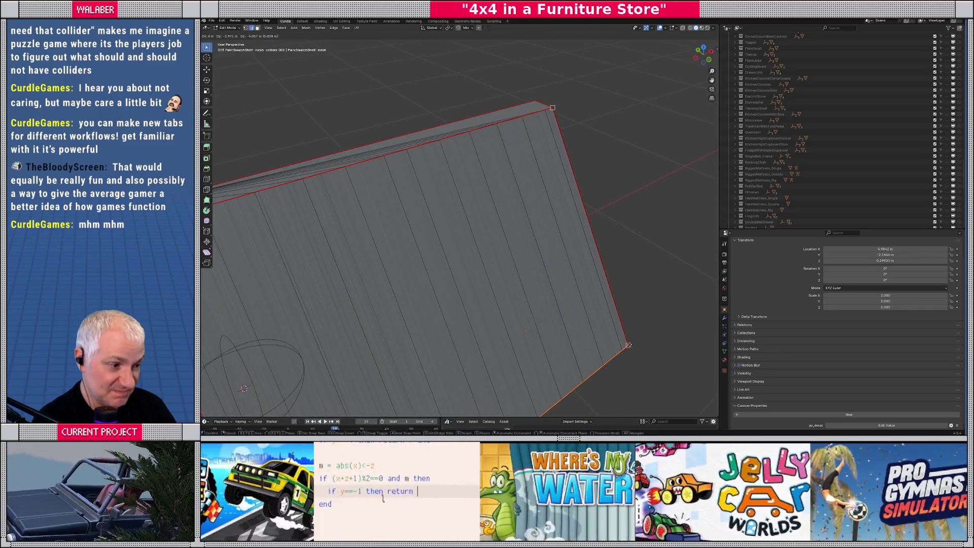
{"action": "left_click", "coordinate": [483, 330]}
- Check the wedge from the side and in Object Mode, then switch to the UV Editing workspace
{"action": "scroll", "coordinate": [483, 330], "scroll_direction": "down", "scroll_amount": 3}
{"action": "middle_click_drag", "start_coordinate": [484, 330], "coordinate": [496, 236]}
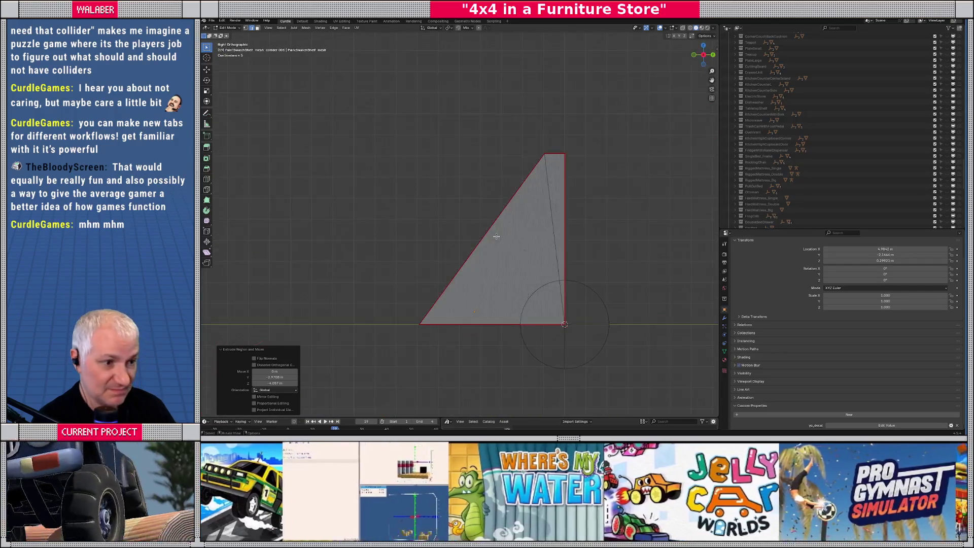
{"action": "scroll", "coordinate": [488, 254], "scroll_direction": "up", "scroll_amount": 4}
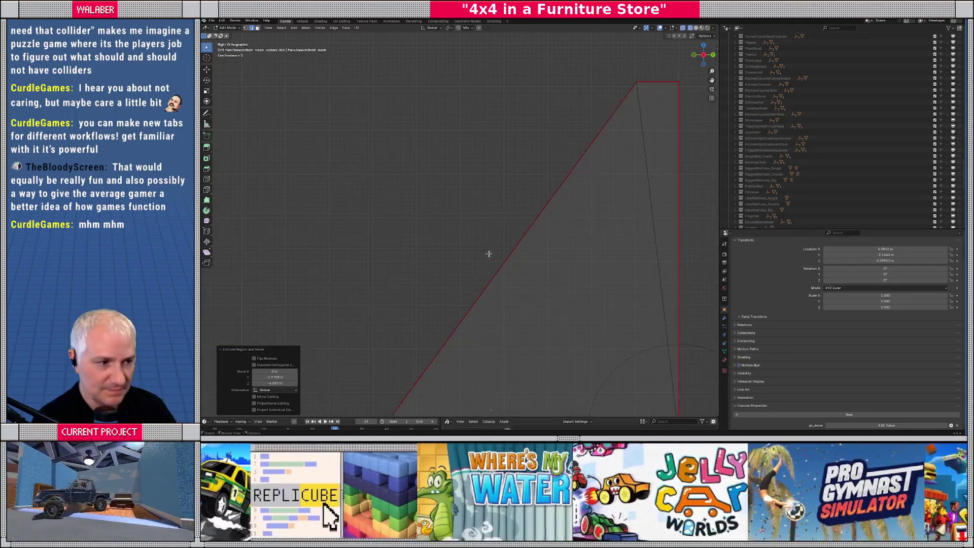
{"action": "scroll", "coordinate": [481, 253], "scroll_direction": "down", "scroll_amount": 3}
{"action": "middle_click_drag", "start_coordinate": [439, 244], "coordinate": [508, 263]}
{"action": "scroll", "coordinate": [509, 265], "scroll_direction": "down", "scroll_amount": 2}
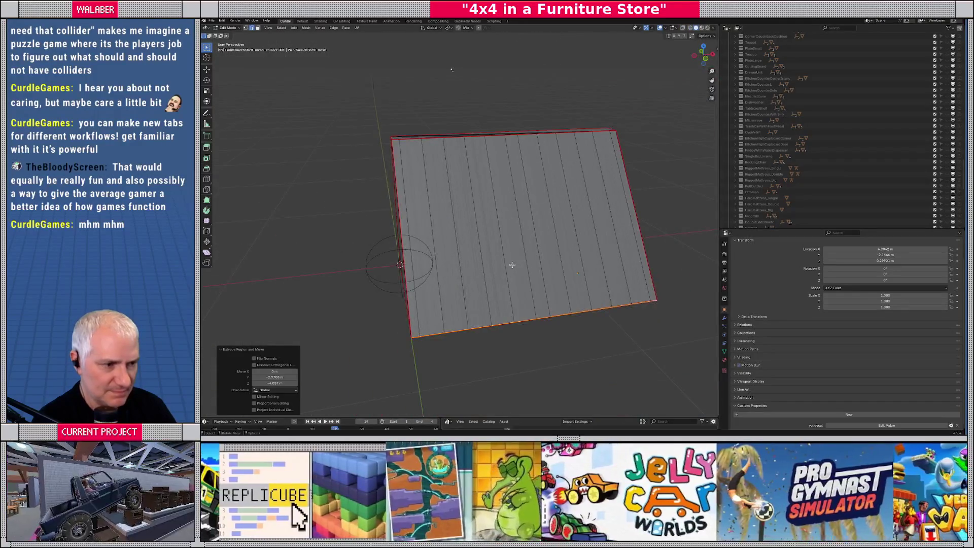
{"action": "key", "text": "Tab"}
{"action": "mouse_move", "coordinate": [439, 249]}
{"action": "middle_mouse_down"}
{"action": "mouse_move", "coordinate": [480, 235]}
{"action": "mouse_move", "coordinate": [448, 247]}
{"action": "middle_mouse_up"}
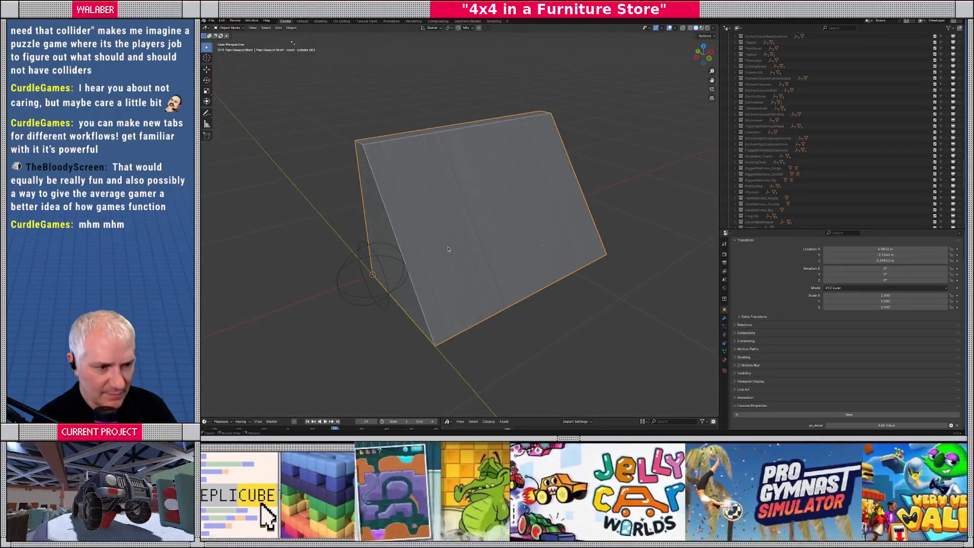
{"action": "key", "text": "Tab"}
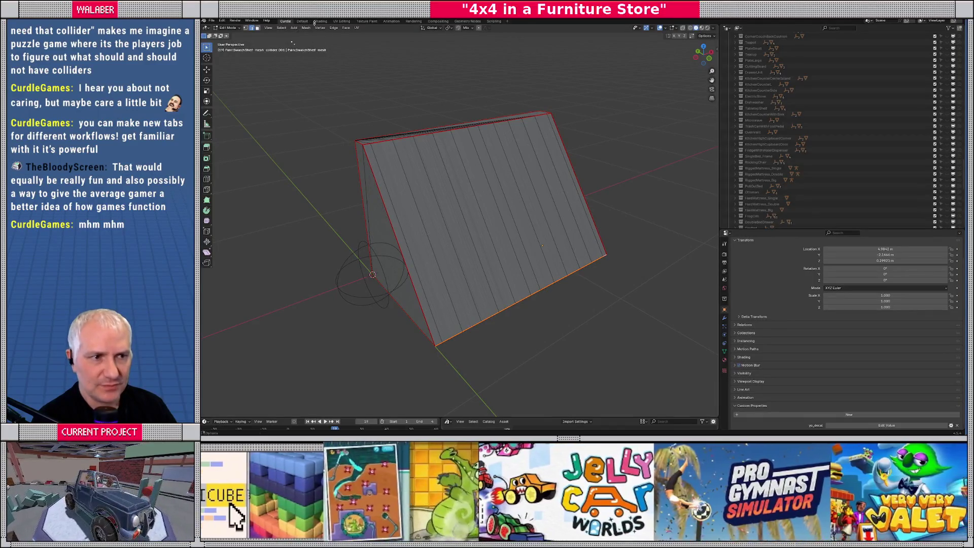
{"action": "left_click", "coordinate": [341, 21]}
{"action": "key", "text": "KP_Decimal"}
- Select every face of the wedge, fit the image in the UV view, and unwrap it
{"action": "scroll", "coordinate": [542, 228], "scroll_direction": "down", "scroll_amount": 2}
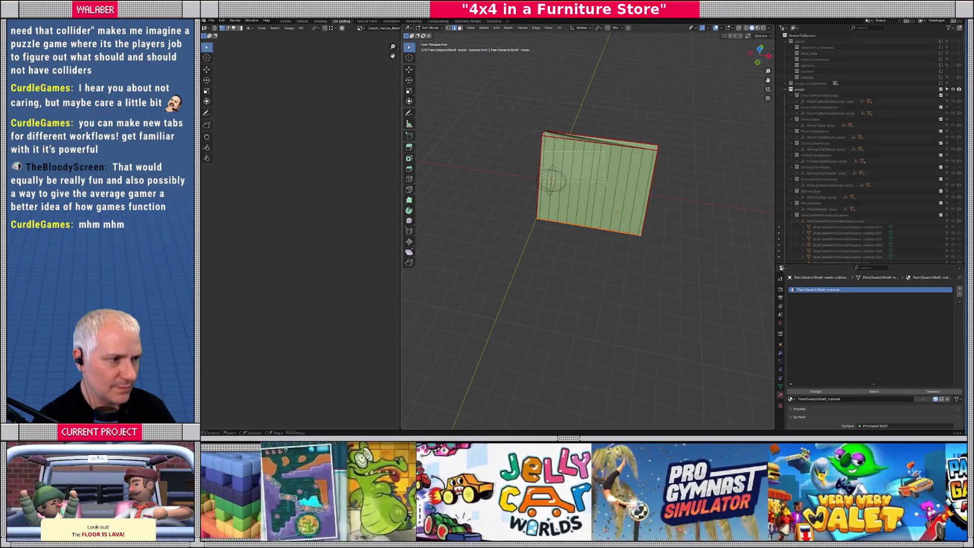
{"action": "left_click_drag", "start_coordinate": [627, 197], "coordinate": [625, 199]}
{"action": "key", "text": "a"}
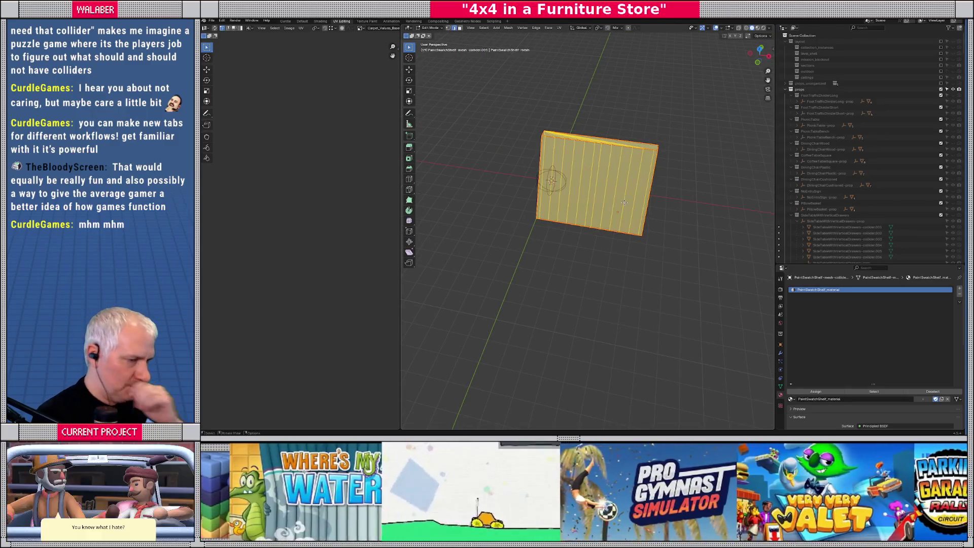
{"action": "scroll", "coordinate": [624, 201], "scroll_direction": "down", "scroll_amount": 2}
{"action": "scroll", "coordinate": [226, 227], "scroll_direction": "up", "scroll_amount": 5}
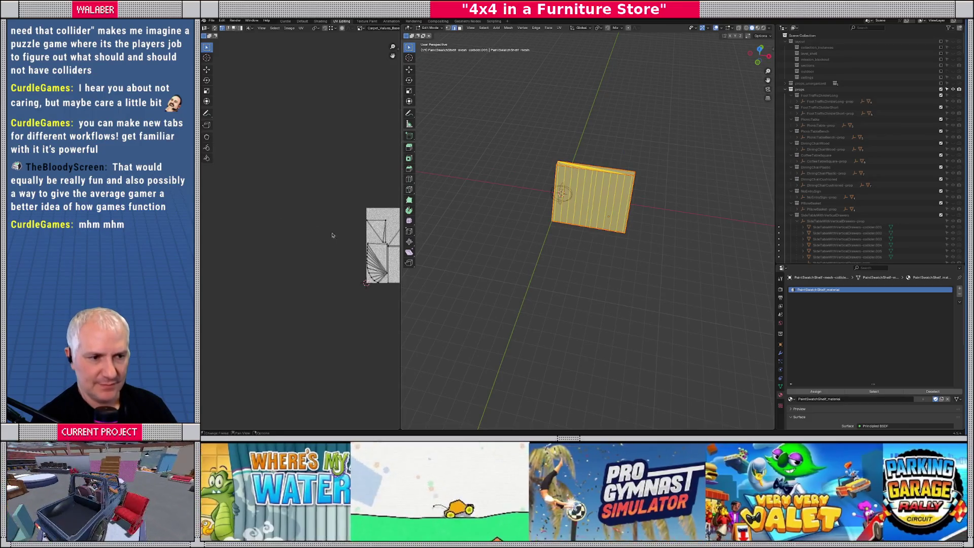
{"action": "key", "text": "Home"}
{"action": "scroll", "coordinate": [225, 227], "scroll_direction": "up", "scroll_amount": 4}
{"action": "scroll", "coordinate": [600, 163], "scroll_direction": "up", "scroll_amount": 5}
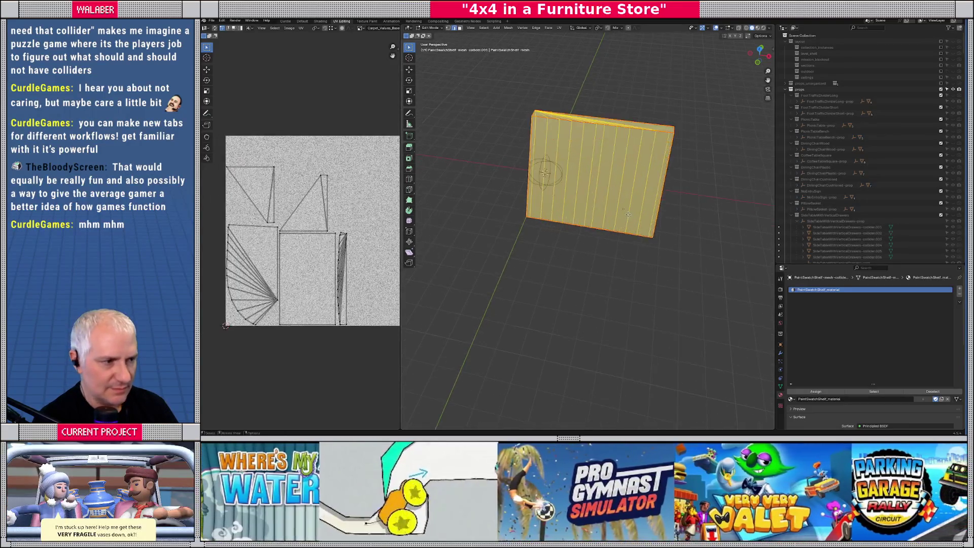
{"action": "middle_click_drag", "start_coordinate": [601, 162], "coordinate": [607, 264], "text": "shift"}
{"action": "key", "text": "u"}
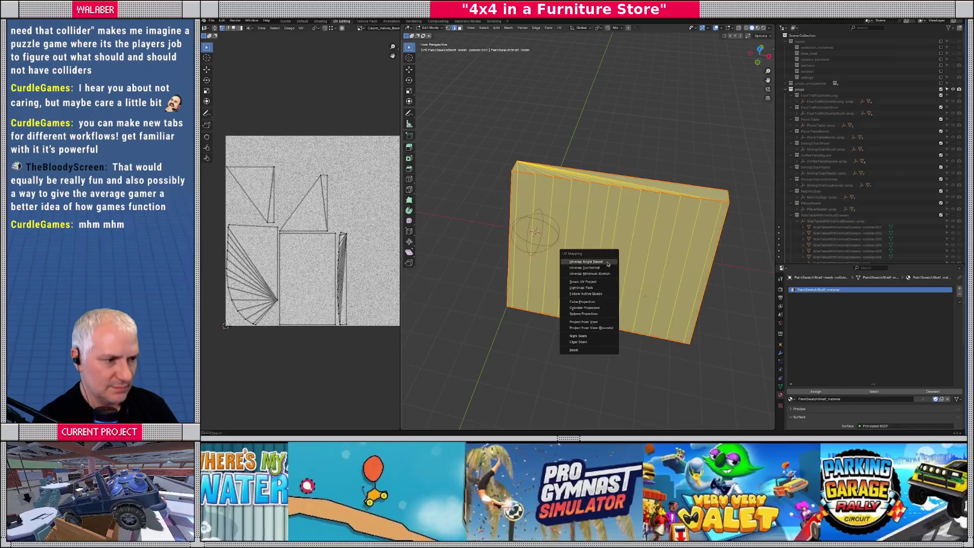
{"action": "left_click", "coordinate": [585, 262]}
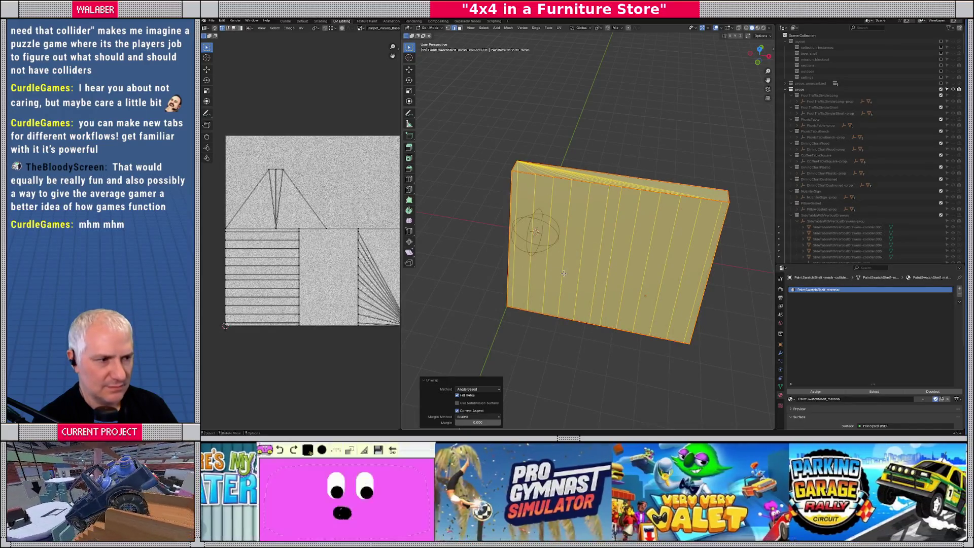
{"action": "scroll", "coordinate": [363, 254], "scroll_direction": "down", "scroll_amount": 2}
{"action": "scroll", "coordinate": [353, 218], "scroll_direction": "up", "scroll_amount": 2}
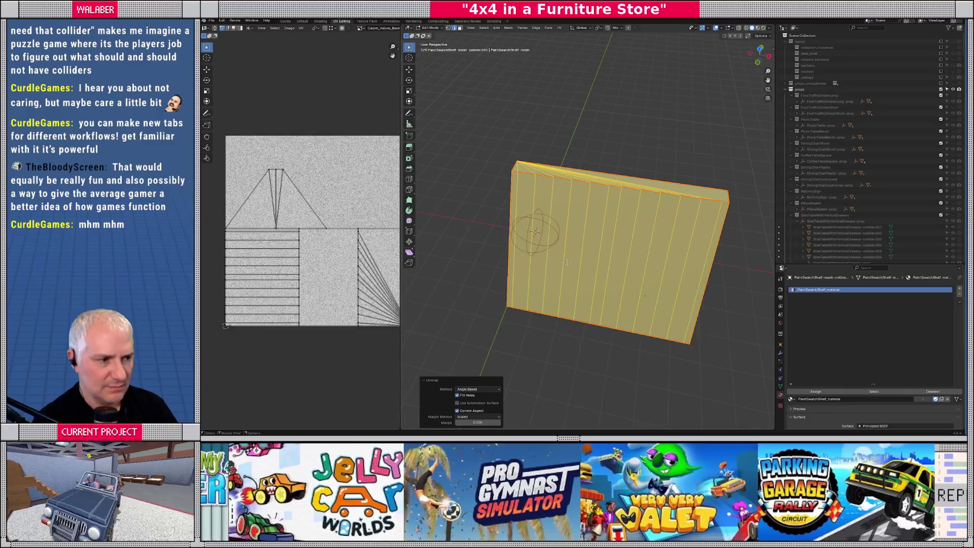
- Set the viewport shading Color to Texture, then re-unwrap the wedge in Edit Mode
{"action": "key", "text": "Tab"}
{"action": "middle_click_drag", "start_coordinate": [553, 238], "coordinate": [598, 245]}
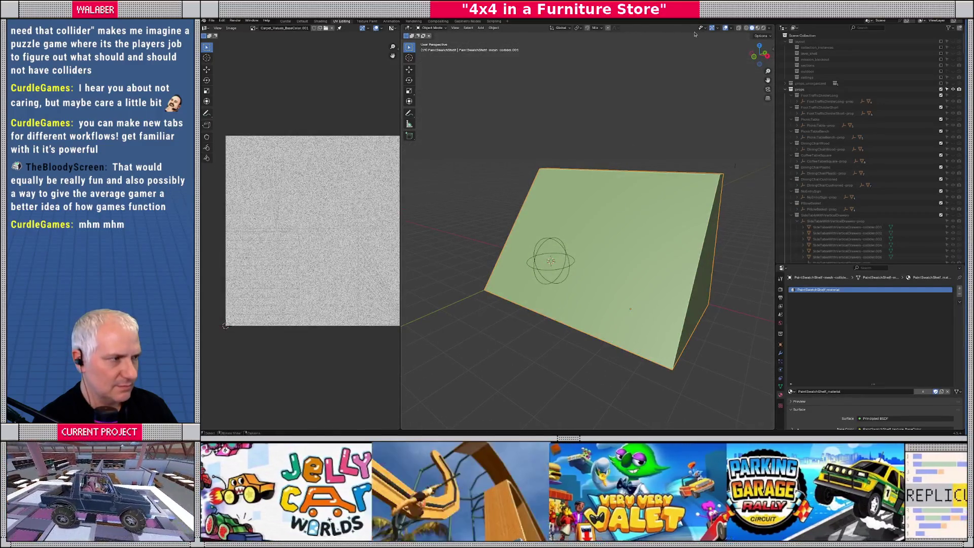
{"action": "left_click", "coordinate": [769, 28]}
{"action": "left_click", "coordinate": [768, 125]}
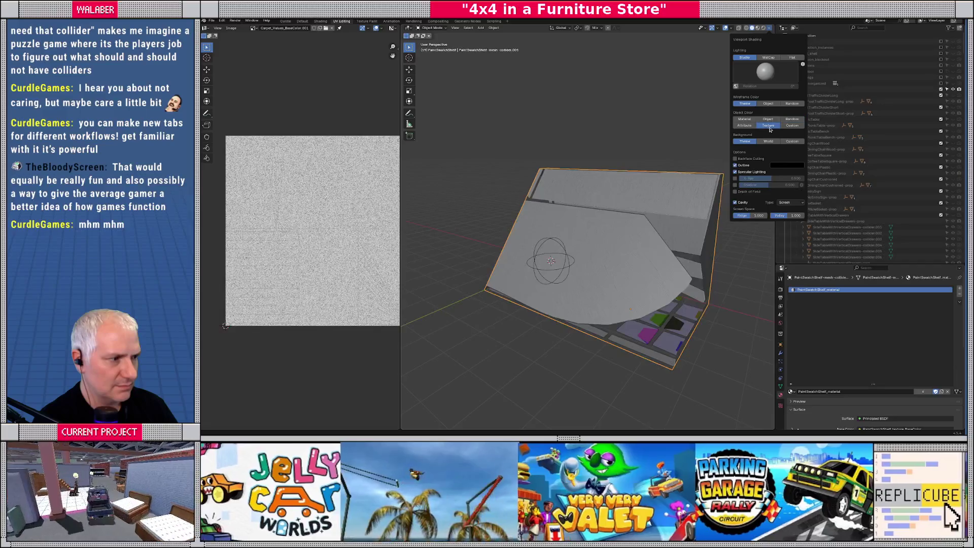
{"action": "mouse_move", "coordinate": [603, 229]}
{"action": "middle_mouse_down"}
{"action": "mouse_move", "coordinate": [522, 231]}
{"action": "mouse_move", "coordinate": [581, 228]}
{"action": "middle_mouse_up"}
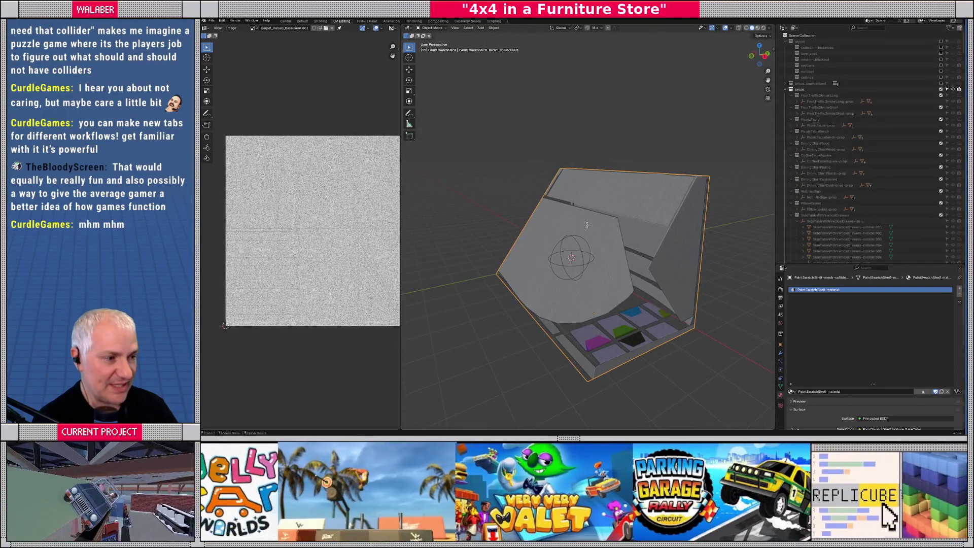
{"action": "key", "text": "Tab"}
{"action": "key", "text": "u"}
{"action": "left_click", "coordinate": [542, 211]}
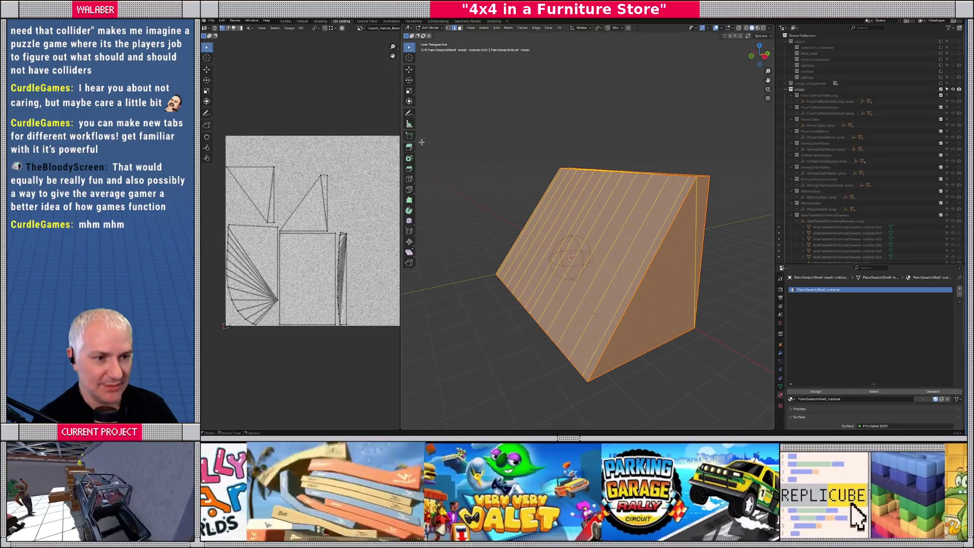
- Load PaintSwatchShelf_texture_BaseColor into the UV editor
{"action": "left_click", "coordinate": [359, 29]}
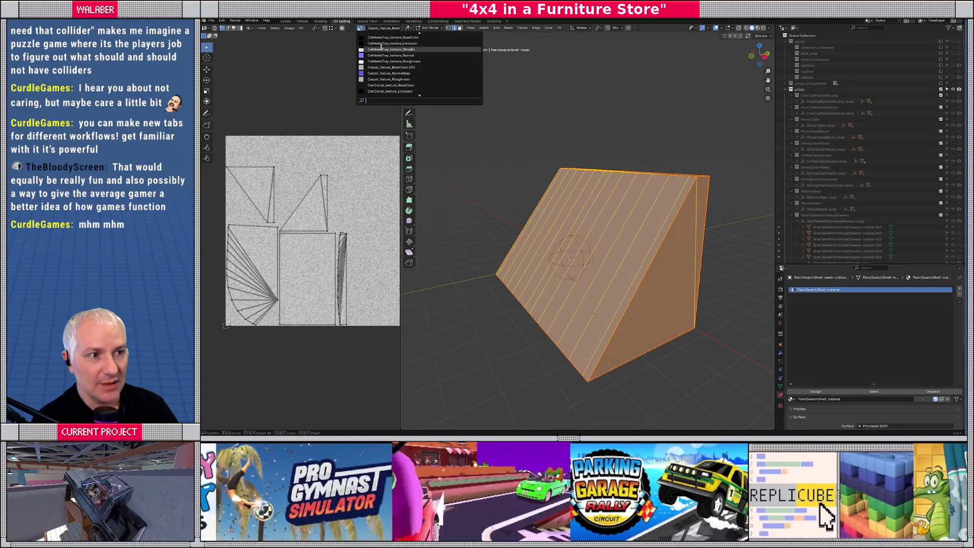
{"action": "type", "text": "pai"}
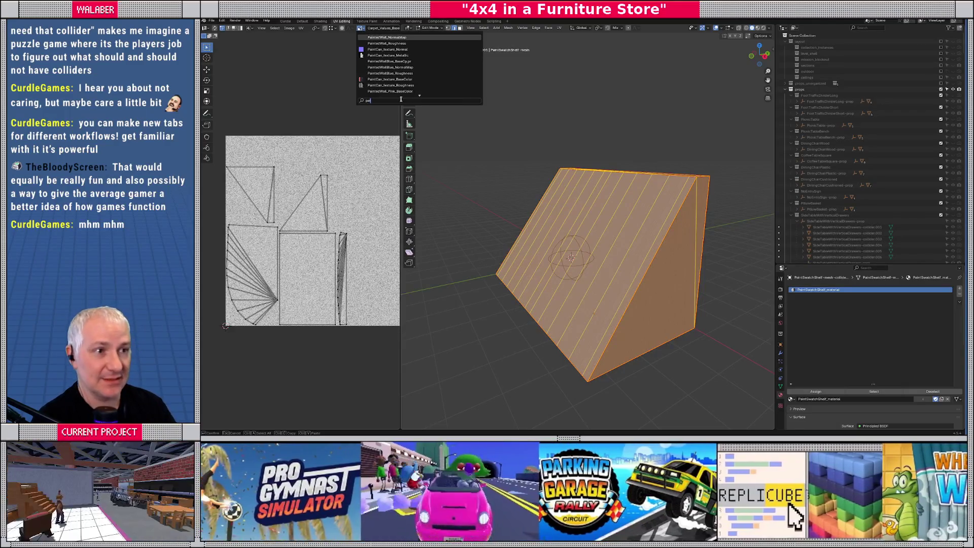
{"action": "type", "text": "nt"}
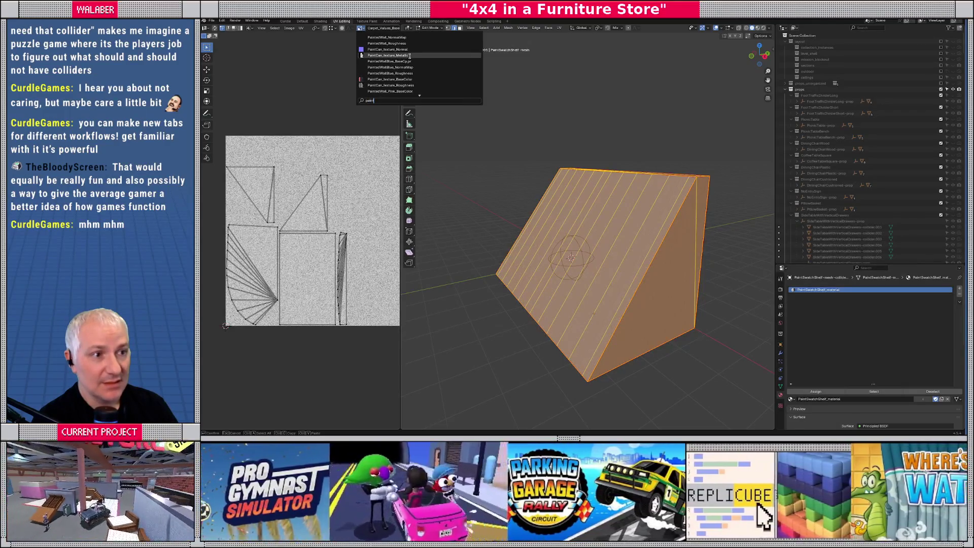
{"action": "scroll", "coordinate": [422, 79], "scroll_direction": "down", "scroll_amount": 2}
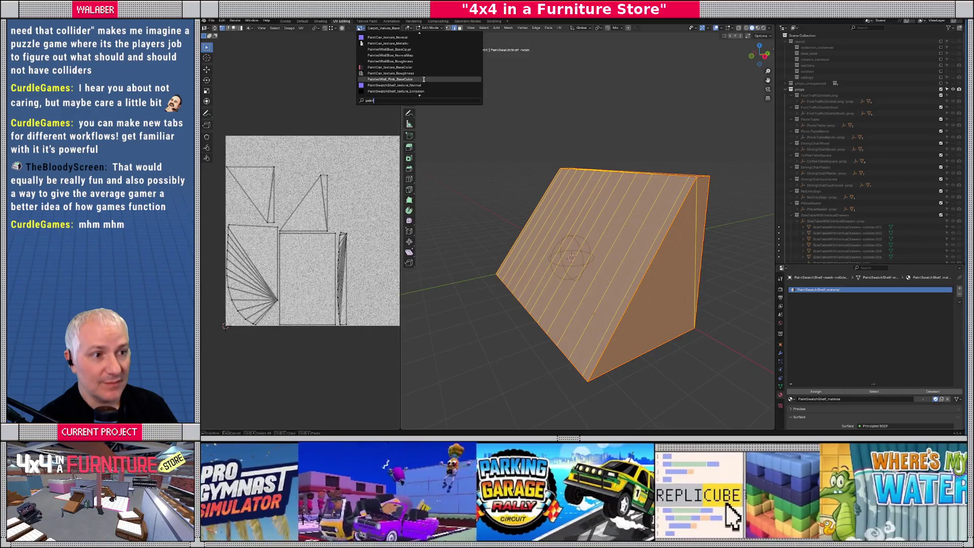
{"action": "mouse_move", "coordinate": [424, 85]}
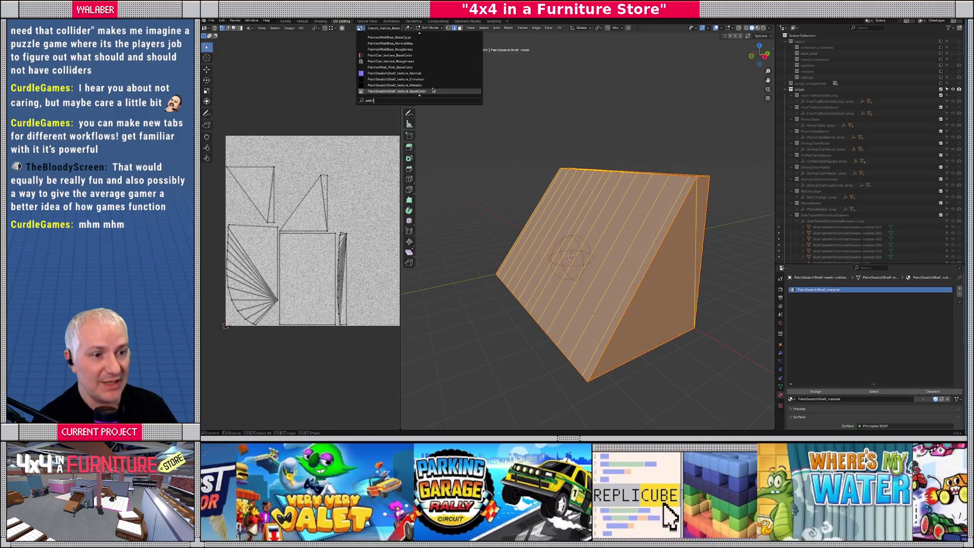
{"action": "left_click", "coordinate": [433, 90]}
{"action": "middle_click_drag", "start_coordinate": [309, 255], "coordinate": [318, 234]}
- Select the wedge's broad face, align the view to it, and Project From View
{"action": "mouse_move", "coordinate": [507, 246]}
{"action": "middle_mouse_down"}
{"action": "mouse_move", "coordinate": [569, 92]}
{"action": "mouse_move", "coordinate": [585, 93]}
{"action": "middle_mouse_up"}
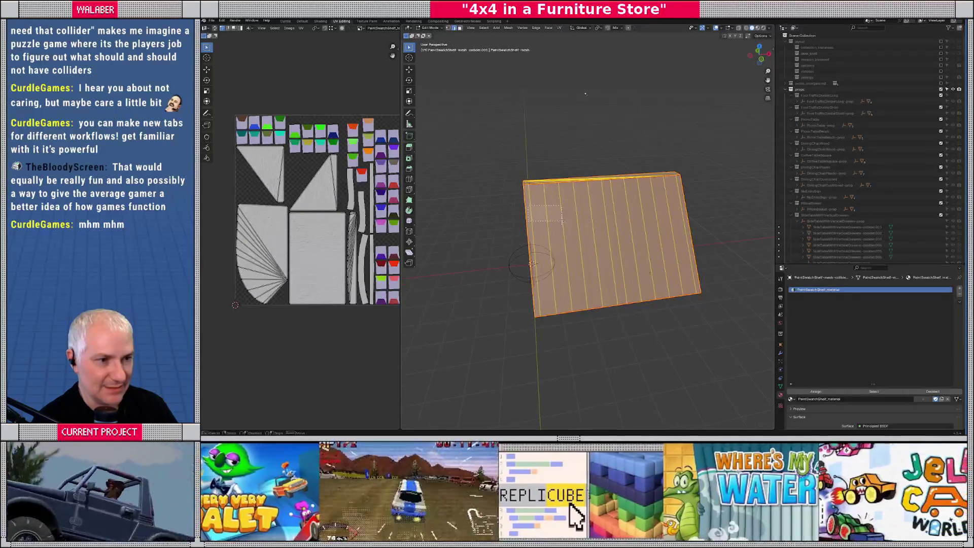
{"action": "left_click_drag", "start_coordinate": [561, 221], "coordinate": [562, 221]}
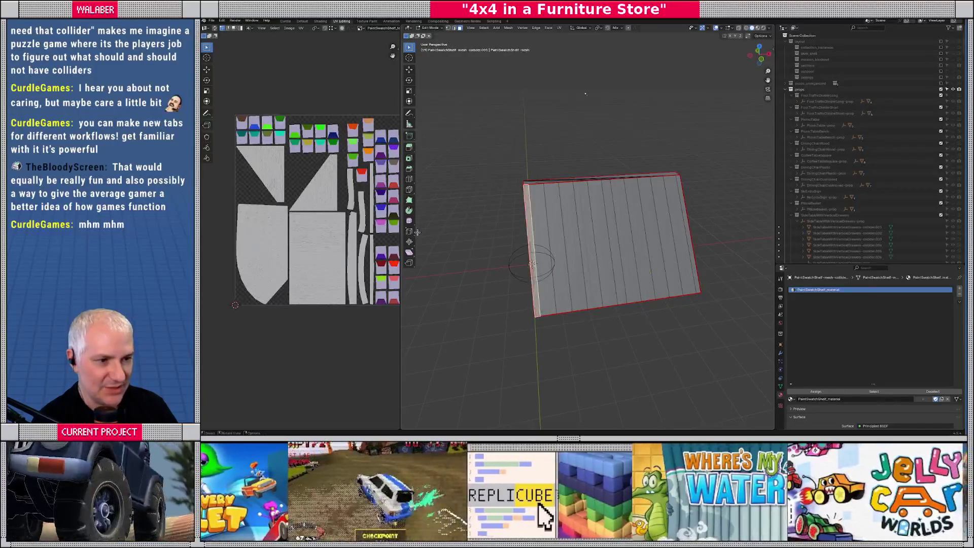
{"action": "scroll", "coordinate": [538, 248], "scroll_direction": "up", "scroll_amount": 5}
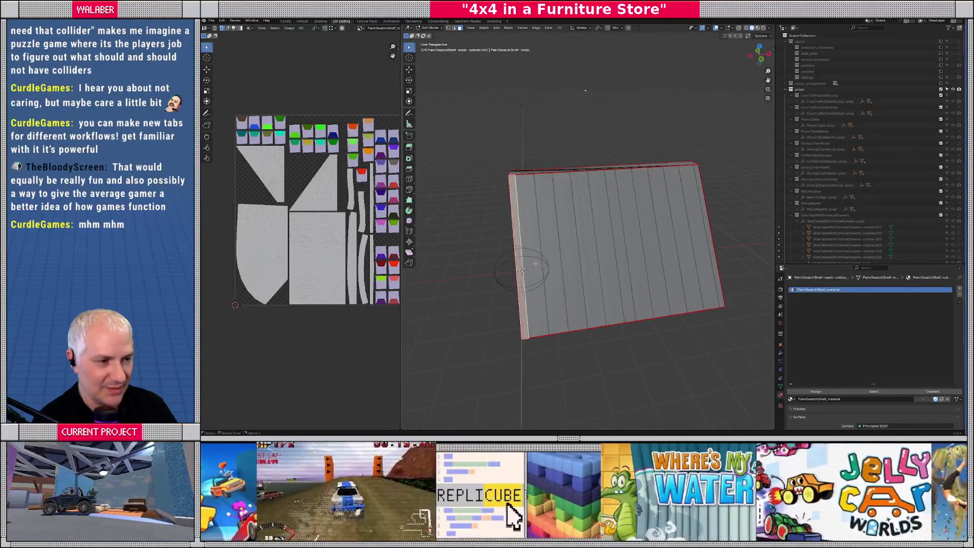
{"action": "scroll", "coordinate": [547, 243], "scroll_direction": "down", "scroll_amount": 3}
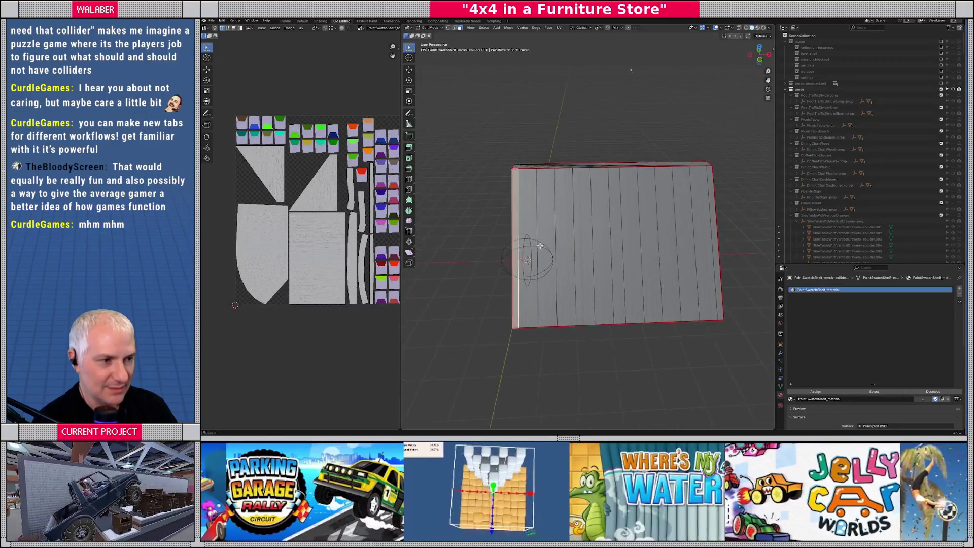
{"action": "left_click_drag", "start_coordinate": [706, 225], "coordinate": [705, 225]}
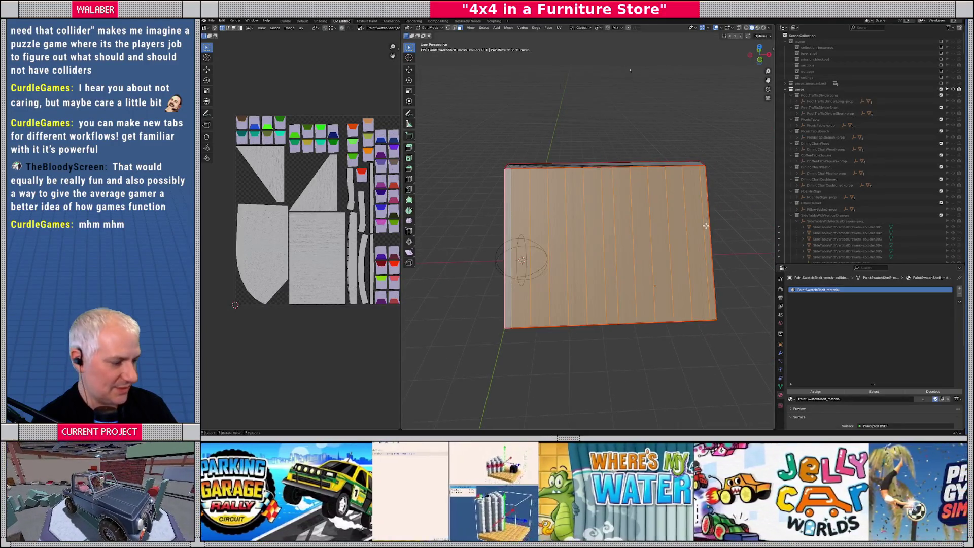
{"action": "key", "text": "KP_7"}
{"action": "key", "text": "KP_8"}
{"action": "key", "text": "KP_8"}
{"action": "key", "text": "KP_8"}
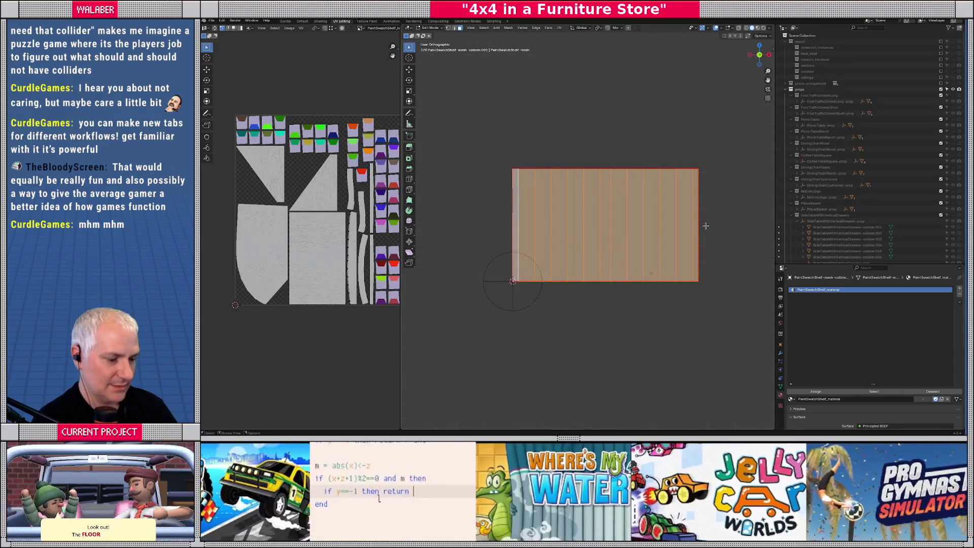
{"action": "key", "text": "u"}
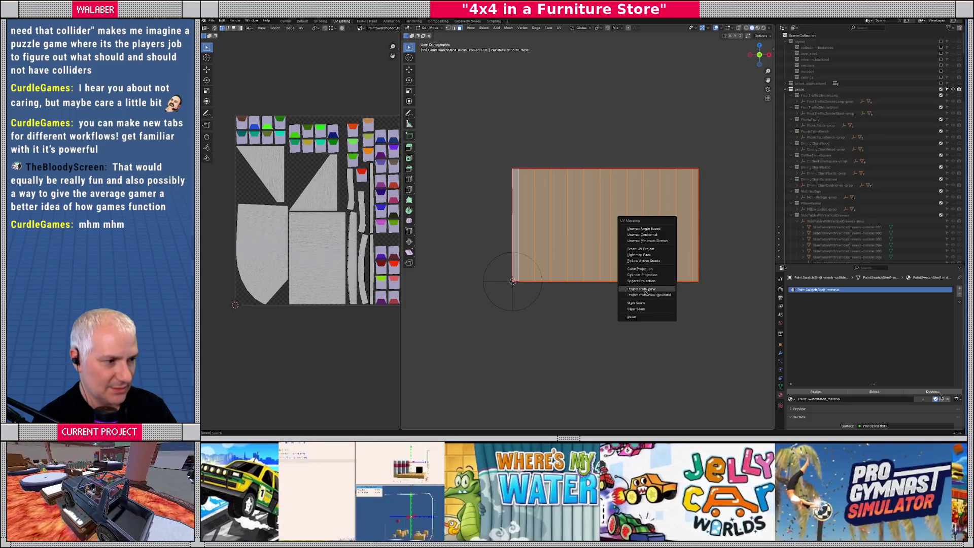
{"action": "left_click", "coordinate": [641, 289]}
- Rotate the new UV island 90° and move it onto the atlas's grey area
{"action": "key", "text": "r"}
{"action": "left_click", "coordinate": [349, 247]}
{"action": "key", "text": "g"}
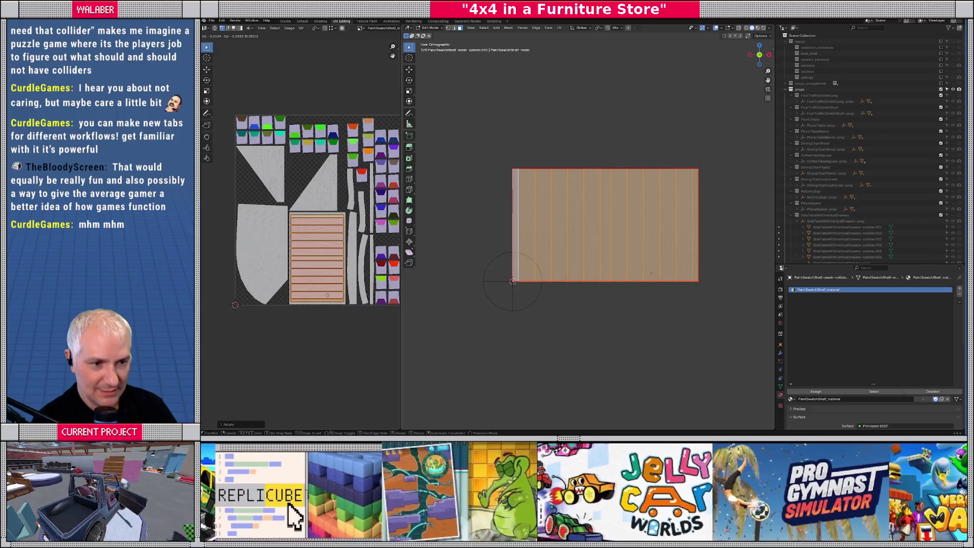
{"action": "key", "text": "Tab"}
{"action": "mouse_move", "coordinate": [607, 232]}
{"action": "middle_mouse_down"}
{"action": "mouse_move", "coordinate": [553, 247]}
{"action": "mouse_move", "coordinate": [684, 243]}
{"action": "middle_mouse_up"}
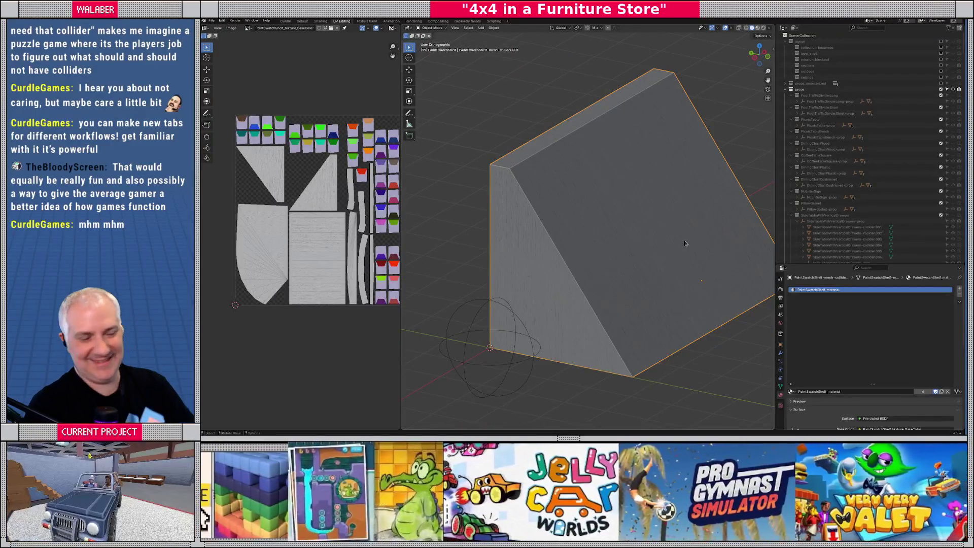
{"action": "mouse_move", "coordinate": [640, 238]}
{"action": "middle_mouse_down"}
{"action": "mouse_move", "coordinate": [628, 205]}
{"action": "mouse_move", "coordinate": [644, 242]}
{"action": "mouse_move", "coordinate": [654, 238]}
{"action": "middle_mouse_up"}
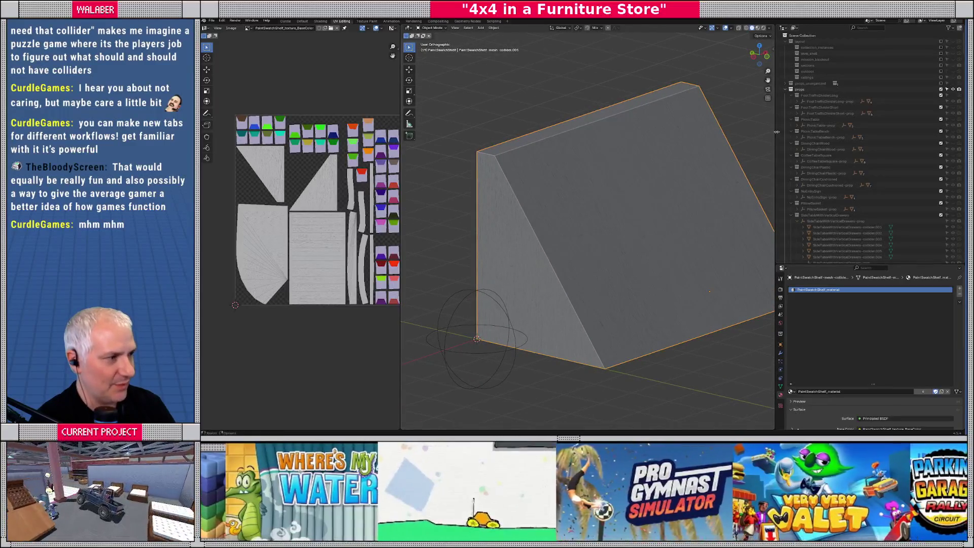
{"action": "scroll", "coordinate": [840, 188], "scroll_direction": "down", "scroll_amount": 5}
{"action": "scroll", "coordinate": [841, 189], "scroll_direction": "up", "scroll_amount": 4}
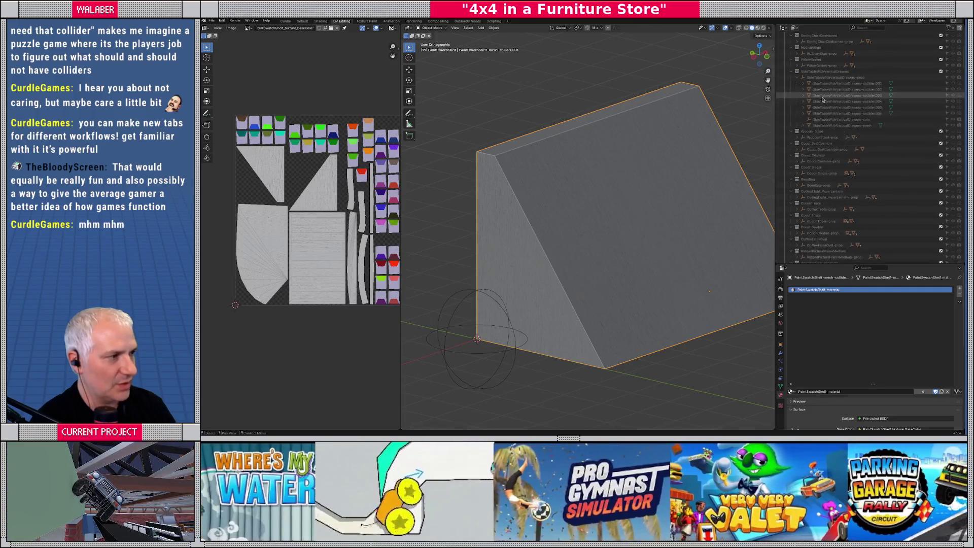
{"action": "scroll", "coordinate": [805, 99], "scroll_direction": "up", "scroll_amount": 2}
{"action": "left_click", "coordinate": [800, 96]}
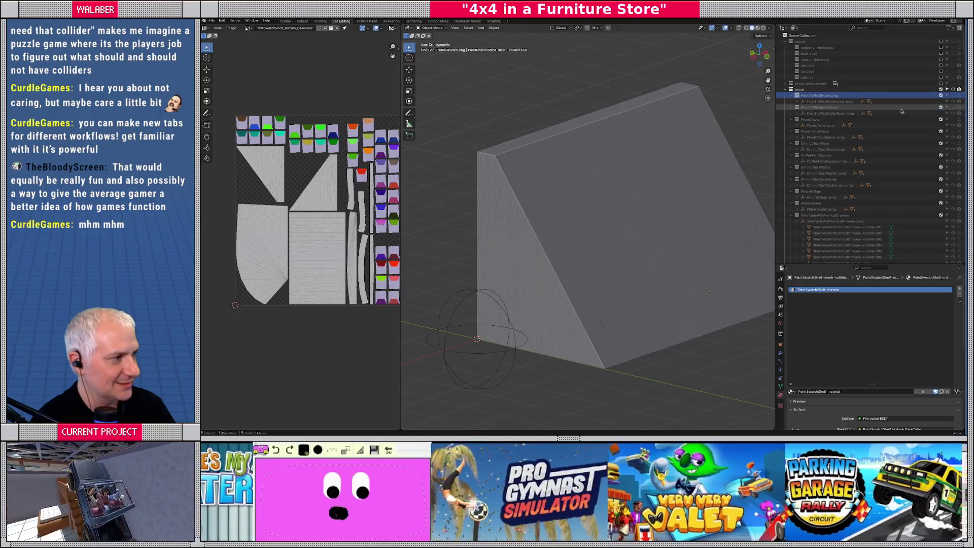
{"action": "right_click", "coordinate": [798, 90]}
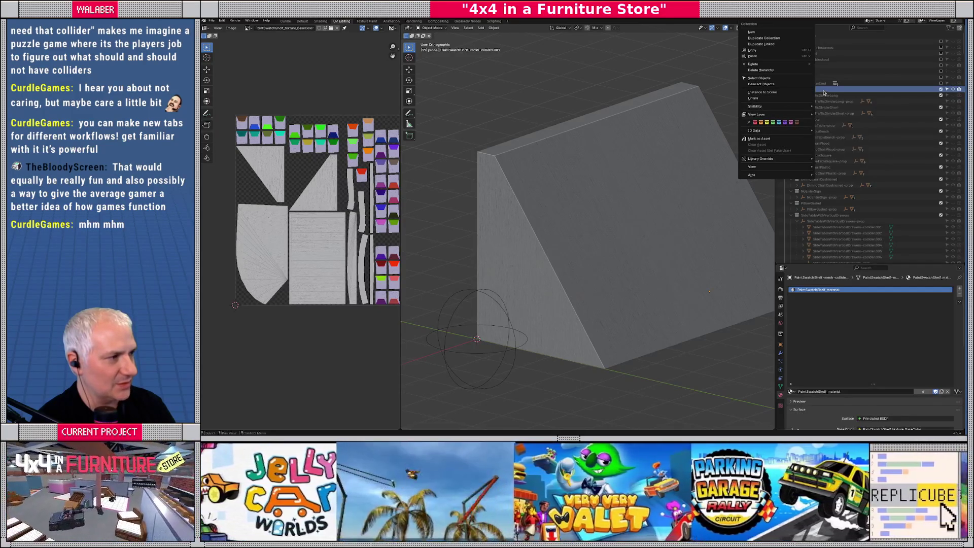
{"action": "right_click", "coordinate": [807, 93]}
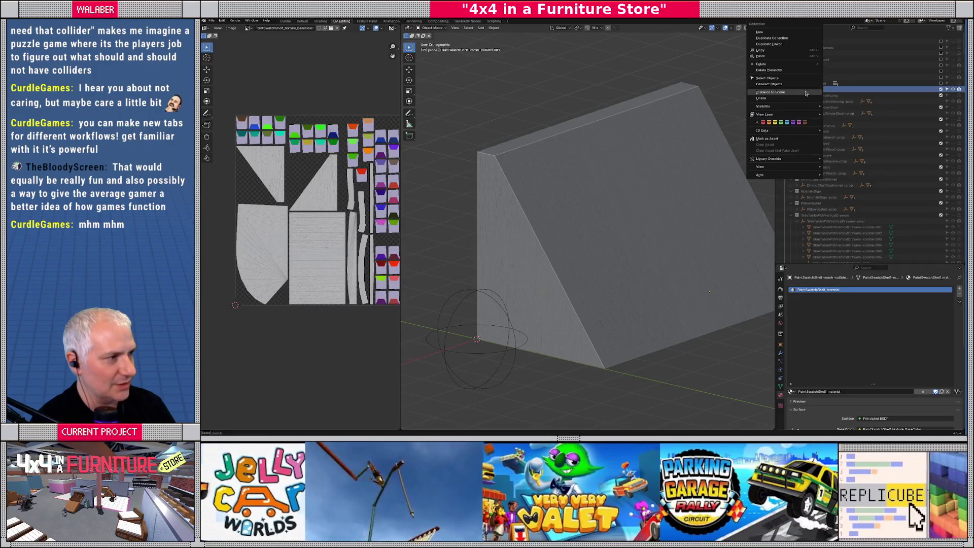
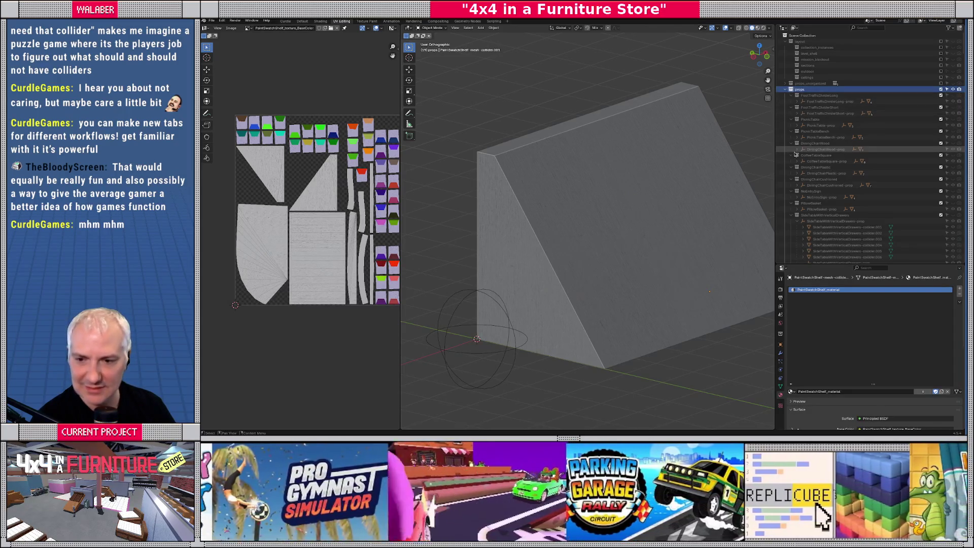
- Move the child object under PaintSwatchShelf-prop into the PaintSwatchShelf collection in the Outliner
{"action": "scroll", "coordinate": [869, 151], "scroll_direction": "down", "scroll_amount": 3}
{"action": "mouse_move", "coordinate": [963, 49]}
{"action": "left_mouse_down"}
{"action": "mouse_move", "coordinate": [964, 248]}
{"action": "mouse_move", "coordinate": [962, 102]}
{"action": "left_mouse_up"}
{"action": "left_click", "coordinate": [808, 203]}
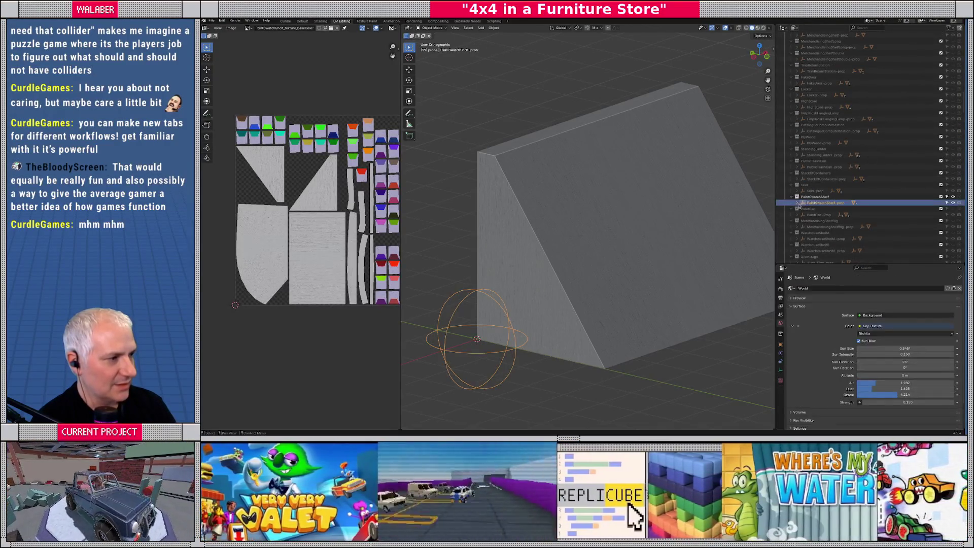
{"action": "left_click", "coordinate": [816, 215]}
{"action": "middle_click_drag", "start_coordinate": [639, 253], "coordinate": [615, 277]}
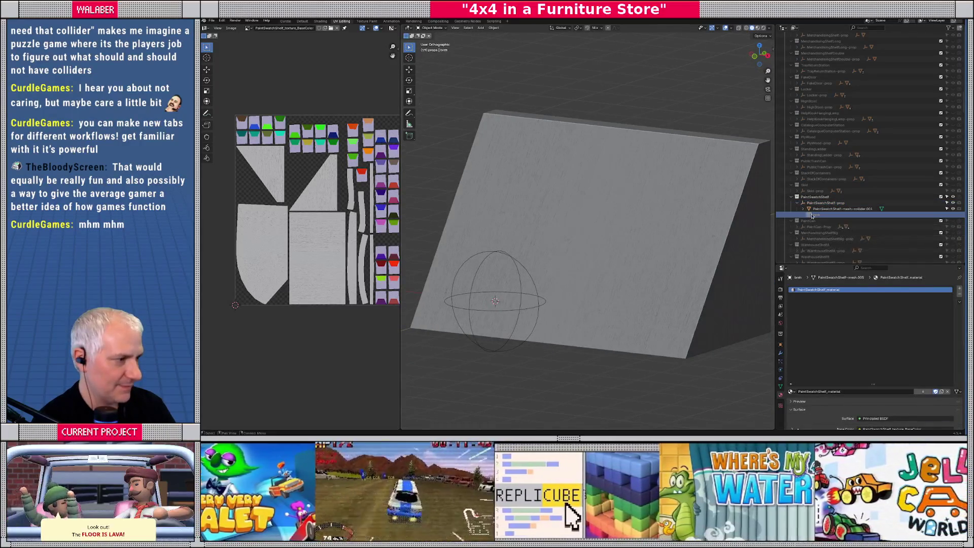
{"action": "mouse_move", "coordinate": [813, 229]}
{"action": "left_mouse_down"}
{"action": "mouse_move", "coordinate": [799, 264]}
{"action": "mouse_move", "coordinate": [802, 223]}
{"action": "left_mouse_up"}
{"action": "scroll", "coordinate": [877, 214], "scroll_direction": "up", "scroll_amount": 10}
{"action": "scroll", "coordinate": [877, 215], "scroll_direction": "up", "scroll_amount": 8}
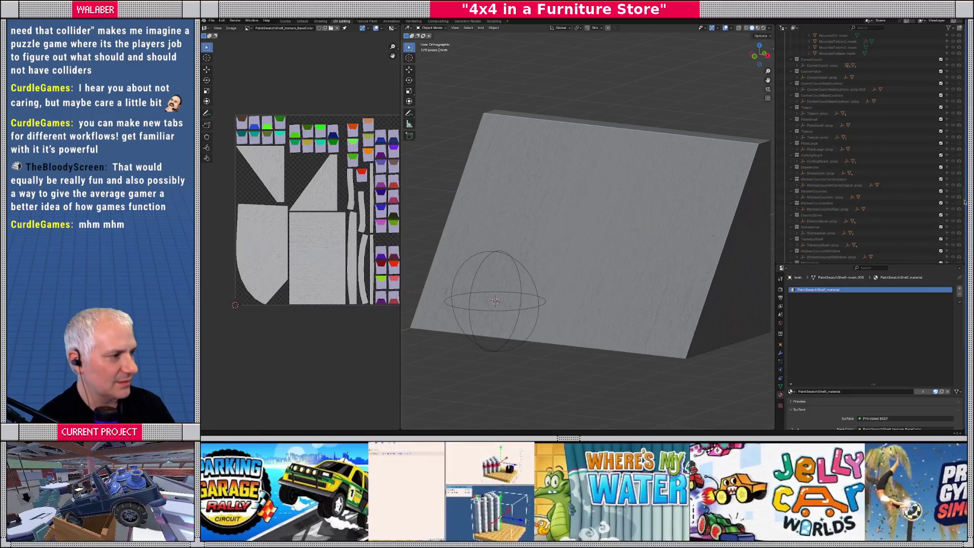
{"action": "left_click_drag", "start_coordinate": [962, 200], "coordinate": [960, 112]}
{"action": "left_click_drag", "start_coordinate": [815, 109], "coordinate": [812, 97]}
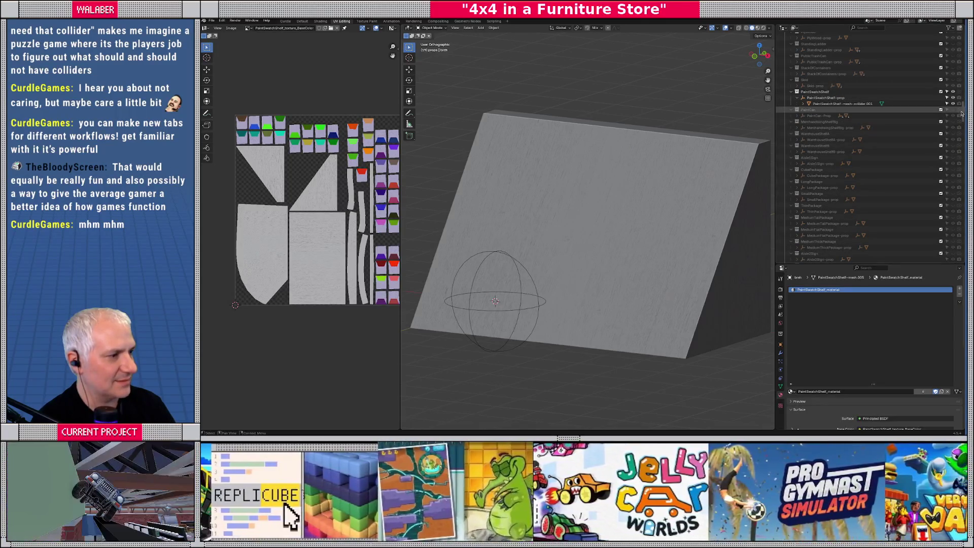
{"action": "left_click_drag", "start_coordinate": [962, 114], "coordinate": [962, 249]}
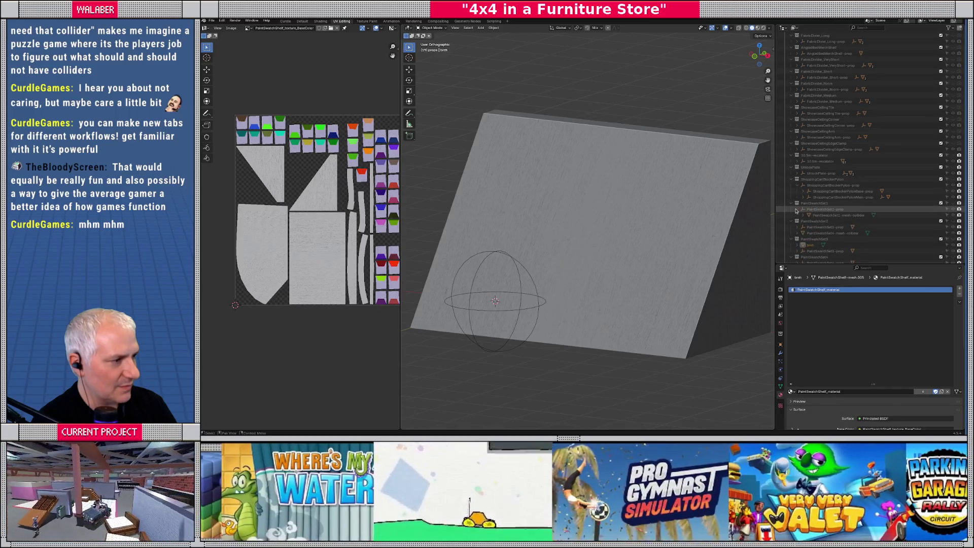
- Move the swatch set's collider object into its target collection in the Outliner
{"action": "left_click", "coordinate": [801, 233]}
{"action": "scroll", "coordinate": [806, 225], "scroll_direction": "down", "scroll_amount": 2}
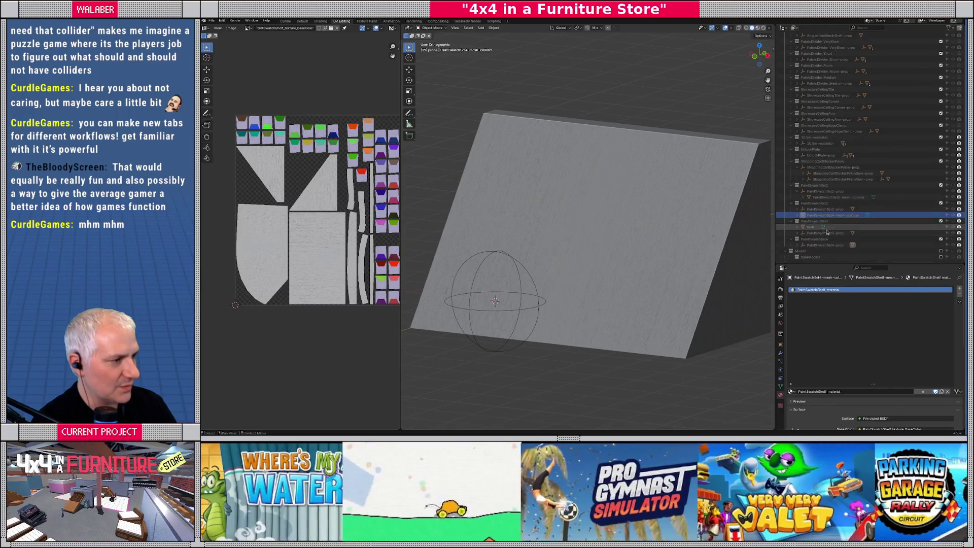
{"action": "left_click_drag", "start_coordinate": [812, 218], "coordinate": [808, 205]}
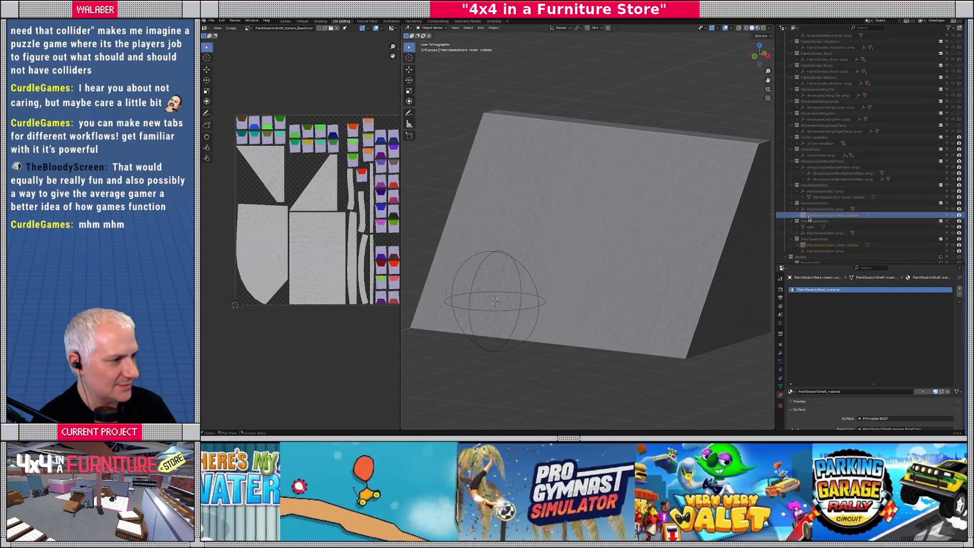
{"action": "left_click_drag", "start_coordinate": [813, 219], "coordinate": [808, 204]}
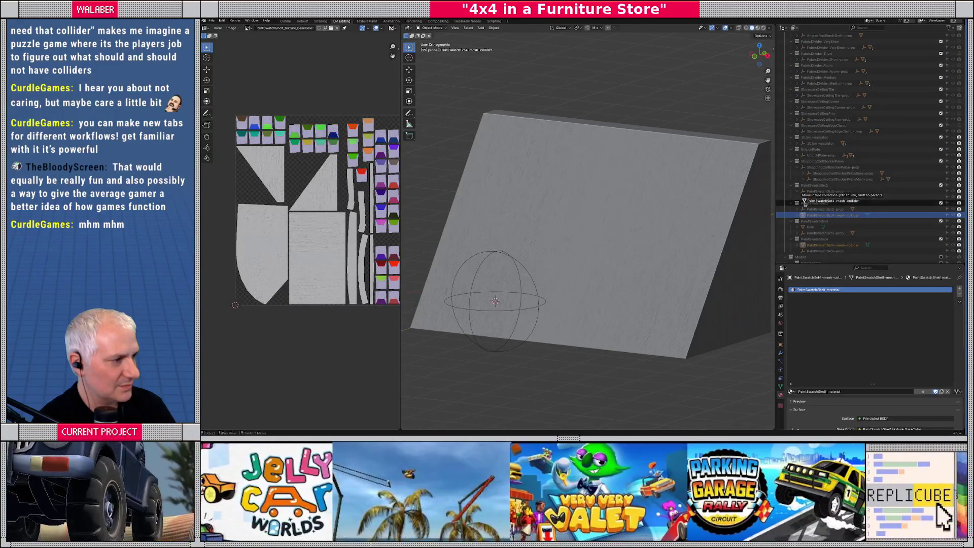
{"action": "left_click_drag", "start_coordinate": [803, 203], "coordinate": [808, 239]}
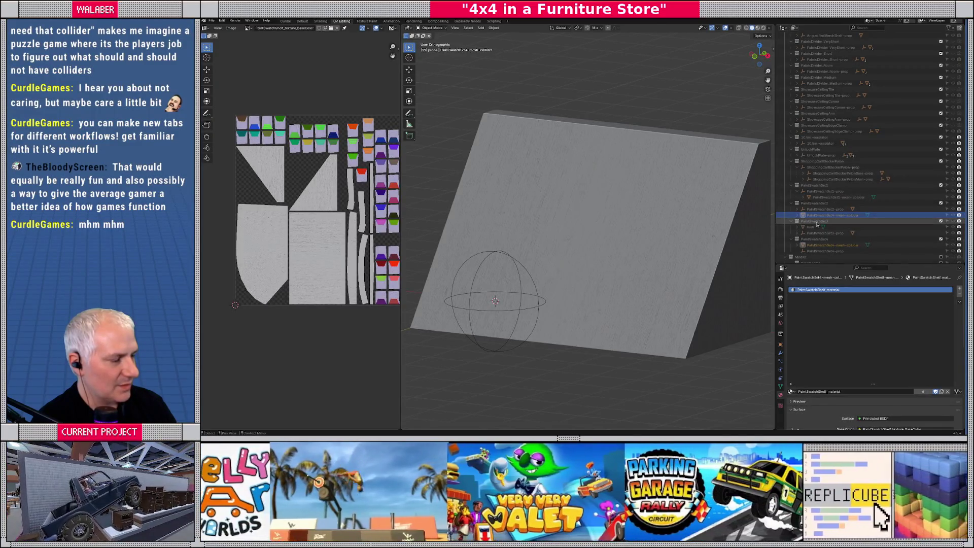
{"action": "middle_click_drag", "start_coordinate": [583, 246], "coordinate": [537, 243]}
- Unhide the PaintSwatchSet1 collection so its swatch grid shows on the sloped wall
{"action": "scroll", "coordinate": [802, 146], "scroll_direction": "up", "scroll_amount": 5}
{"action": "scroll", "coordinate": [812, 148], "scroll_direction": "down", "scroll_amount": 5}
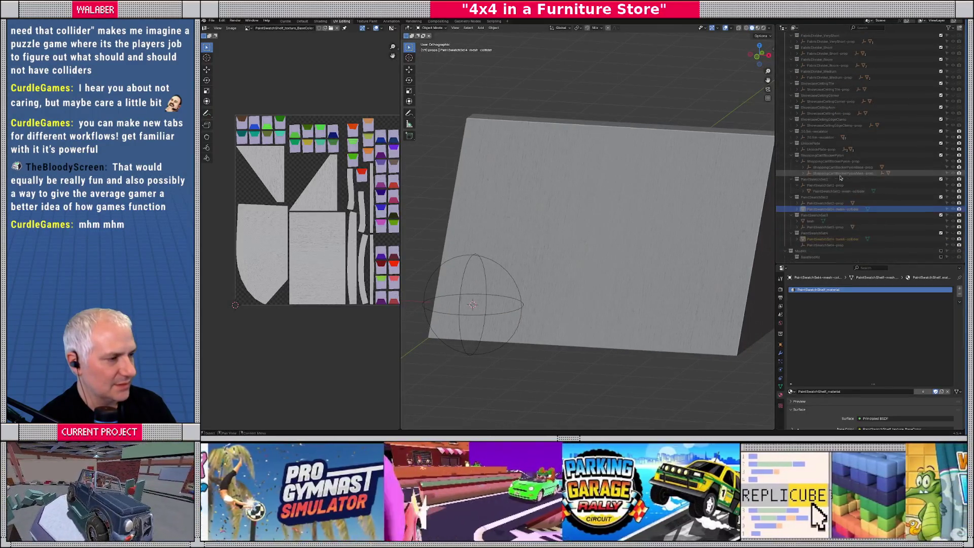
{"action": "scroll", "coordinate": [845, 153], "scroll_direction": "up", "scroll_amount": 10}
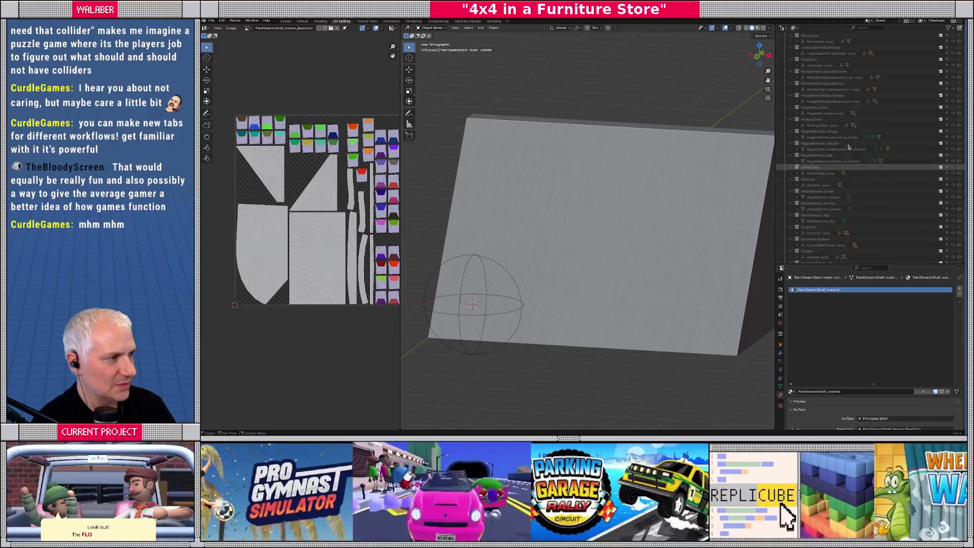
{"action": "scroll", "coordinate": [848, 146], "scroll_direction": "up", "scroll_amount": 10}
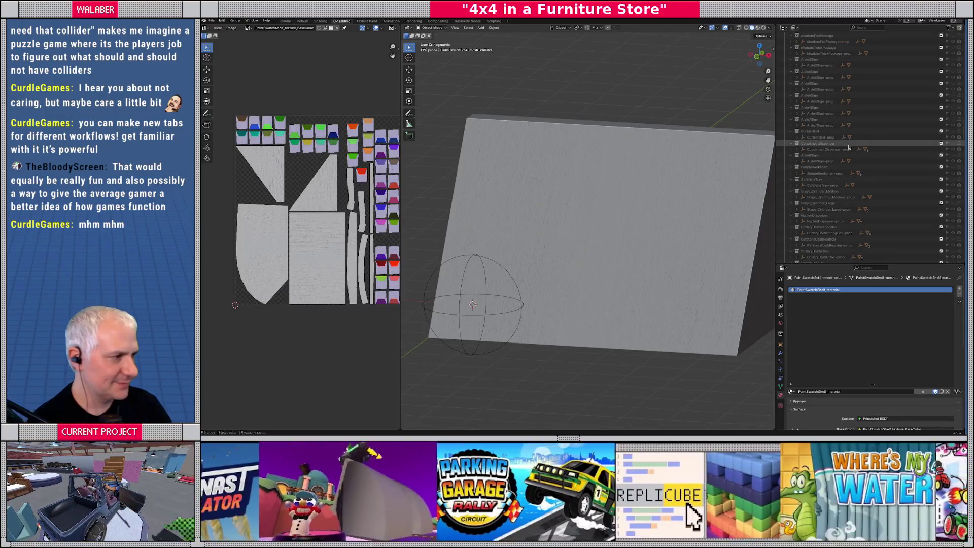
{"action": "scroll", "coordinate": [893, 142], "scroll_direction": "up", "scroll_amount": 1}
{"action": "left_click_drag", "start_coordinate": [963, 136], "coordinate": [963, 256]}
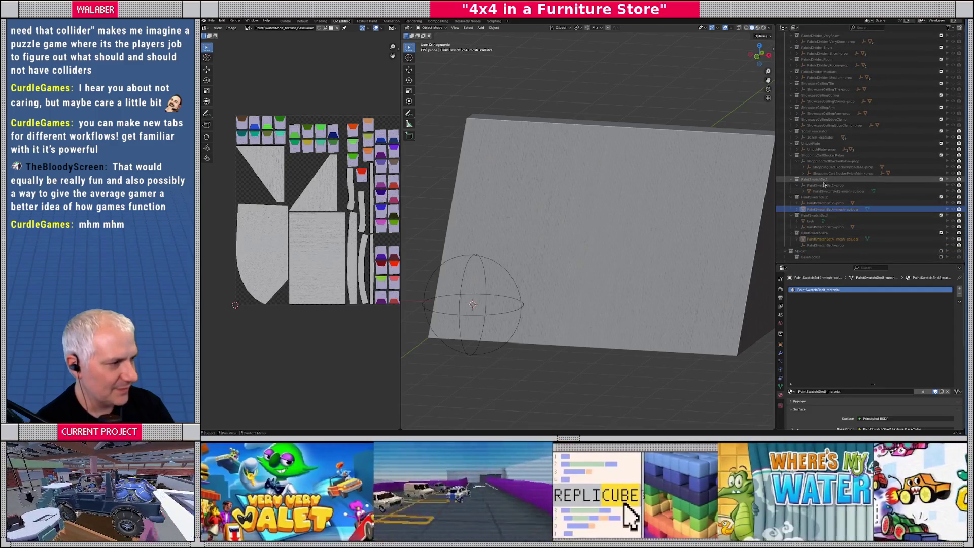
{"action": "left_click", "coordinate": [823, 179]}
{"action": "left_click", "coordinate": [953, 180]}
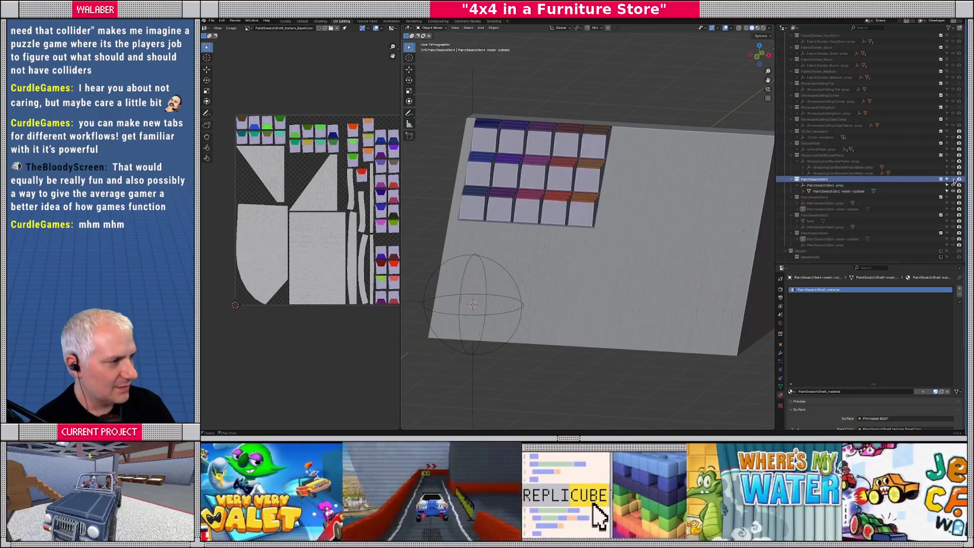
- Select the collider mesh from a side view and enter Edit Mode on it
{"action": "mouse_move", "coordinate": [659, 183]}
{"action": "middle_mouse_down"}
{"action": "mouse_move", "coordinate": [556, 177]}
{"action": "mouse_move", "coordinate": [615, 232]}
{"action": "mouse_move", "coordinate": [540, 177]}
{"action": "mouse_move", "coordinate": [672, 265]}
{"action": "mouse_move", "coordinate": [589, 263]}
{"action": "mouse_move", "coordinate": [584, 253]}
{"action": "mouse_move", "coordinate": [588, 276]}
{"action": "mouse_move", "coordinate": [621, 278]}
{"action": "mouse_move", "coordinate": [590, 252]}
{"action": "middle_mouse_up"}
{"action": "scroll", "coordinate": [579, 189], "scroll_direction": "up", "scroll_amount": 3}
{"action": "left_click", "coordinate": [538, 175]}
{"action": "key", "text": "Tab"}
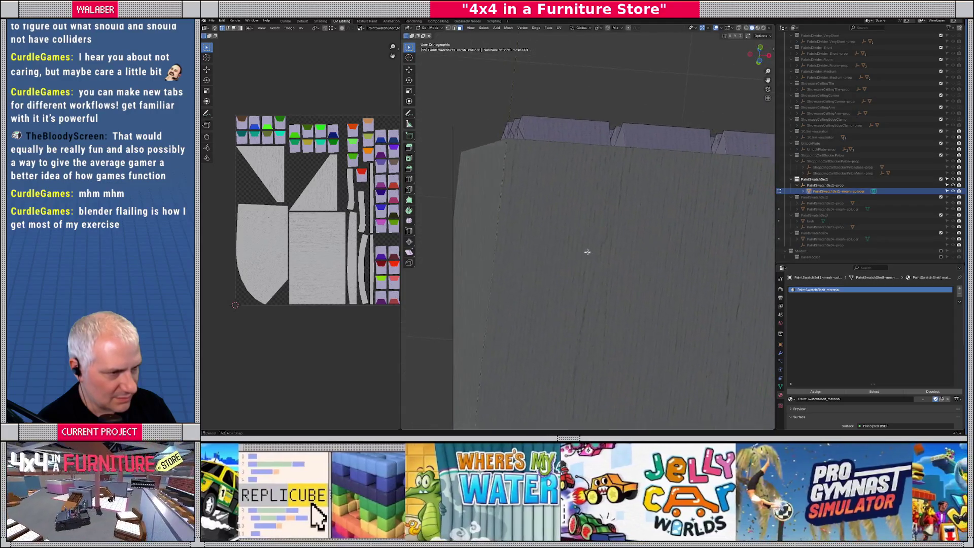
- Inspect the collider from an oblique top view, exit Edit Mode, and unhide PaintSwatchSet2
{"action": "middle_click_drag", "start_coordinate": [583, 254], "coordinate": [610, 301]}
{"action": "scroll", "coordinate": [610, 302], "scroll_direction": "down", "scroll_amount": 3}
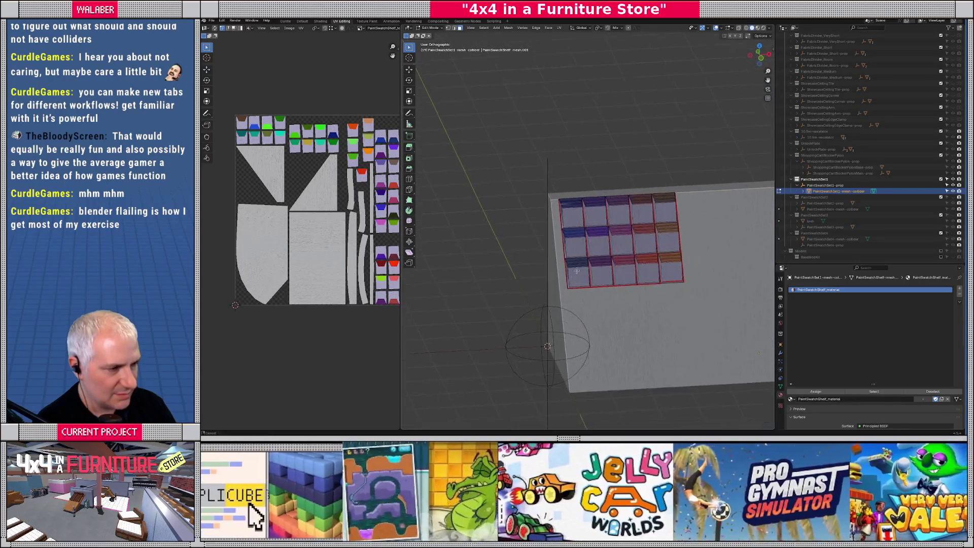
{"action": "key", "text": "Tab"}
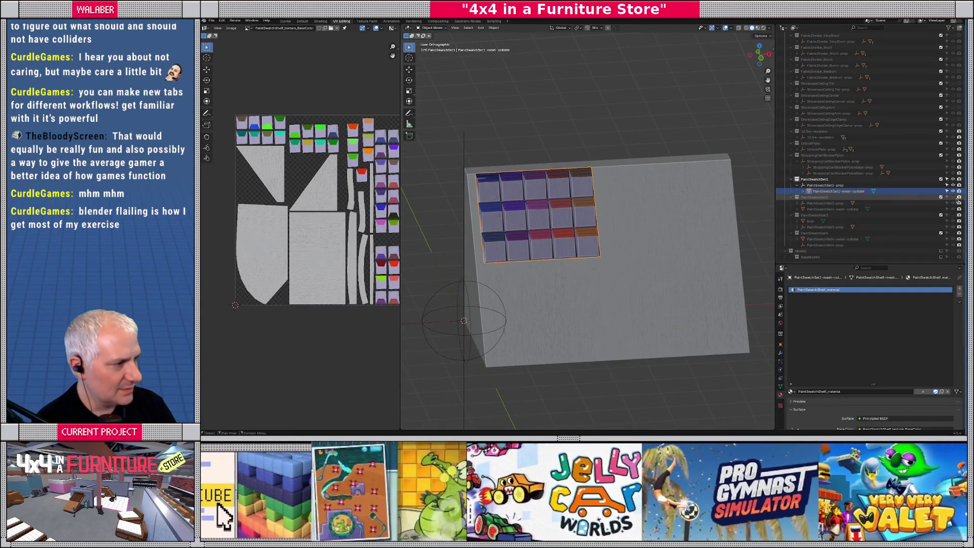
{"action": "left_click", "coordinate": [953, 197]}
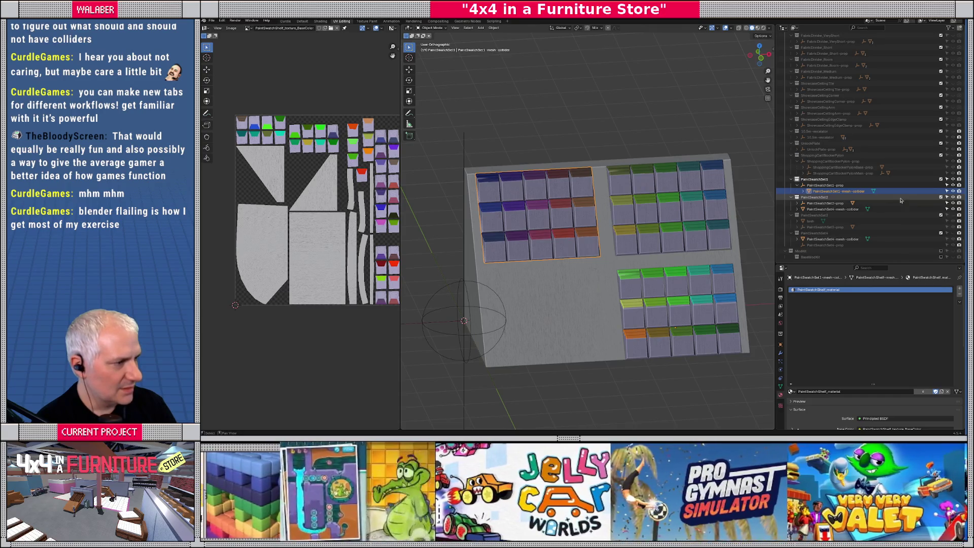
- Move PaintSwatchSet4-mesh-collider out of PaintSwatchSet2 into the PaintSwatchSet4 collection in the Outliner
{"action": "left_click", "coordinate": [820, 209]}
{"action": "mouse_move", "coordinate": [820, 212]}
{"action": "left_mouse_down"}
{"action": "mouse_move", "coordinate": [815, 198]}
{"action": "mouse_move", "coordinate": [809, 236]}
{"action": "mouse_move", "coordinate": [810, 212]}
{"action": "left_mouse_up"}
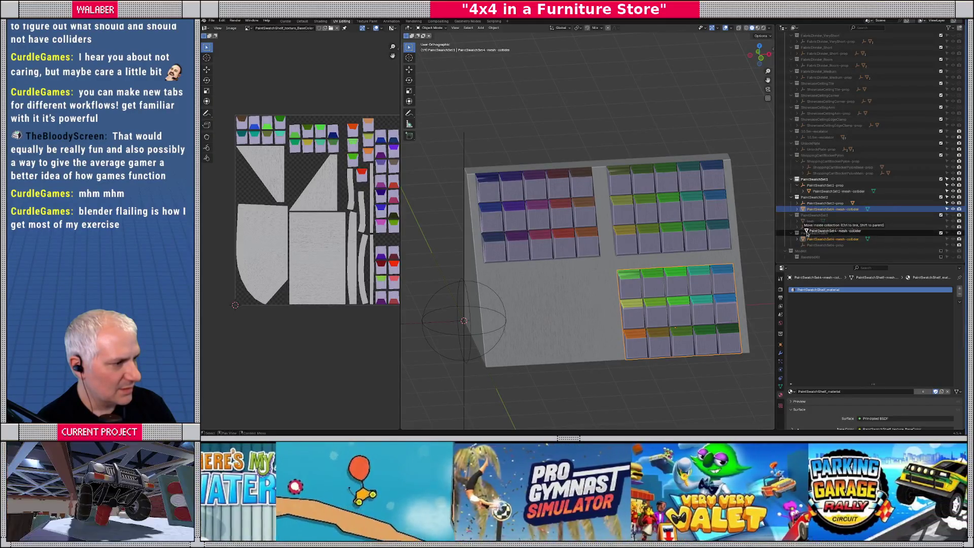
{"action": "right_click", "coordinate": [810, 212]}
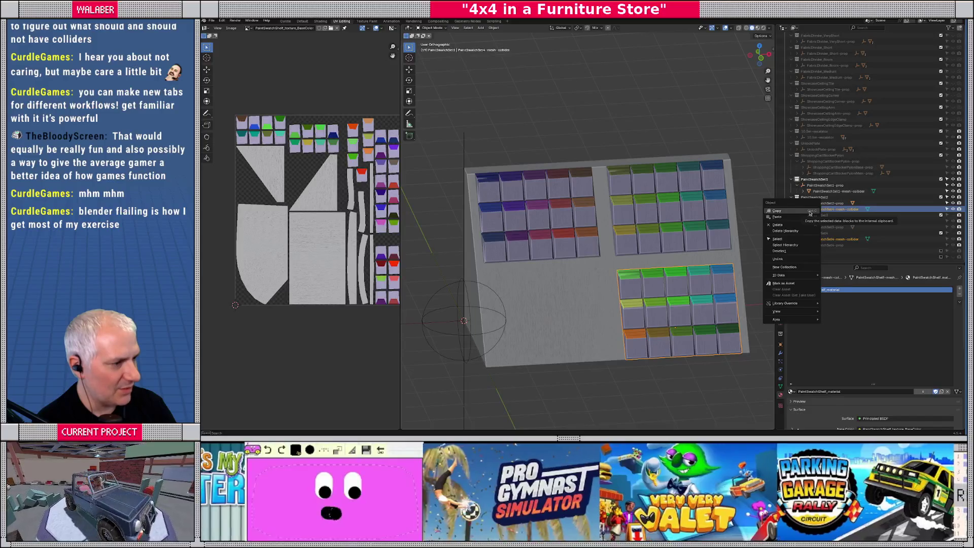
{"action": "key", "text": "Escape"}
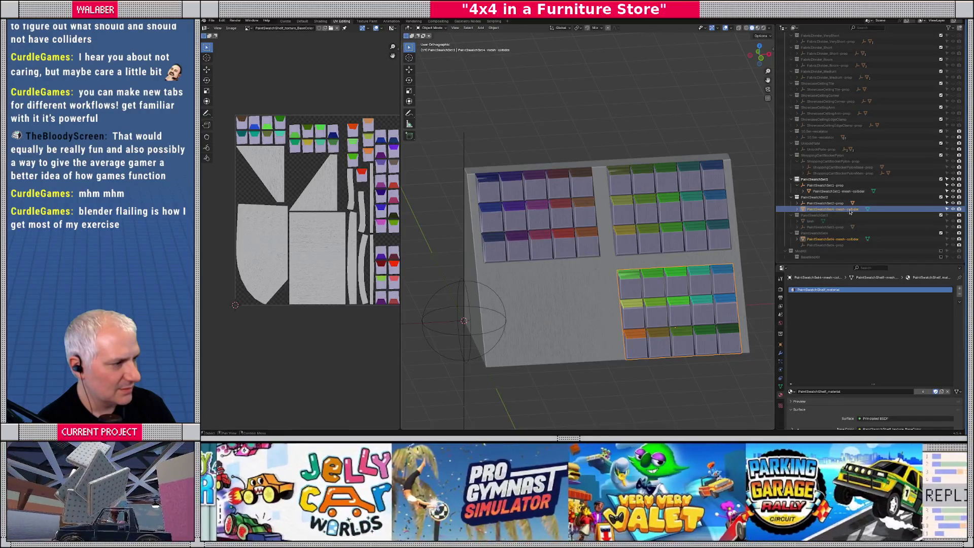
{"action": "left_click", "coordinate": [818, 239]}
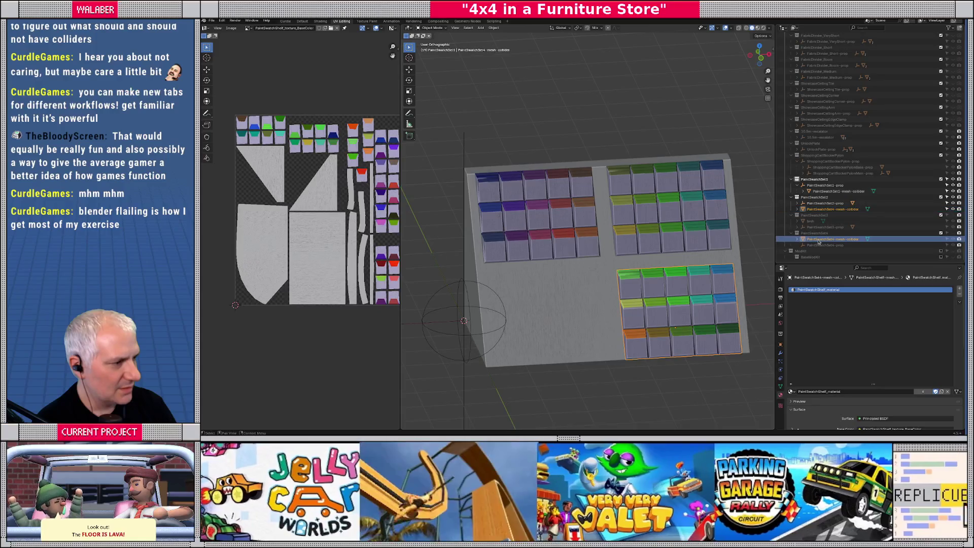
{"action": "left_click", "coordinate": [832, 208]}
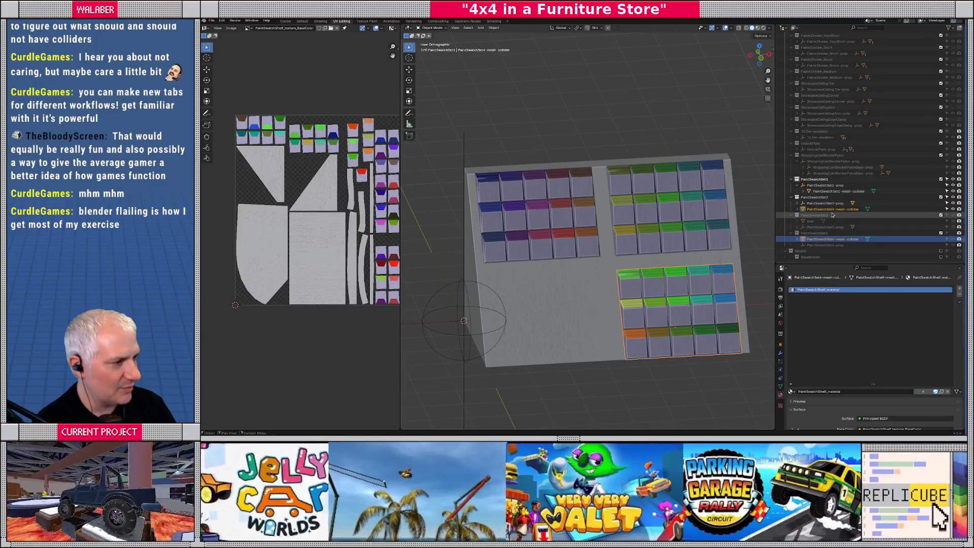
{"action": "left_click", "coordinate": [827, 239]}
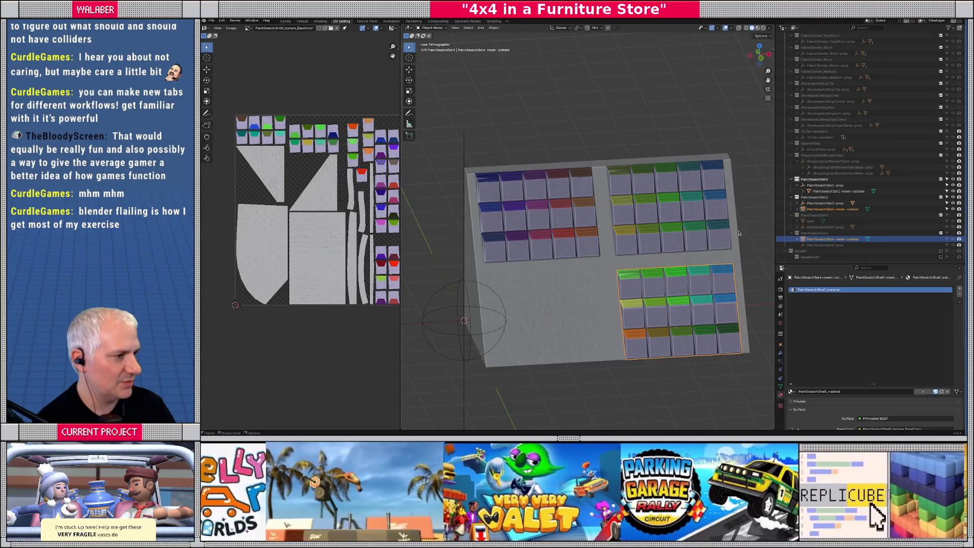
{"action": "left_click", "coordinate": [819, 209]}
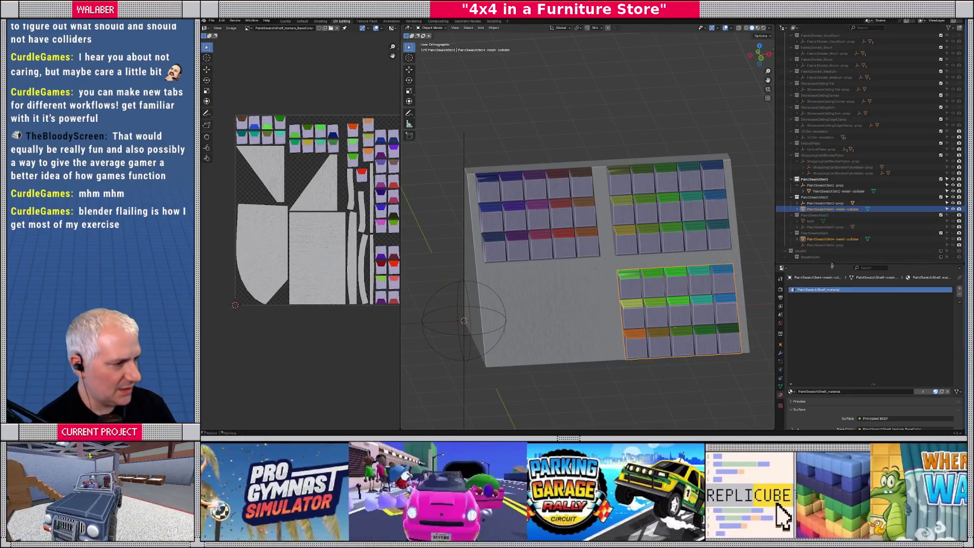
{"action": "mouse_move", "coordinate": [824, 239]}
{"action": "left_mouse_down"}
{"action": "mouse_move", "coordinate": [809, 195]}
{"action": "mouse_move", "coordinate": [812, 236]}
{"action": "mouse_move", "coordinate": [808, 206]}
{"action": "left_mouse_up"}
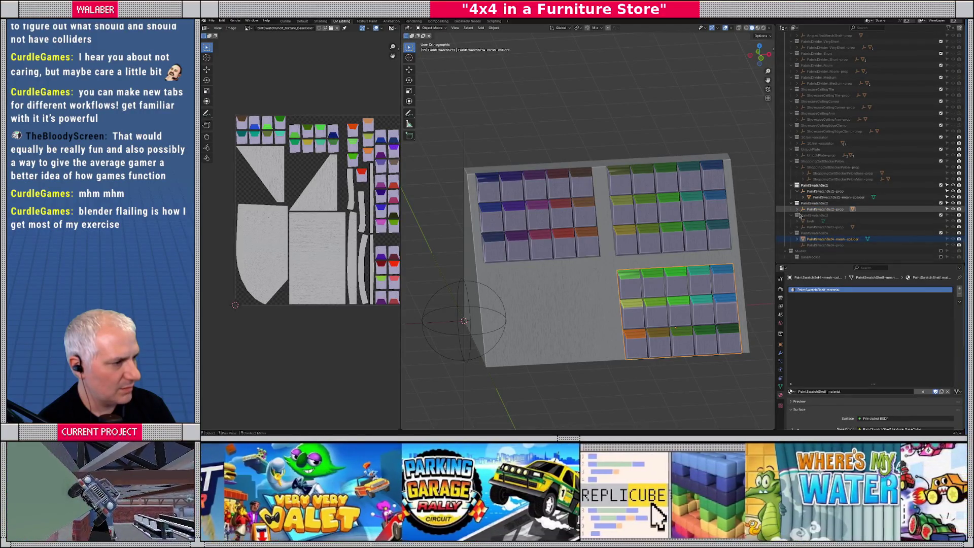
{"action": "left_click", "coordinate": [798, 209]}
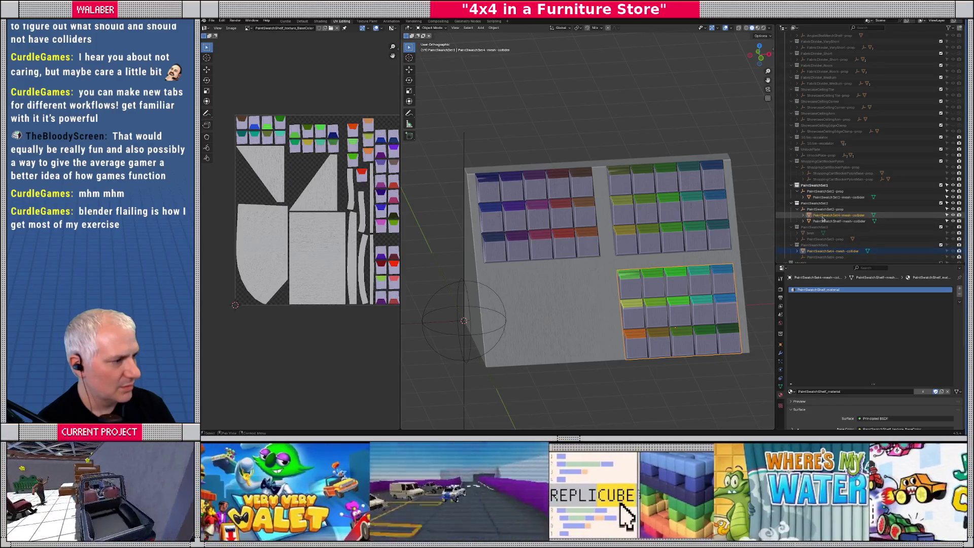
{"action": "left_click", "coordinate": [822, 216]}
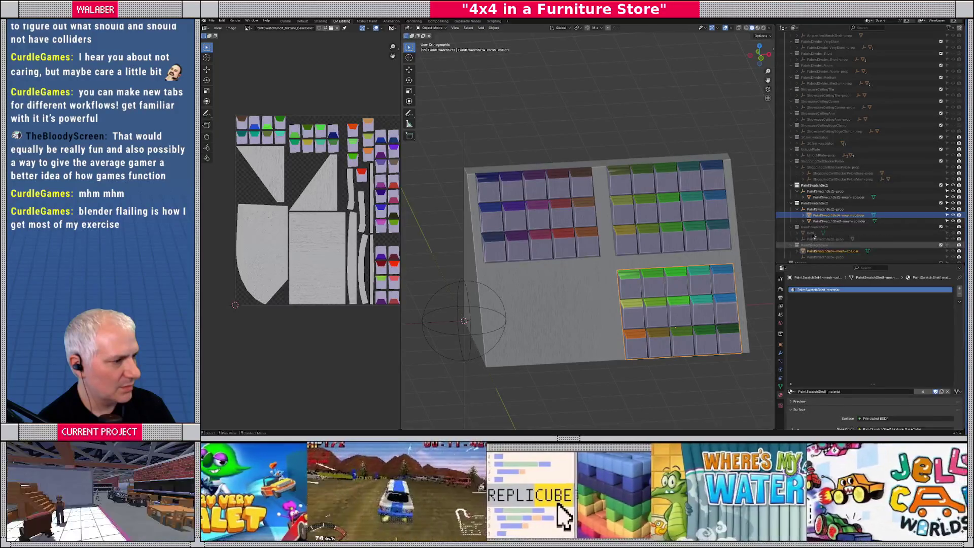
{"action": "left_click_drag", "start_coordinate": [813, 241], "coordinate": [813, 246]}
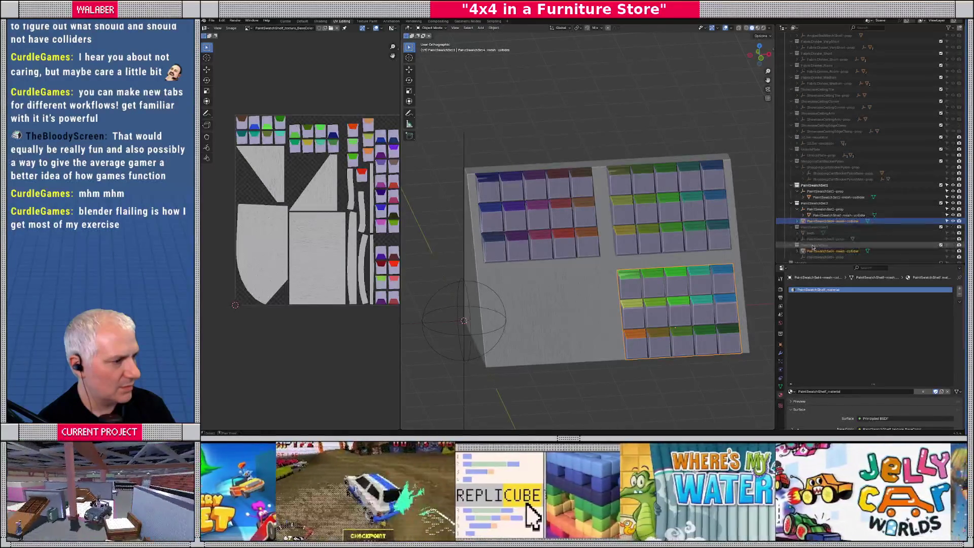
- Enable the PaintSwatchSet4 collection and link the shelf collider into it
{"action": "scroll", "coordinate": [887, 241], "scroll_direction": "down", "scroll_amount": 1}
{"action": "left_click", "coordinate": [945, 235]}
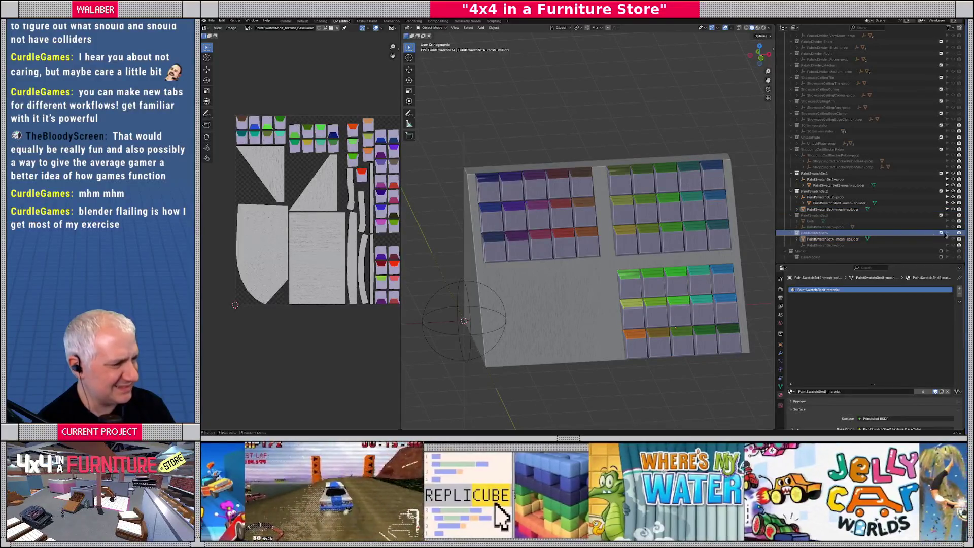
{"action": "left_click", "coordinate": [941, 233]}
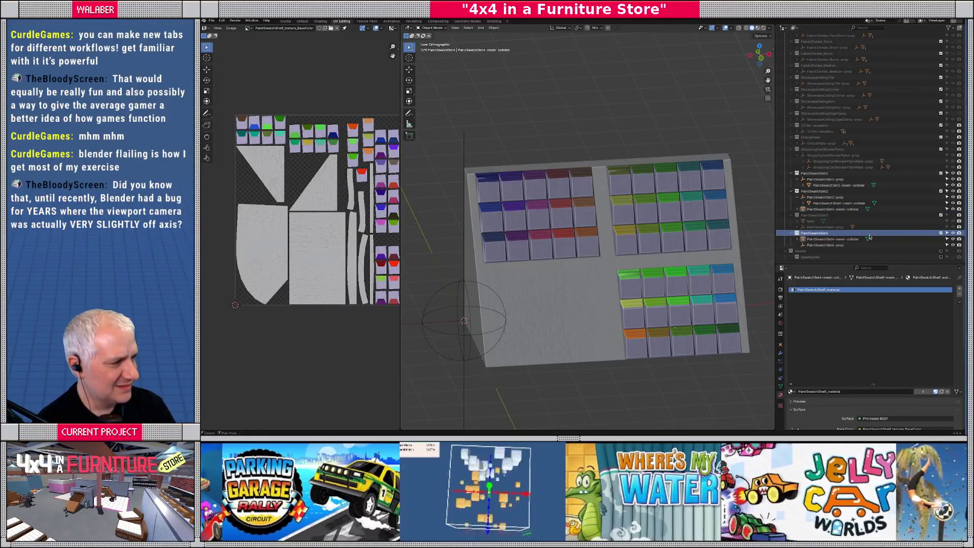
{"action": "left_click", "coordinate": [817, 209]}
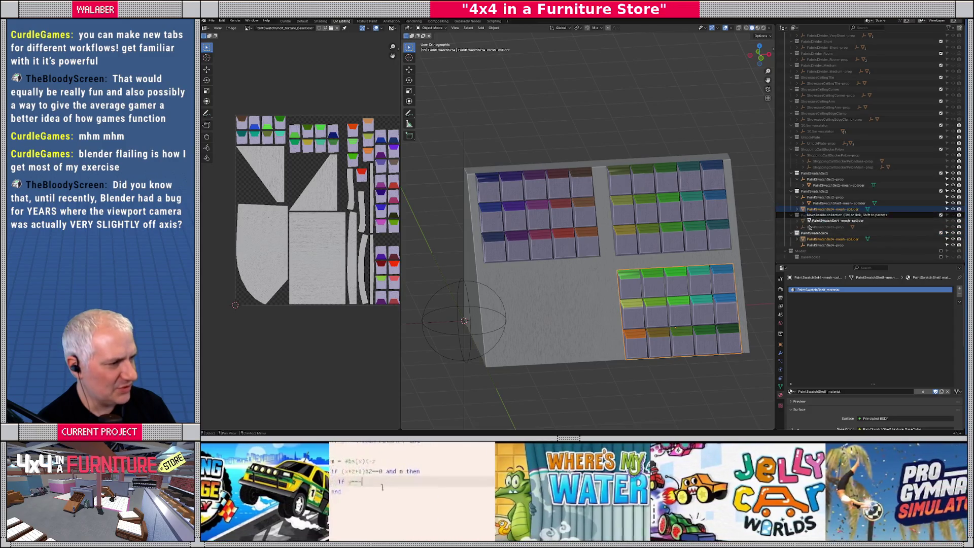
{"action": "mouse_move", "coordinate": [815, 214]}
{"action": "left_mouse_down"}
{"action": "mouse_move", "coordinate": [810, 234]}
{"action": "mouse_move", "coordinate": [805, 194]}
{"action": "left_mouse_up"}
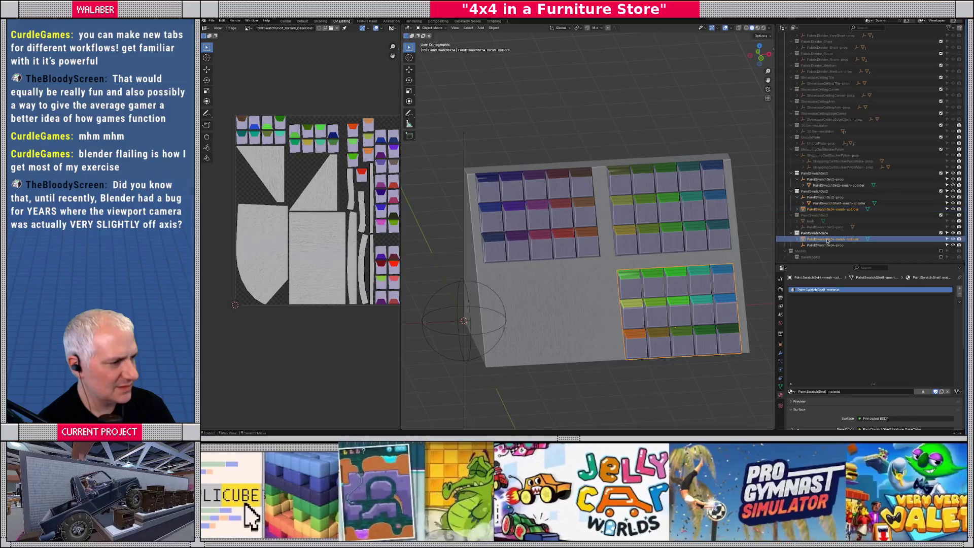
- Try duplicating the lower-right shelf collider, then undo the duplication
{"action": "right_click", "coordinate": [820, 211]}
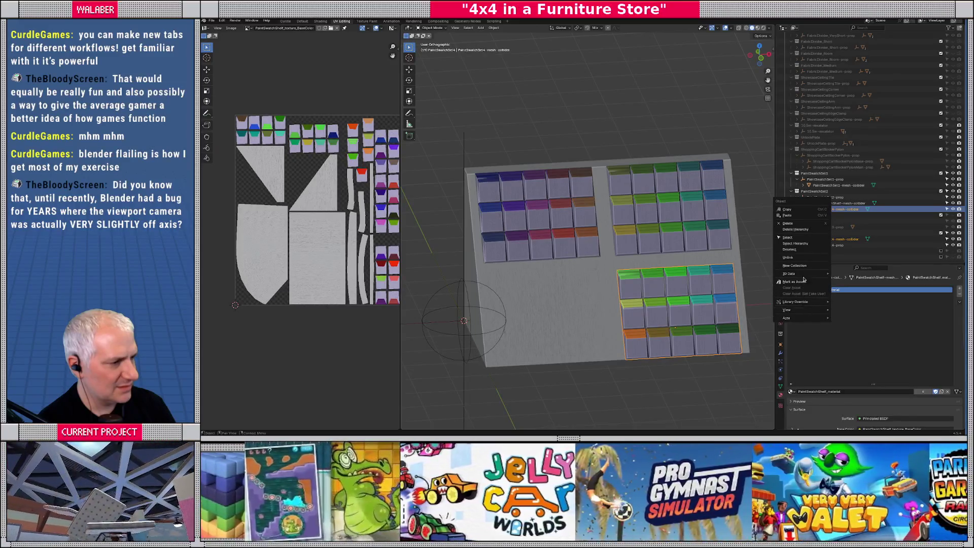
{"action": "left_click", "coordinate": [848, 205]}
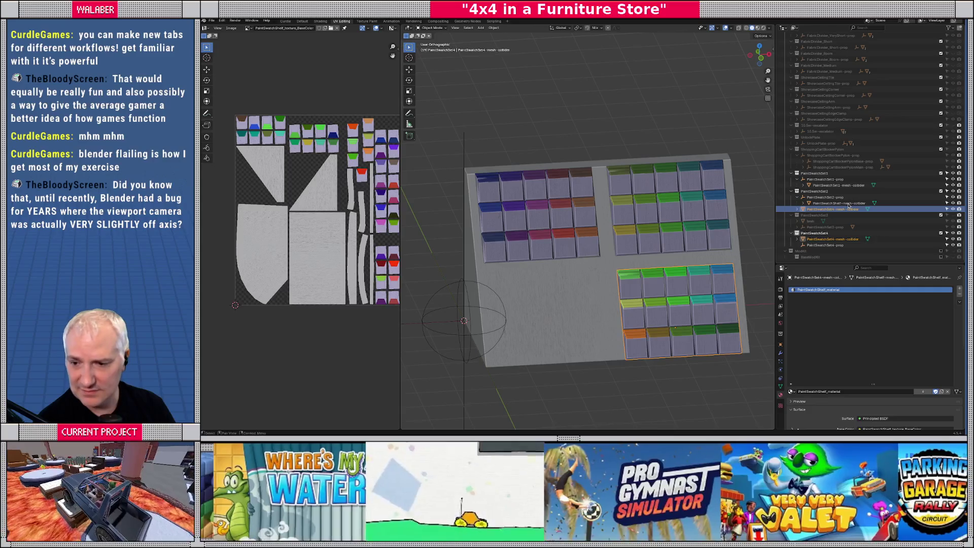
{"action": "left_click", "coordinate": [664, 305]}
{"action": "middle_click_drag", "start_coordinate": [665, 304], "coordinate": [611, 290], "text": "shift"}
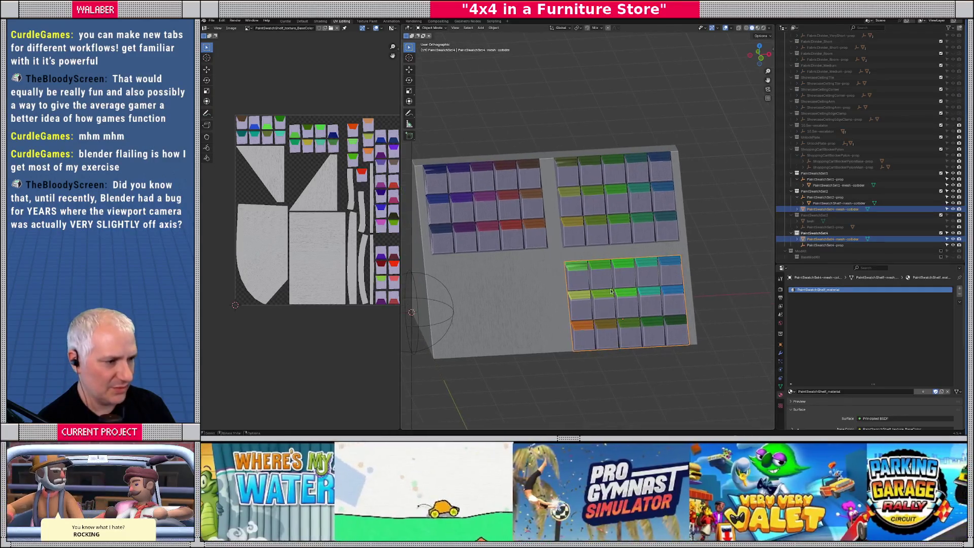
{"action": "key", "text": "shift+d"}
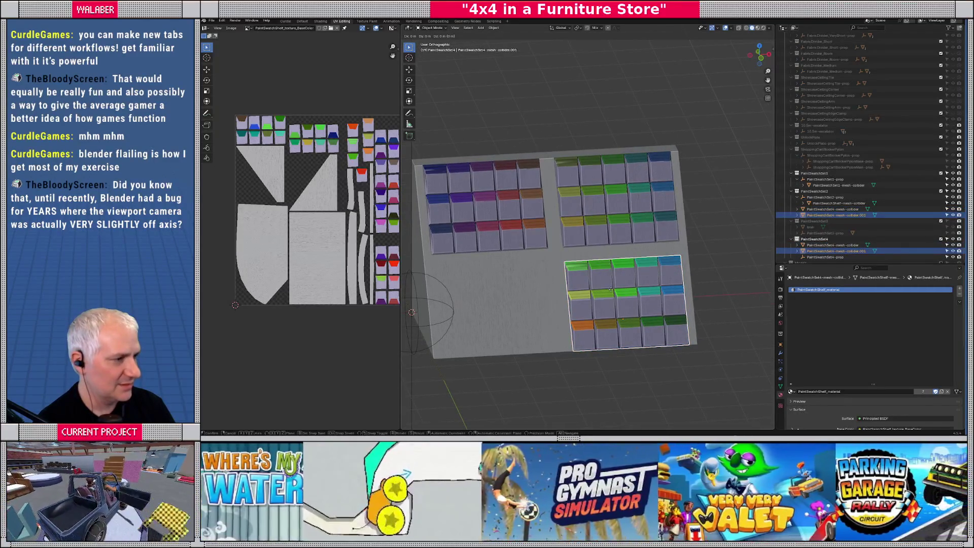
{"action": "right_click", "coordinate": [610, 289]}
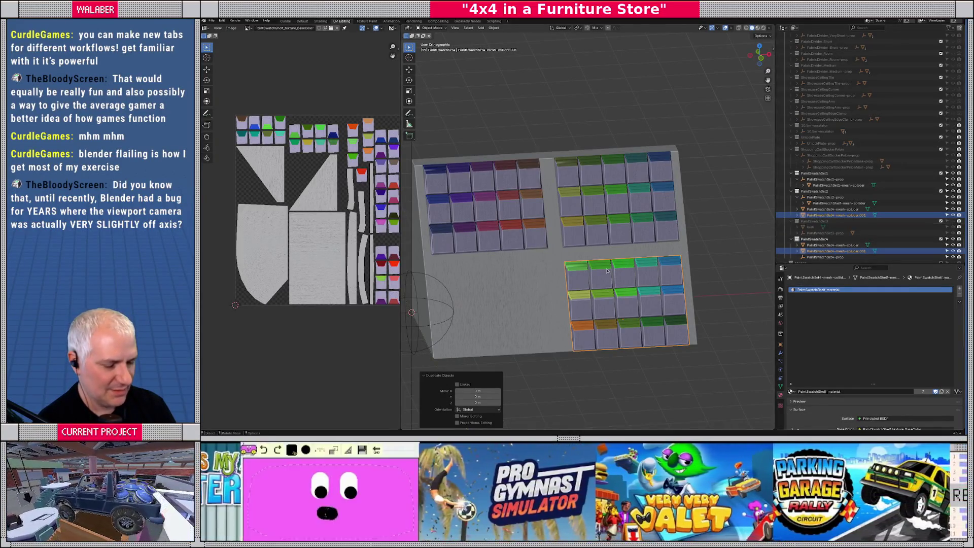
{"action": "key", "text": "ctrl+z"}
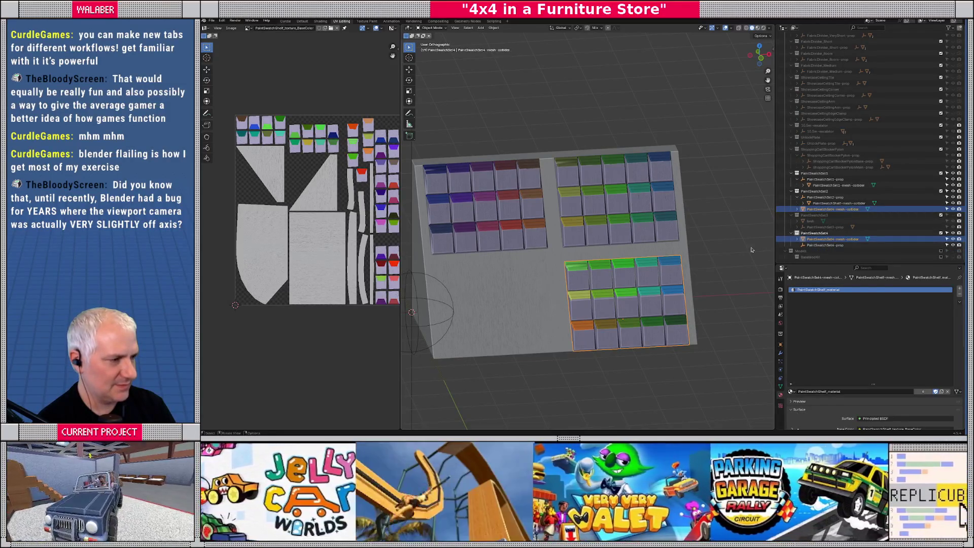
- Toggle the PaintSwatchSet4 collider's visibility off and back on
{"action": "right_click", "coordinate": [801, 239]}
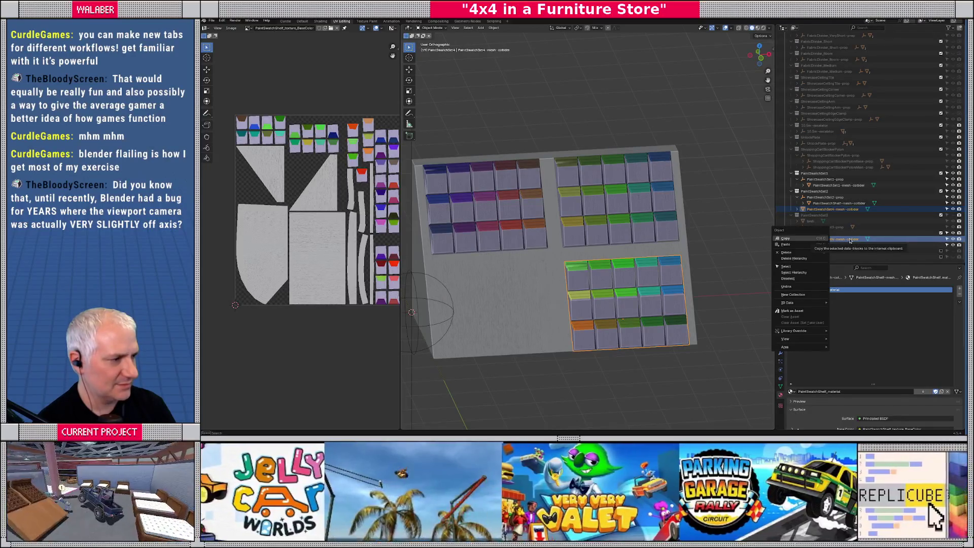
{"action": "left_click", "coordinate": [953, 239]}
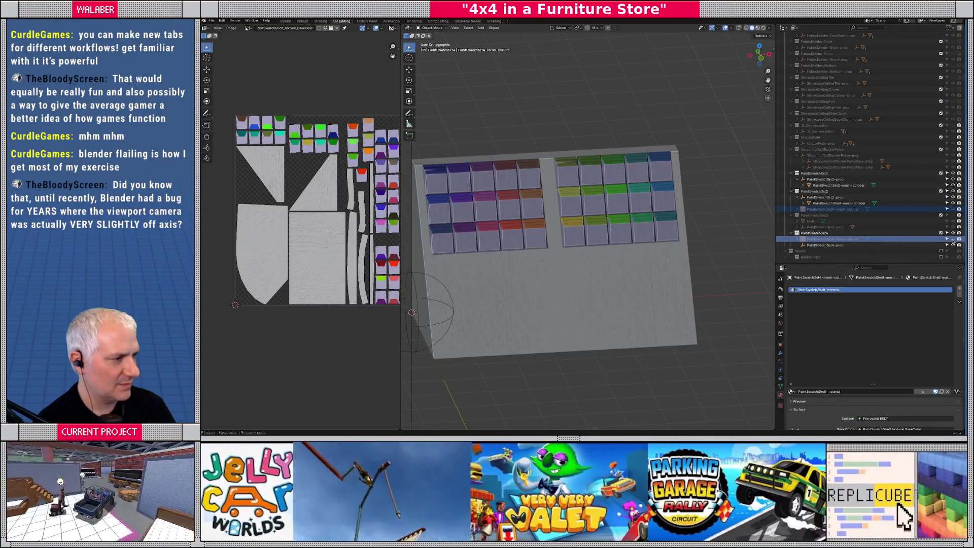
{"action": "left_click", "coordinate": [953, 239]}
{"action": "left_click", "coordinate": [952, 239]}
{"action": "left_click", "coordinate": [953, 239]}
{"action": "left_click", "coordinate": [952, 239]}
{"action": "left_click", "coordinate": [952, 239]}
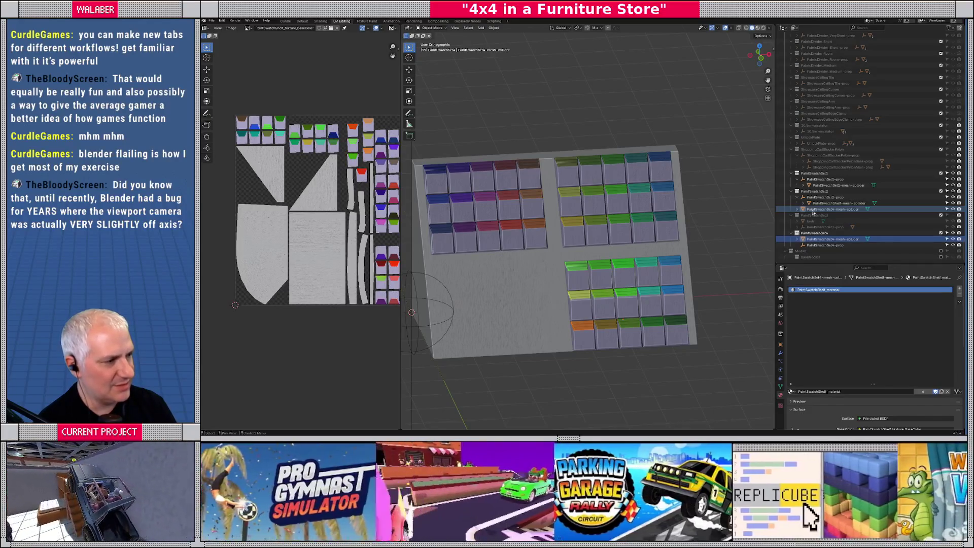
- Remove the collider from PaintSwatchSet2 in Object Properties > Collections, then unhide PaintSwatchSet3
{"action": "left_click", "coordinate": [813, 209]}
{"action": "left_click", "coordinate": [816, 239]}
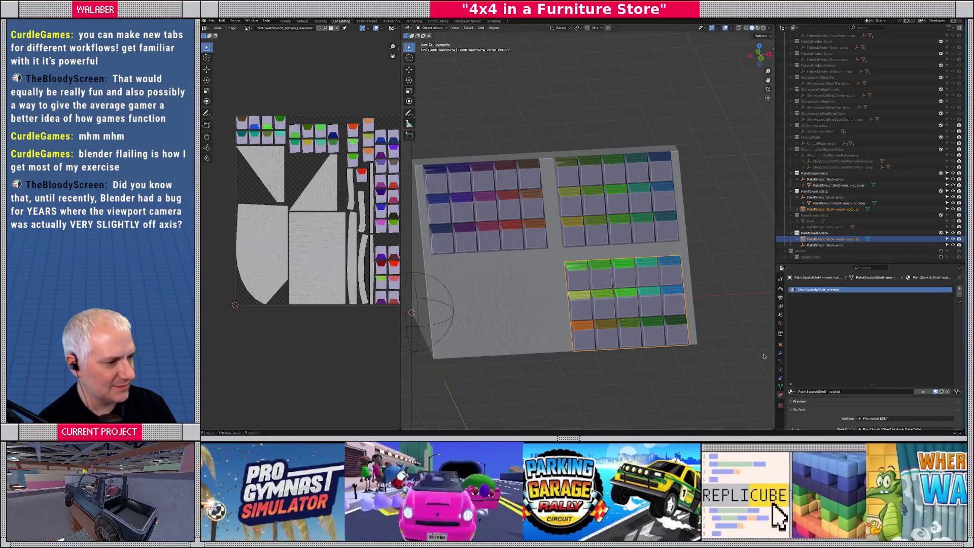
{"action": "left_click", "coordinate": [781, 334]}
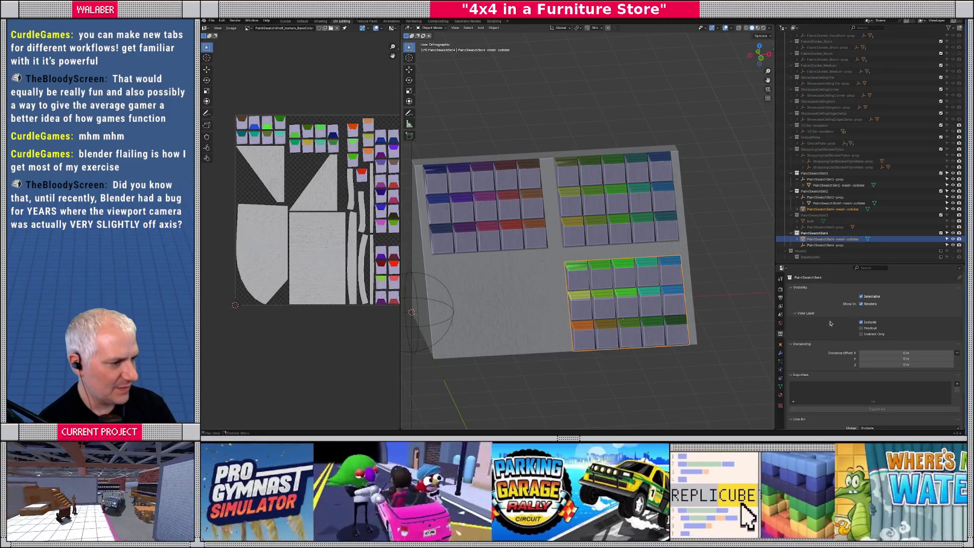
{"action": "scroll", "coordinate": [835, 325], "scroll_direction": "down", "scroll_amount": 1}
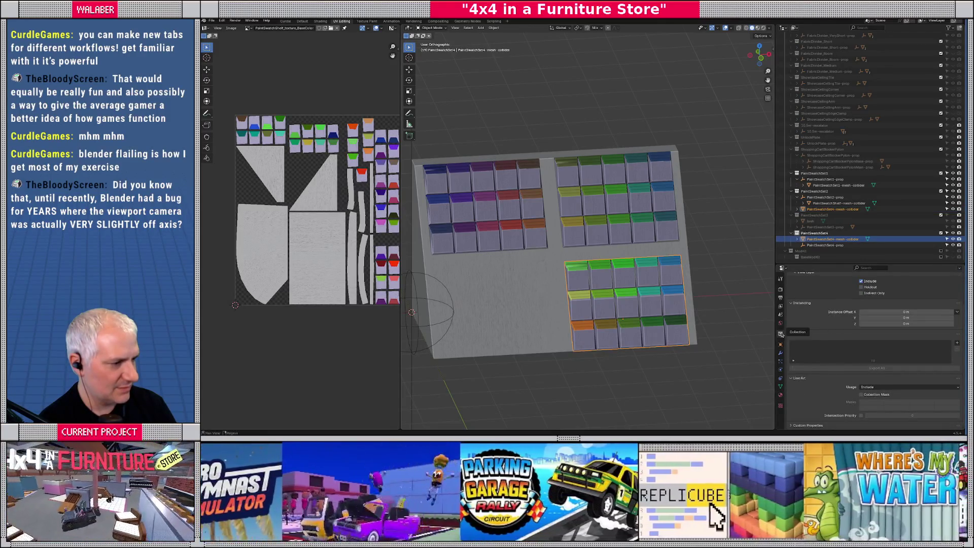
{"action": "scroll", "coordinate": [830, 329], "scroll_direction": "up", "scroll_amount": 3}
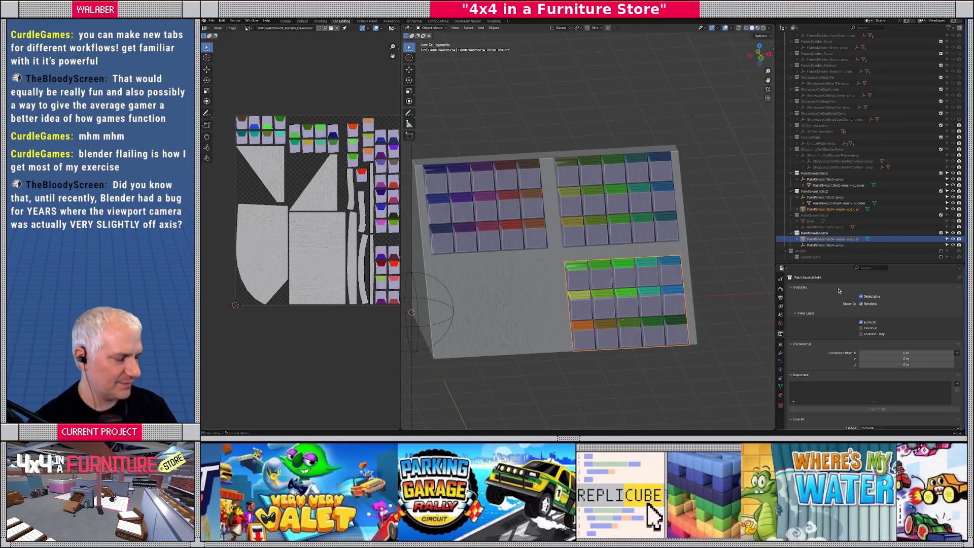
{"action": "left_click", "coordinate": [779, 346]}
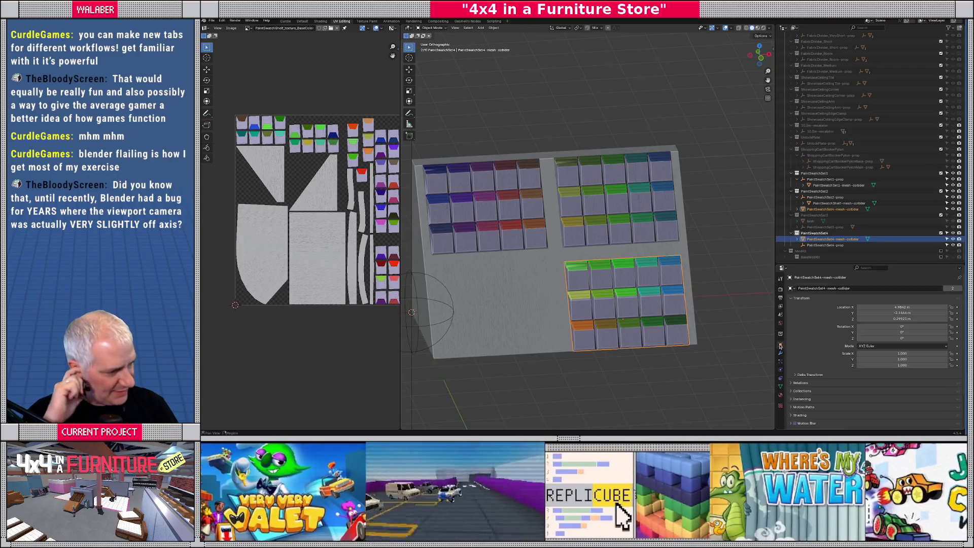
{"action": "left_click", "coordinate": [799, 390]}
{"action": "scroll", "coordinate": [862, 376], "scroll_direction": "down", "scroll_amount": 3}
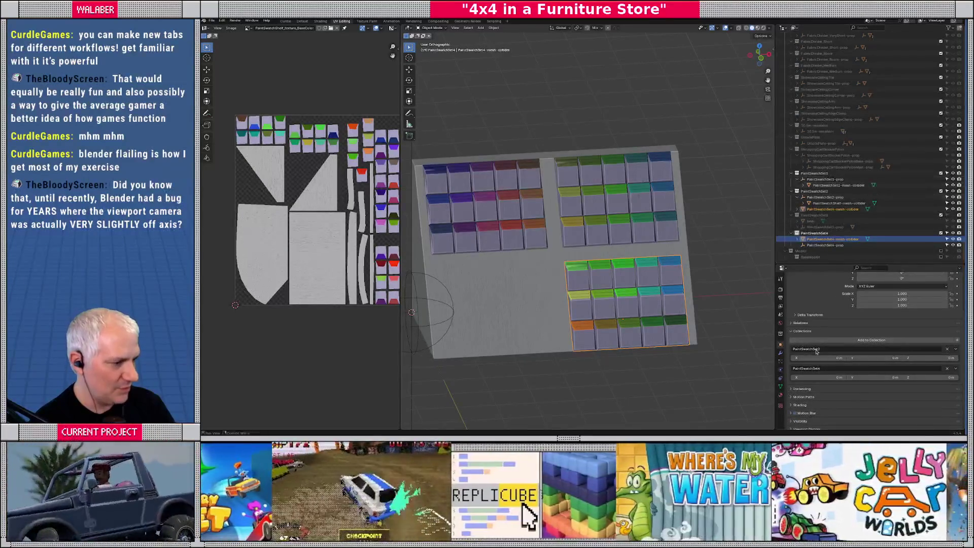
{"action": "left_click", "coordinate": [947, 348]}
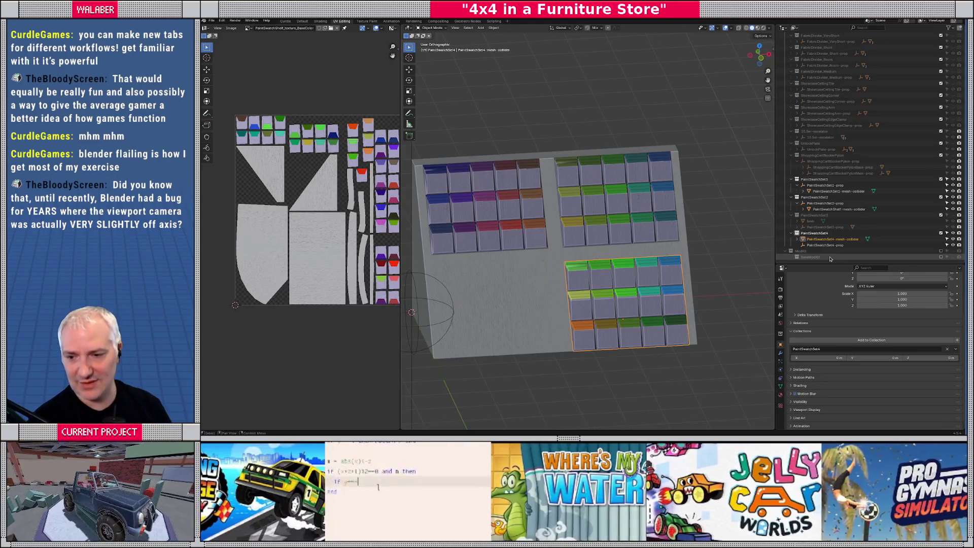
{"action": "left_click", "coordinate": [952, 215]}
- Parent the PaintSwatchSet4 collider under PaintSwatchSet4-prop and collapse the Set1 and Set2 prop entries
{"action": "middle_click_drag", "start_coordinate": [603, 233], "coordinate": [617, 199]}
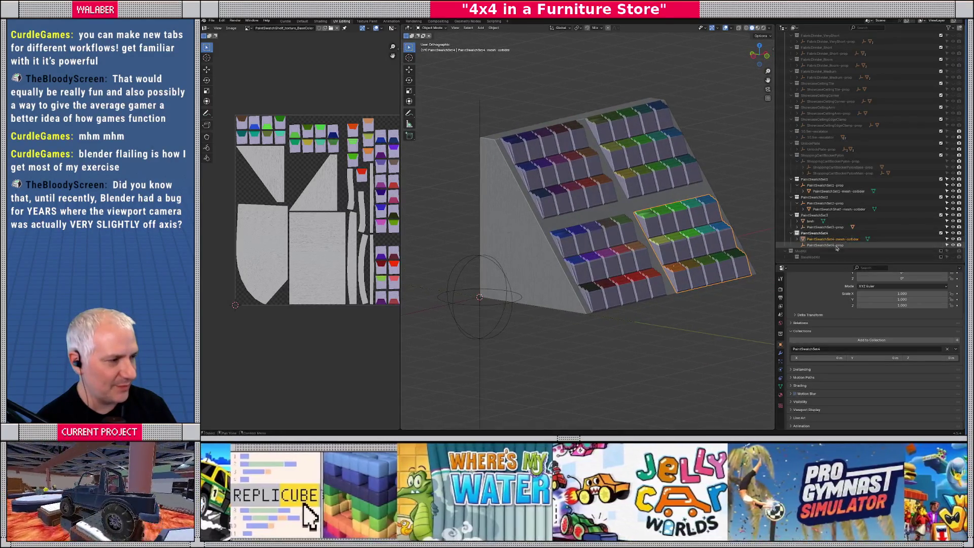
{"action": "left_click_drag", "start_coordinate": [829, 240], "coordinate": [828, 246]}
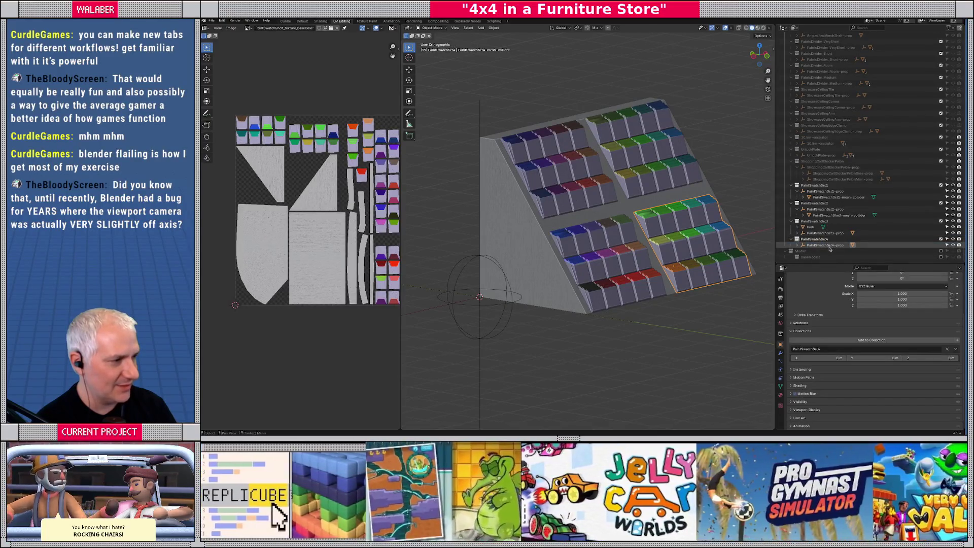
{"action": "left_click", "coordinate": [803, 209]}
{"action": "left_click", "coordinate": [800, 198]}
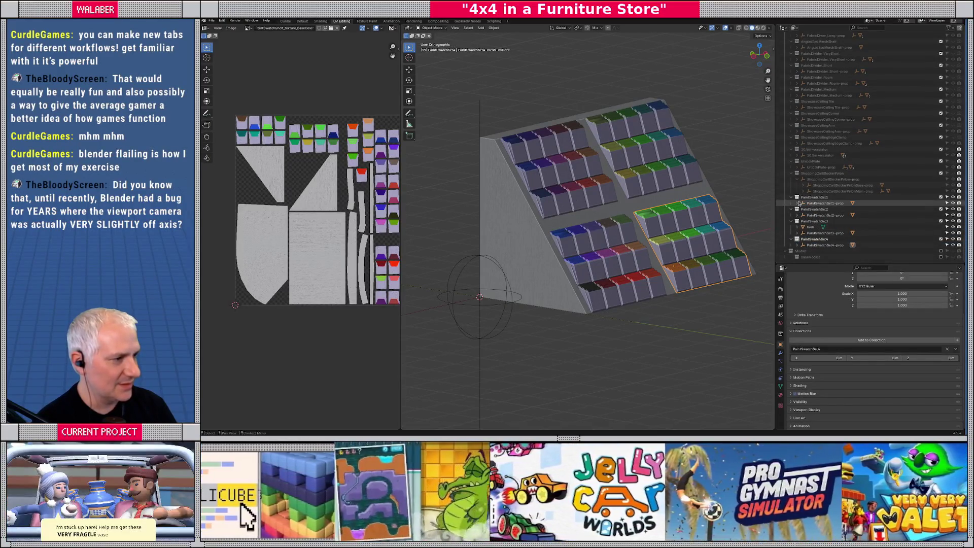
- Inspect the stepped shelves from several angles, then hide the swatch shelf wall from view
{"action": "left_click", "coordinate": [527, 355]}
{"action": "middle_click_drag", "start_coordinate": [528, 354], "coordinate": [532, 351]}
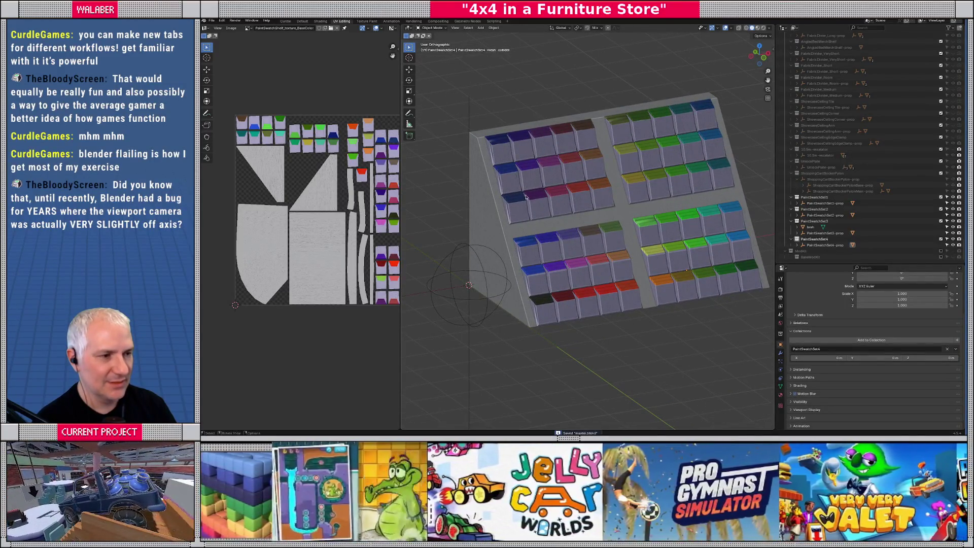
{"action": "middle_click_drag", "start_coordinate": [623, 220], "coordinate": [740, 195]}
{"action": "scroll", "coordinate": [962, 219], "scroll_direction": "up", "scroll_amount": 10}
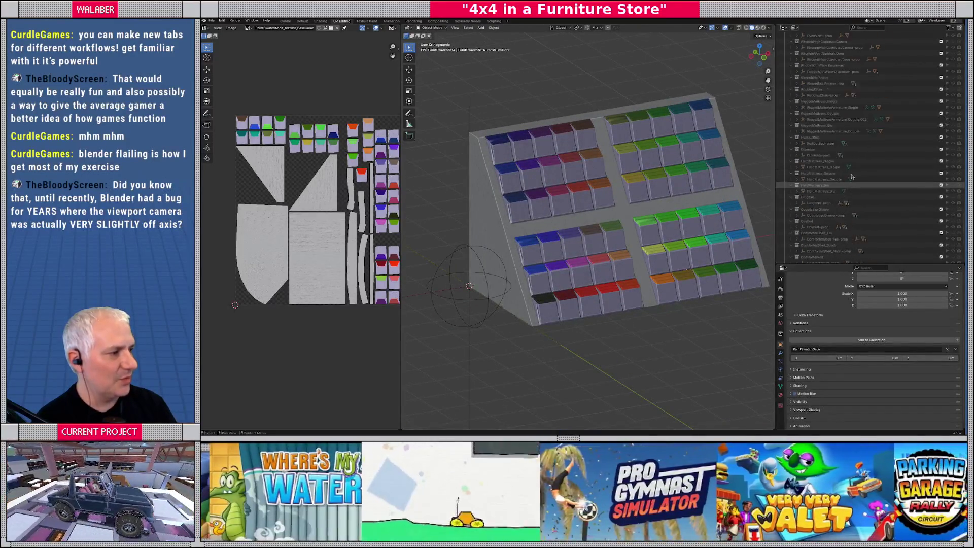
{"action": "scroll", "coordinate": [962, 220], "scroll_direction": "up", "scroll_amount": 10}
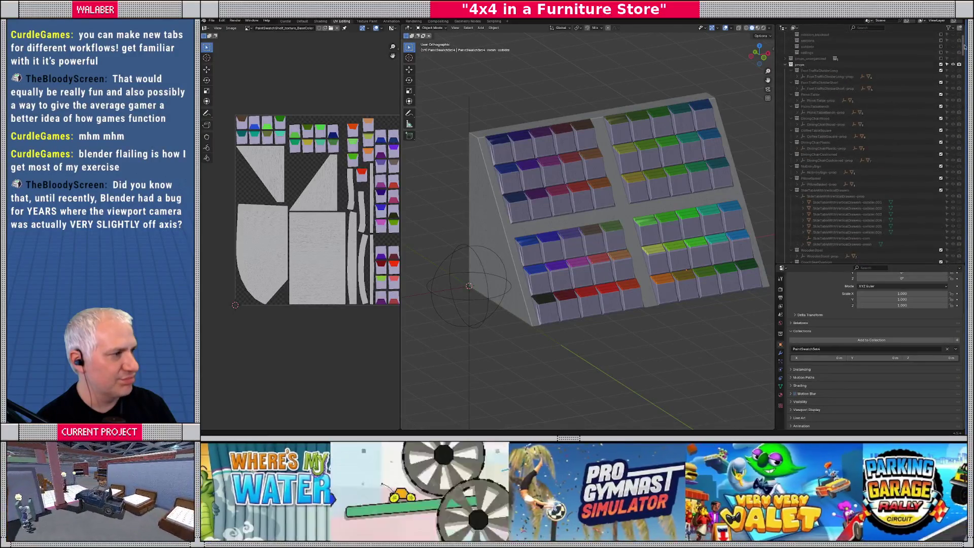
{"action": "left_click", "coordinate": [813, 64]}
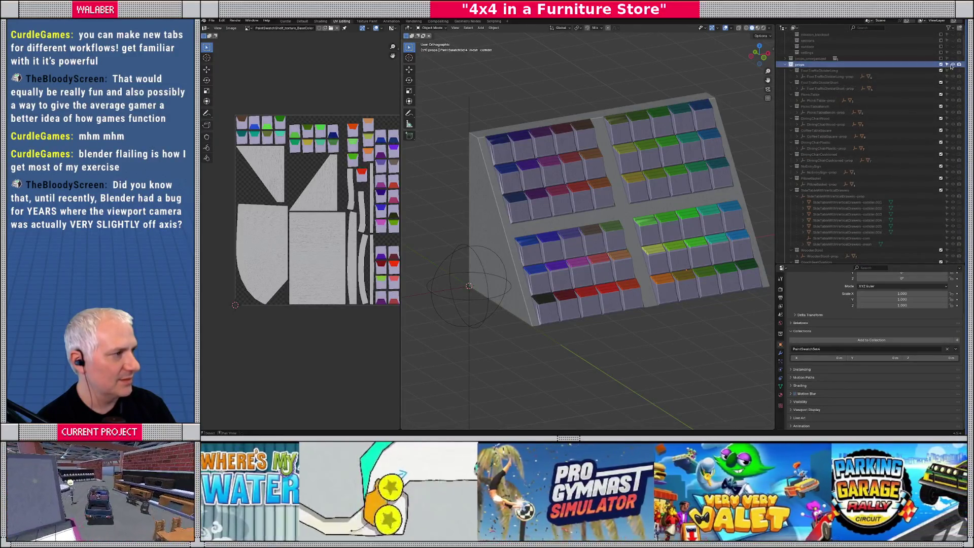
{"action": "left_click", "coordinate": [953, 65]}
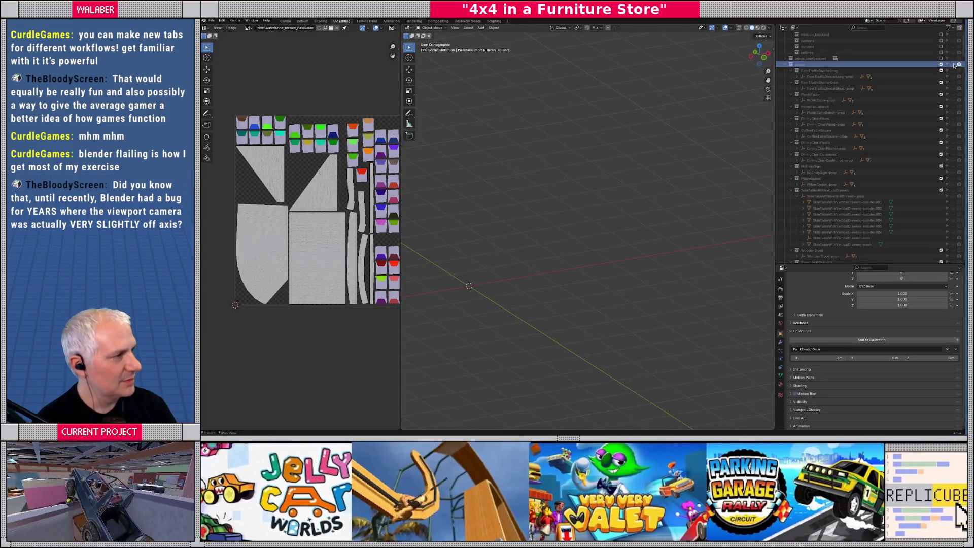
- Unhide the props collection and select FootTrafficDividerLong-prop to view the furniture
{"action": "left_click", "coordinate": [954, 64]}
{"action": "scroll", "coordinate": [558, 171], "scroll_direction": "down", "scroll_amount": 5}
{"action": "middle_click_drag", "start_coordinate": [558, 171], "coordinate": [619, 152]}
{"action": "left_click", "coordinate": [821, 76]}
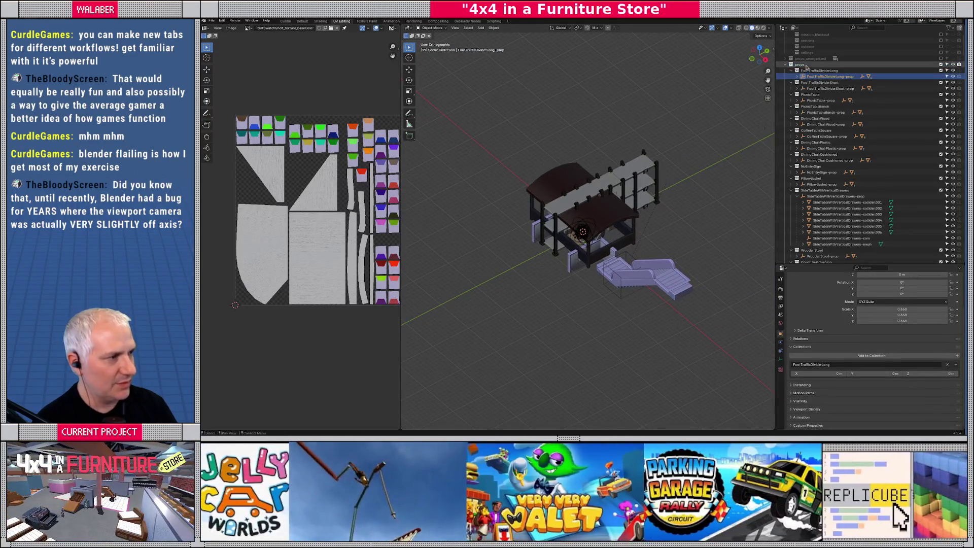
{"action": "left_click", "coordinate": [804, 65]}
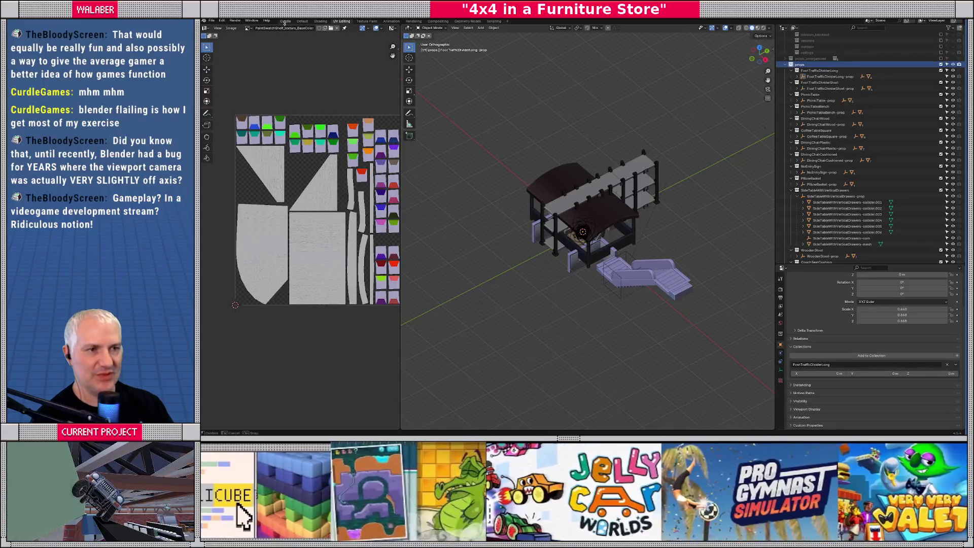
- Switch to the Curdle workspace, then over to the Godot editor
{"action": "left_click", "coordinate": [285, 22]}
{"action": "scroll", "coordinate": [467, 224], "scroll_direction": "down", "scroll_amount": 6}
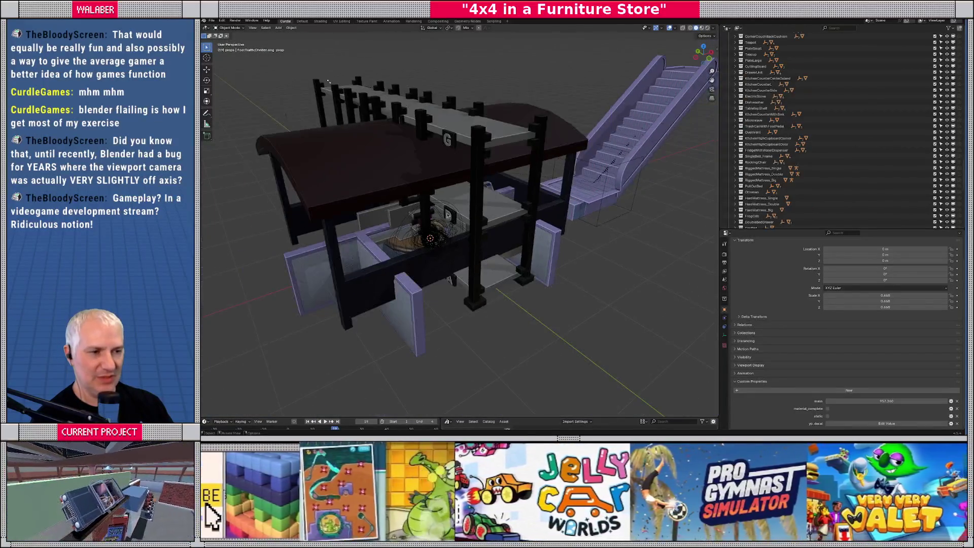
{"action": "scroll", "coordinate": [467, 224], "scroll_direction": "down", "scroll_amount": 3}
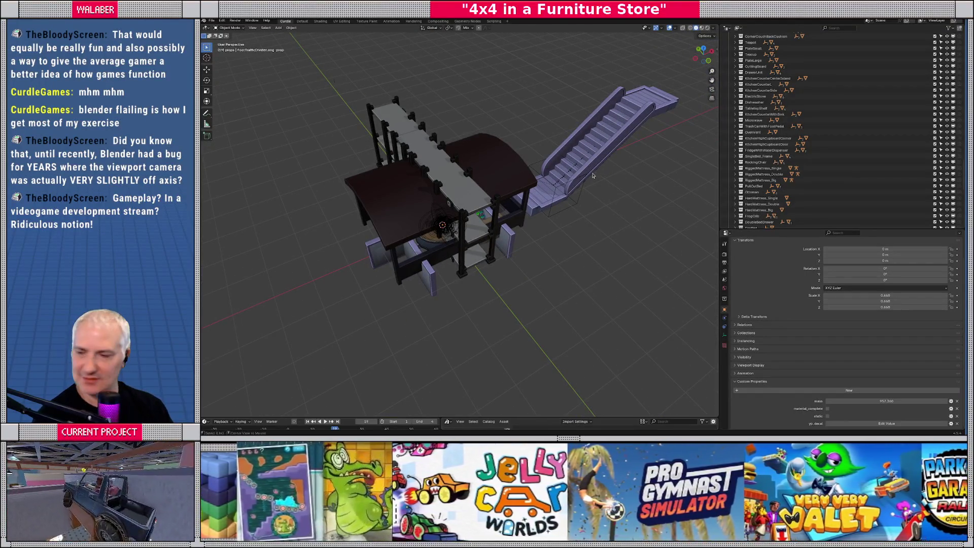
{"action": "key", "text": "alt+Tab"}
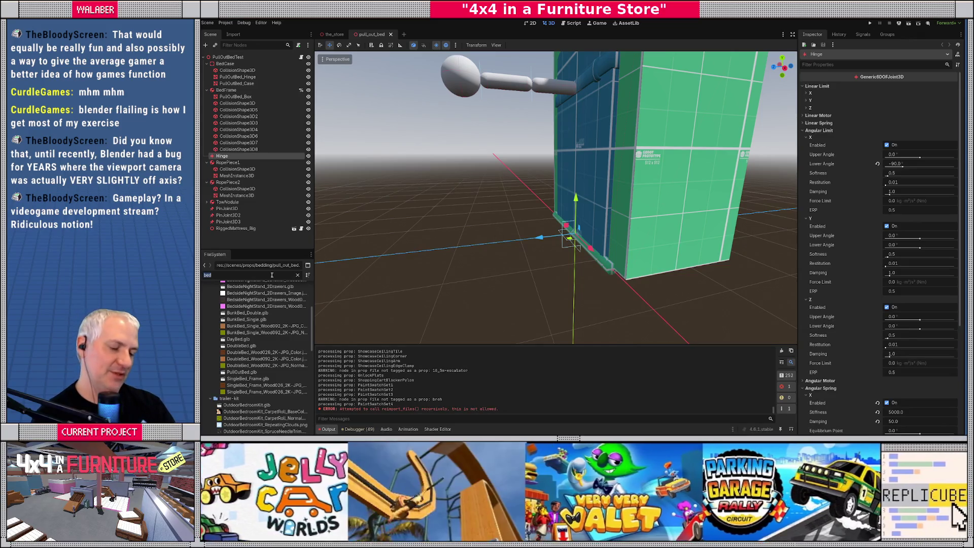
- Filter the FileSystem for 'paint' and preview the PaintSwatchShelf scene from two folders
{"action": "type", "text": "paint"}
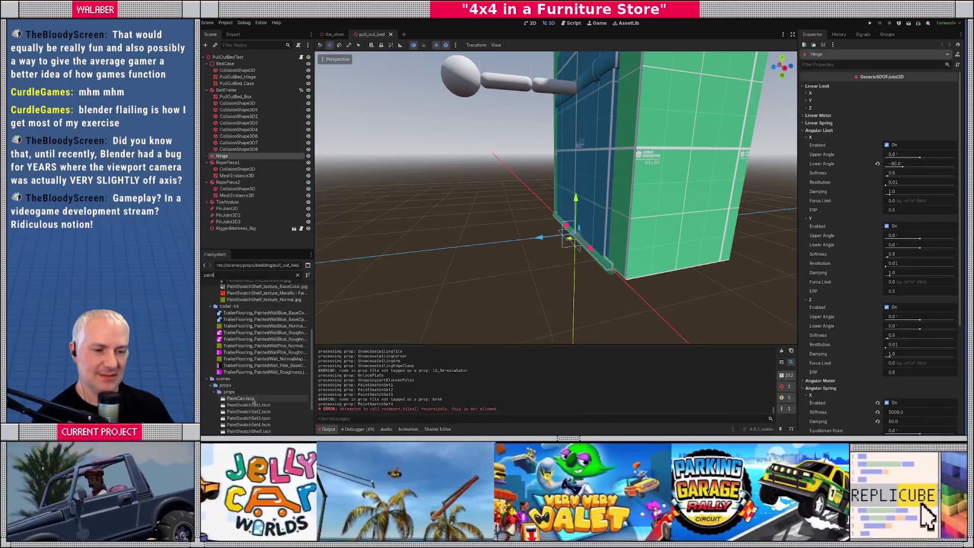
{"action": "scroll", "coordinate": [264, 401], "scroll_direction": "down", "scroll_amount": 3}
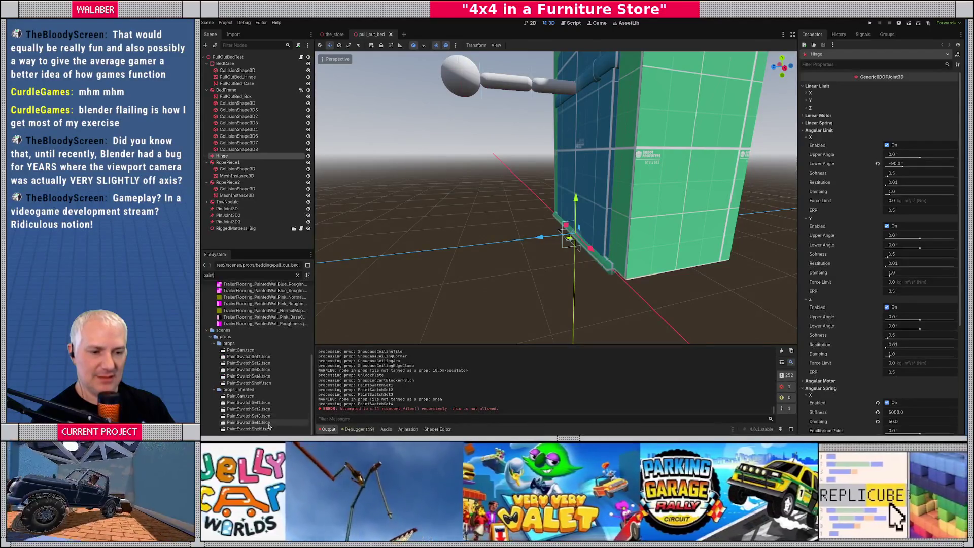
{"action": "double_click", "coordinate": [249, 428]}
{"action": "scroll", "coordinate": [592, 194], "scroll_direction": "down", "scroll_amount": 5}
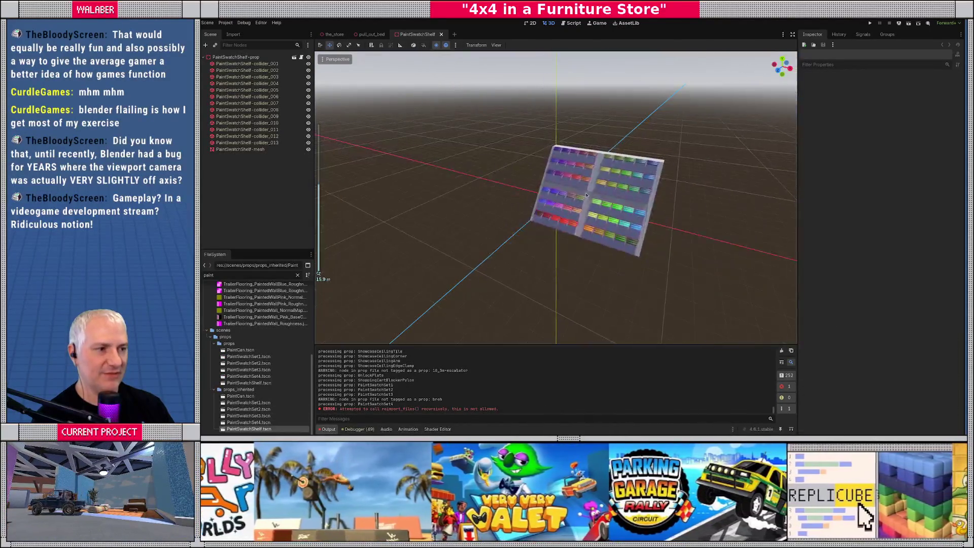
{"action": "scroll", "coordinate": [591, 194], "scroll_direction": "up", "scroll_amount": 2}
{"action": "middle_click_drag", "start_coordinate": [591, 195], "coordinate": [507, 137]}
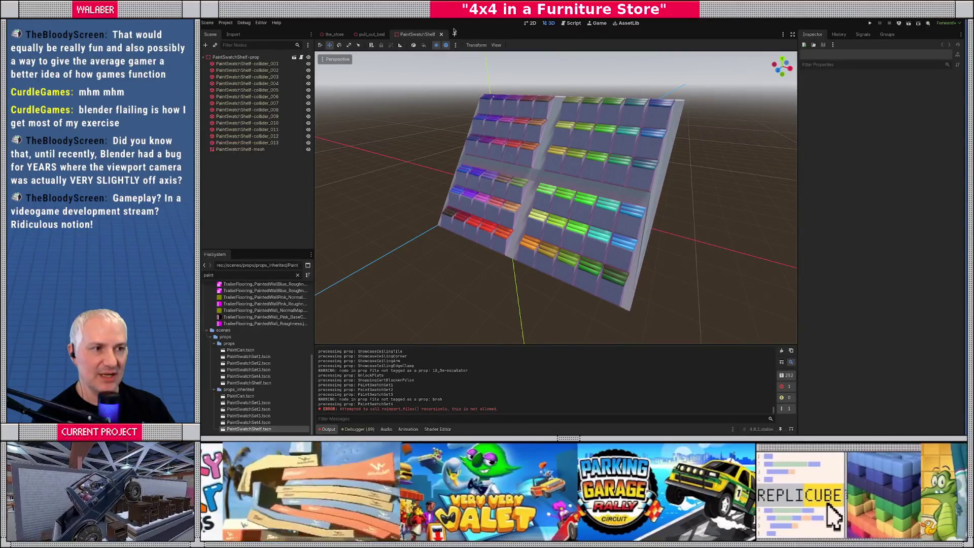
{"action": "left_click", "coordinate": [441, 35]}
{"action": "double_click", "coordinate": [249, 382]}
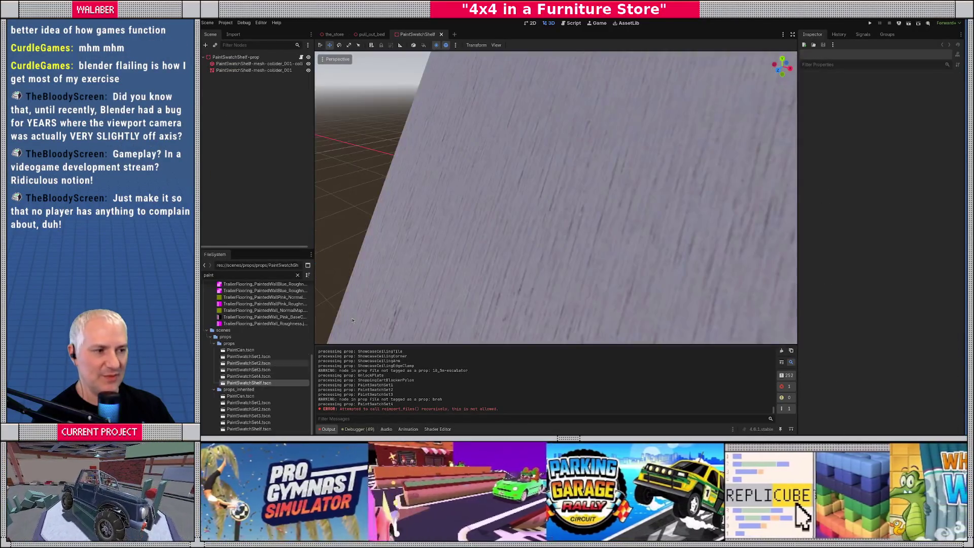
{"action": "scroll", "coordinate": [501, 193], "scroll_direction": "down", "scroll_amount": 3}
{"action": "left_click", "coordinate": [440, 35]}
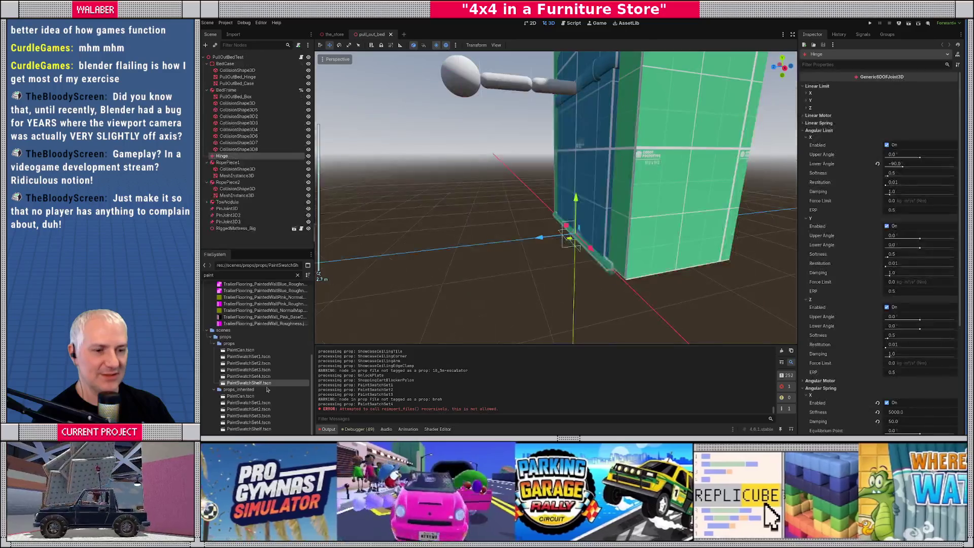
- Open the inherited PaintSwatchShelf scene and inspect its collider before closing it
{"action": "double_click", "coordinate": [249, 428]}
{"action": "scroll", "coordinate": [520, 229], "scroll_direction": "down", "scroll_amount": 5}
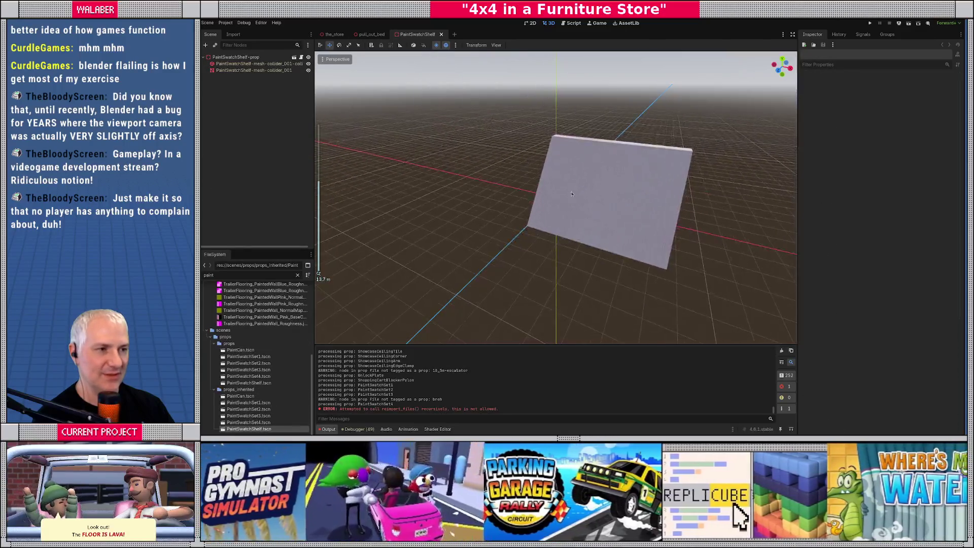
{"action": "left_click", "coordinate": [253, 63]}
{"action": "mouse_move", "coordinate": [538, 163]}
{"action": "middle_mouse_down"}
{"action": "mouse_move", "coordinate": [513, 142]}
{"action": "mouse_move", "coordinate": [552, 147]}
{"action": "mouse_move", "coordinate": [530, 145]}
{"action": "middle_mouse_up"}
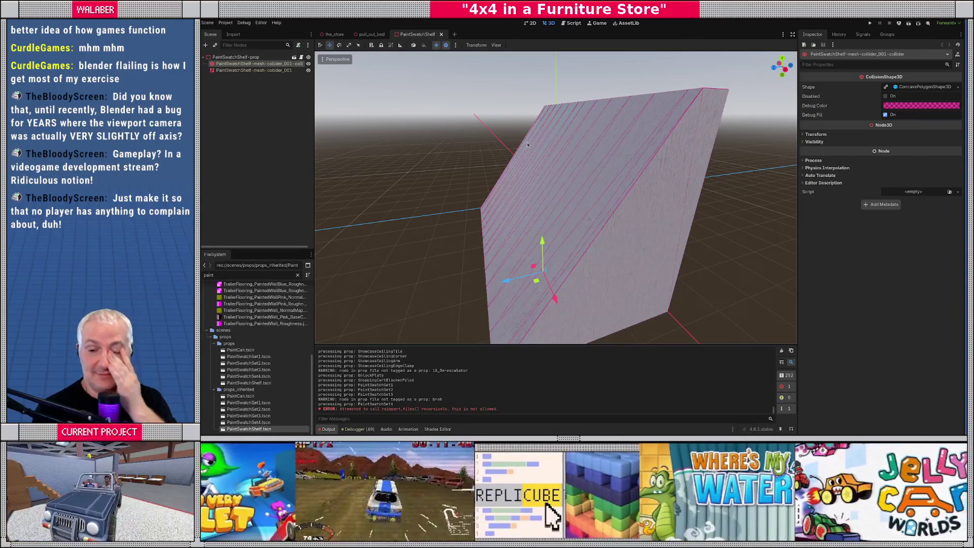
{"action": "left_click", "coordinate": [441, 35]}
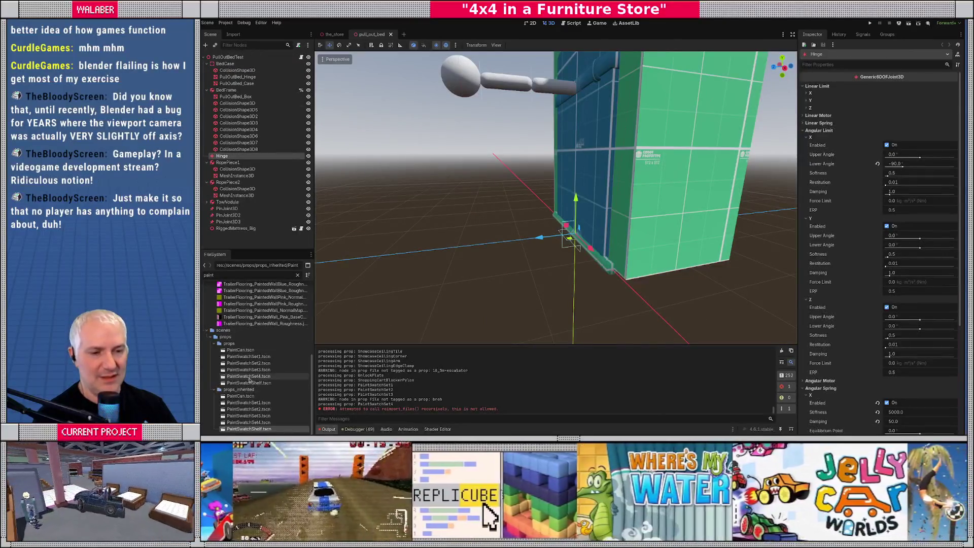
- Open and close PaintSwatchSet4.tscn, then view PaintSwatchSet3.tscn edge-on and close it
{"action": "double_click", "coordinate": [249, 376]}
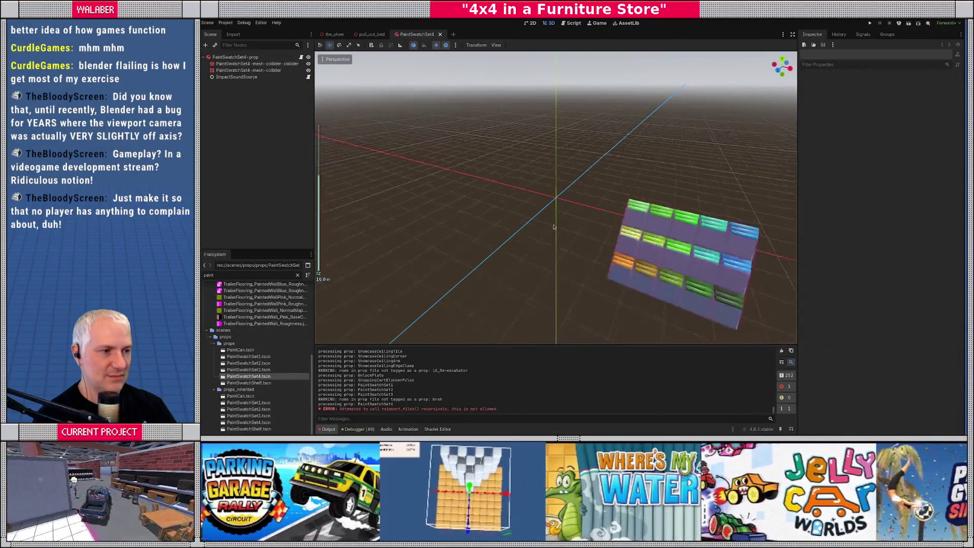
{"action": "key", "text": "ctrl+shift+w"}
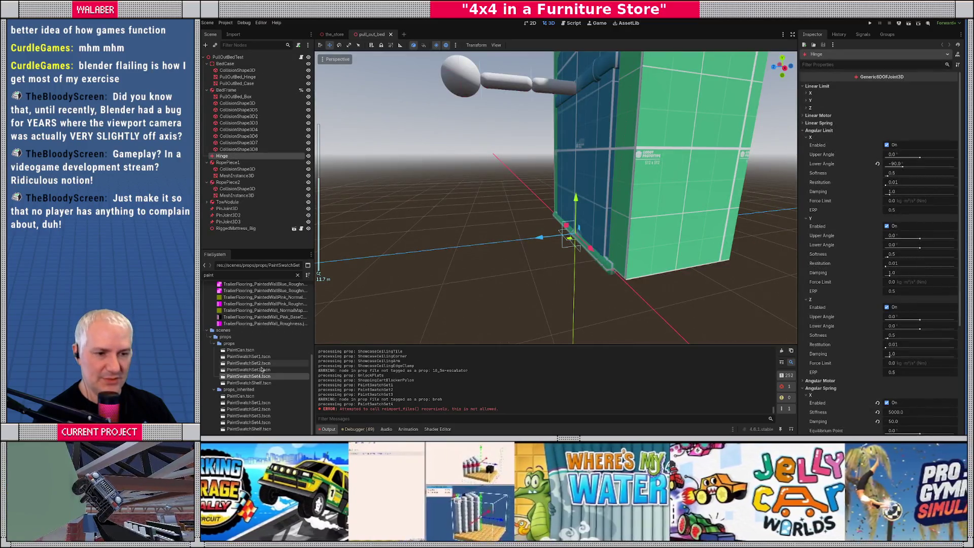
{"action": "double_click", "coordinate": [260, 370]}
{"action": "scroll", "coordinate": [525, 222], "scroll_direction": "down", "scroll_amount": 5}
{"action": "mouse_move", "coordinate": [524, 218]}
{"action": "middle_mouse_down"}
{"action": "mouse_move", "coordinate": [507, 198]}
{"action": "mouse_move", "coordinate": [525, 189]}
{"action": "middle_mouse_up"}
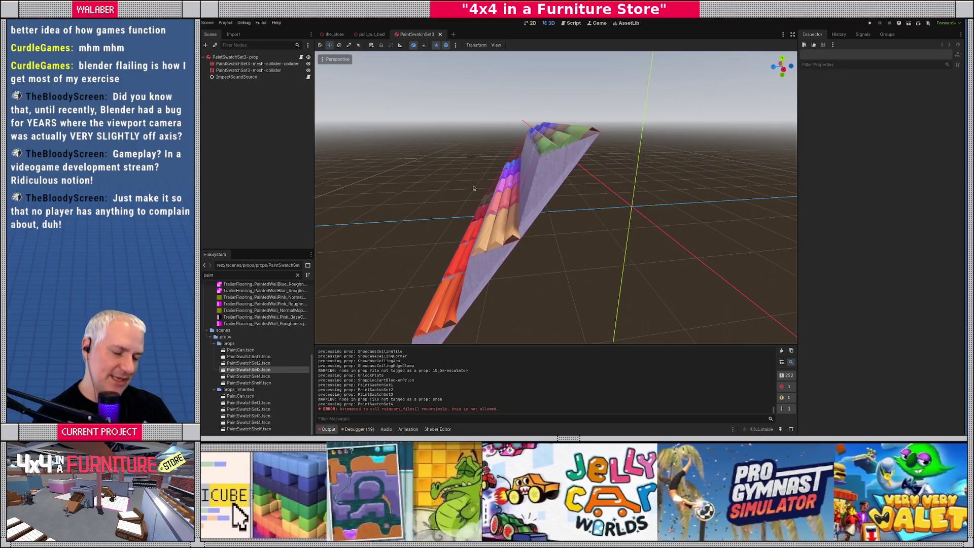
{"action": "key", "text": "ctrl+shift+w"}
- Back in Blender, give PaintSwatchSet1-prop a Boolean custom property named static
{"action": "key", "text": "alt+Tab"}
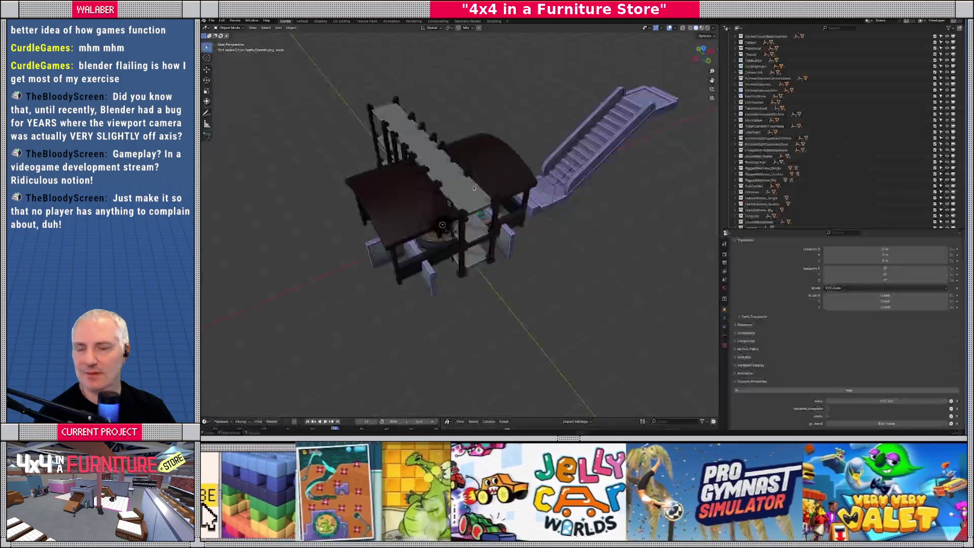
{"action": "scroll", "coordinate": [832, 173], "scroll_direction": "down", "scroll_amount": 5}
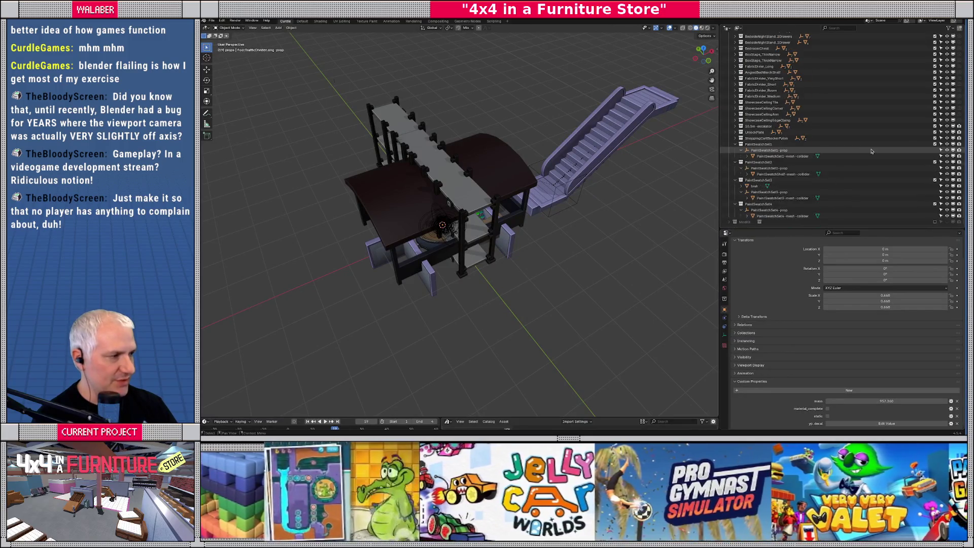
{"action": "left_click", "coordinate": [761, 151]}
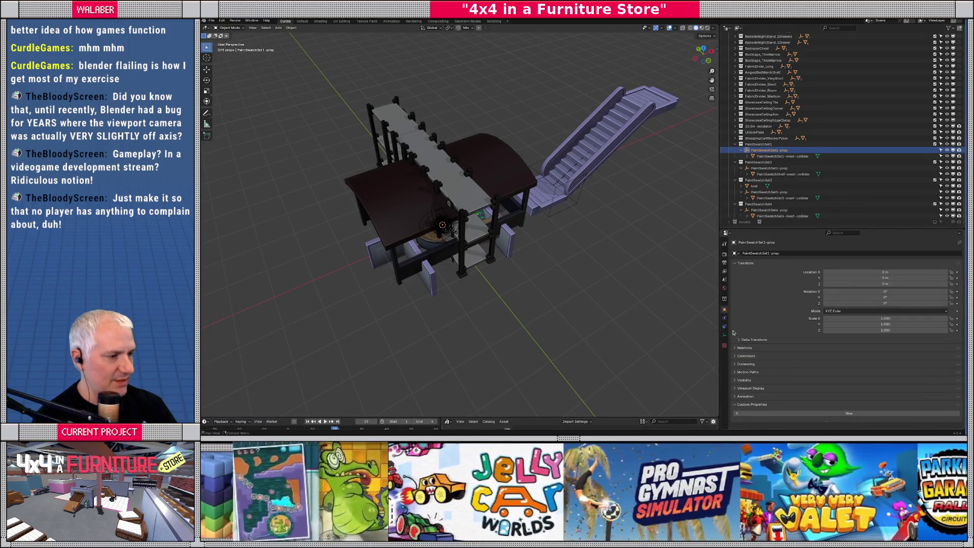
{"action": "left_click", "coordinate": [849, 413]}
{"action": "left_click", "coordinate": [951, 424]}
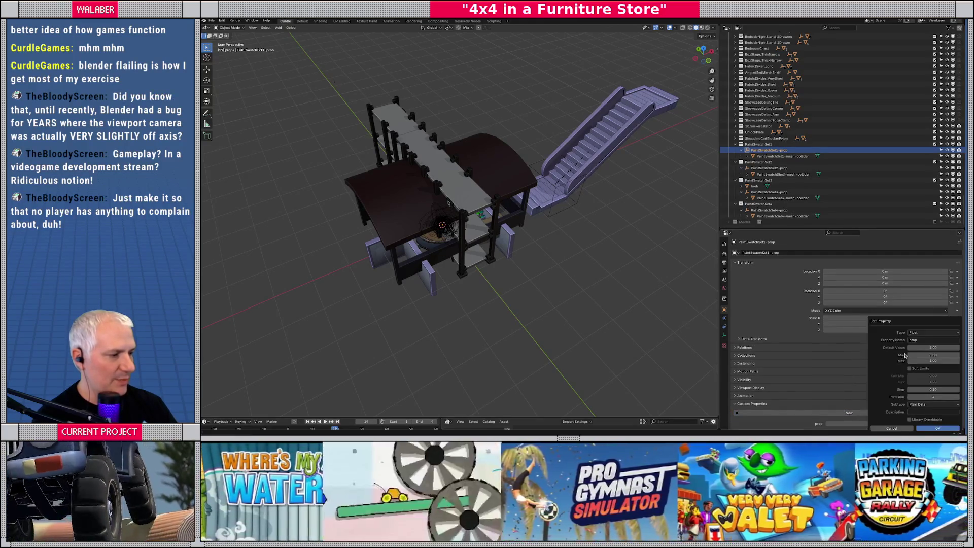
{"action": "left_click", "coordinate": [928, 332]}
{"action": "left_click", "coordinate": [917, 355]}
{"action": "left_click", "coordinate": [924, 339]}
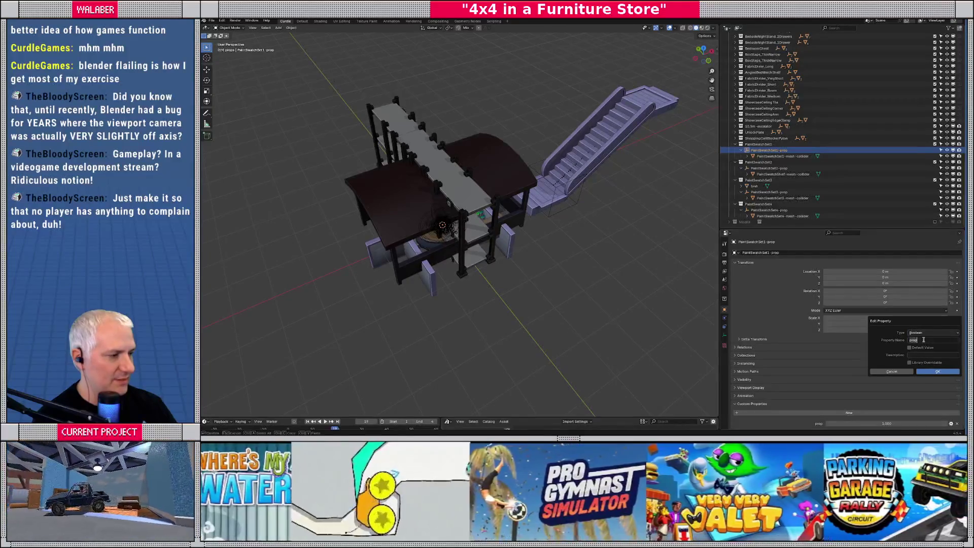
{"action": "type", "text": "static"}
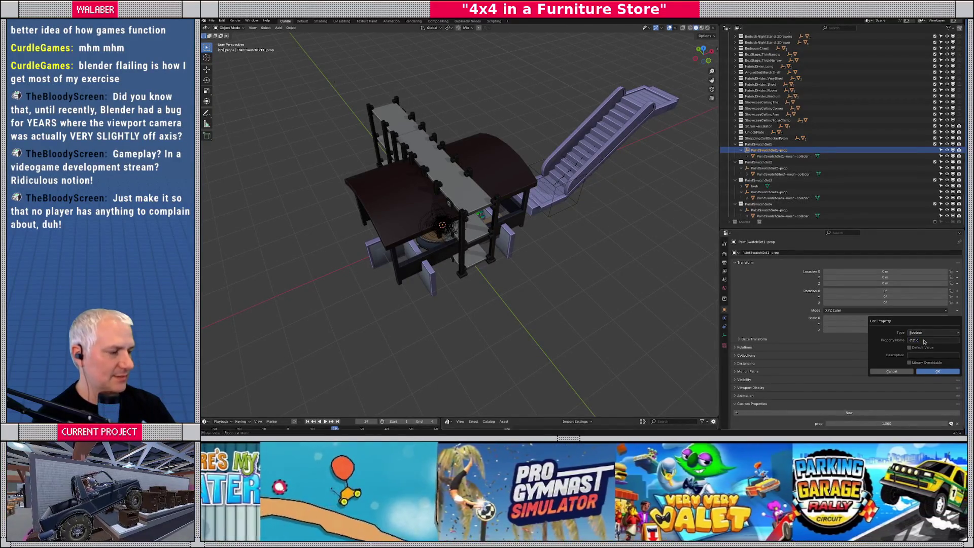
{"action": "left_click", "coordinate": [933, 373]}
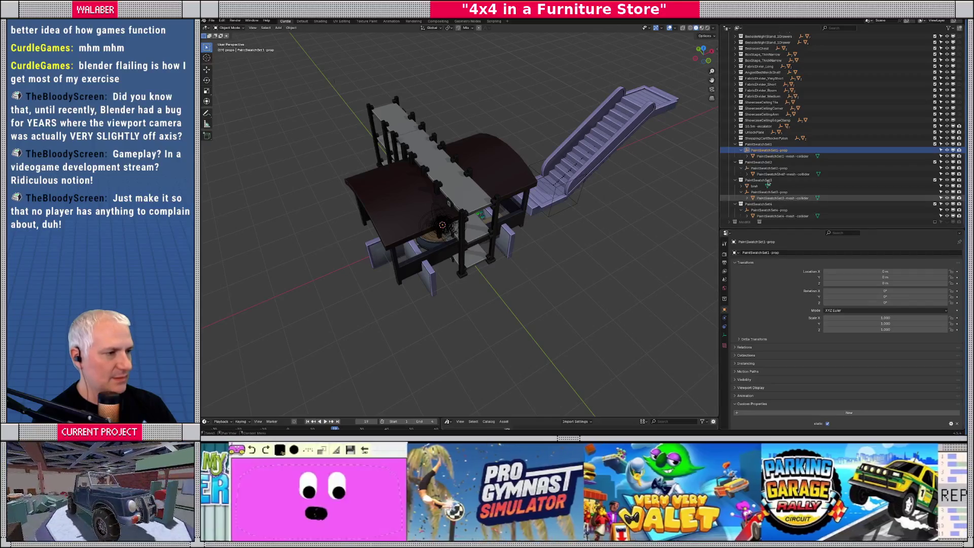
- Add the same Boolean static custom property to PaintSwatchSet2-prop
{"action": "left_click", "coordinate": [768, 168]}
{"action": "left_click", "coordinate": [849, 413]}
{"action": "left_click", "coordinate": [955, 425]}
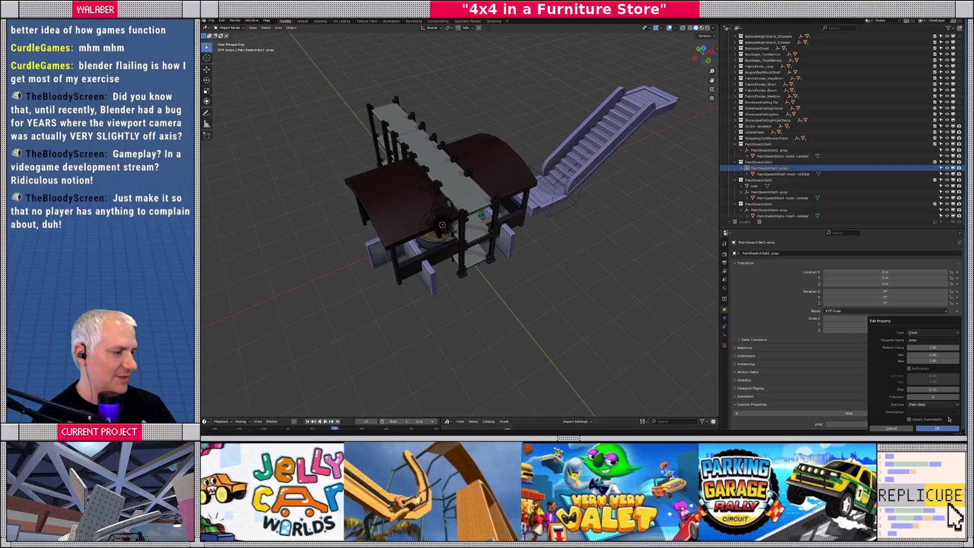
{"action": "left_click", "coordinate": [919, 333]}
{"action": "left_click", "coordinate": [920, 366]}
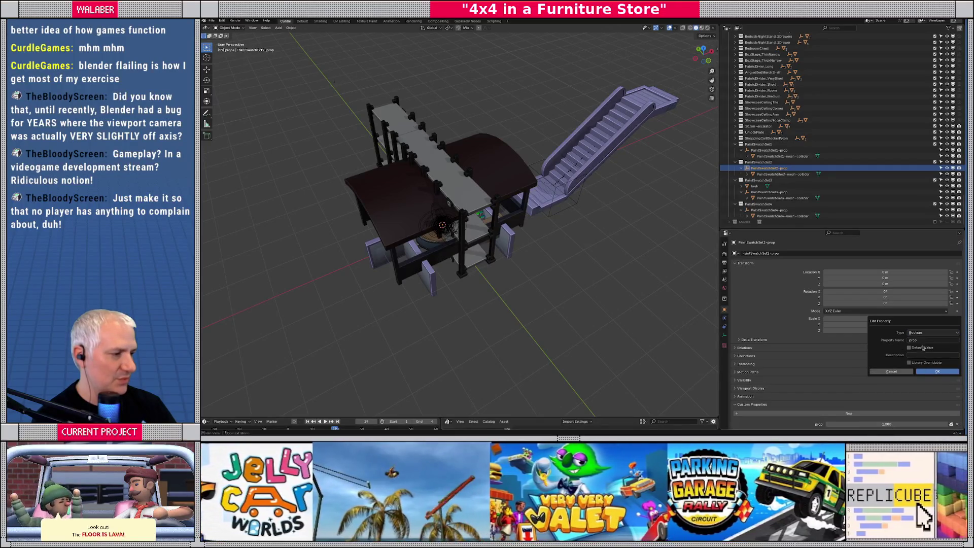
{"action": "left_click", "coordinate": [925, 341]}
{"action": "key", "text": "Return"}
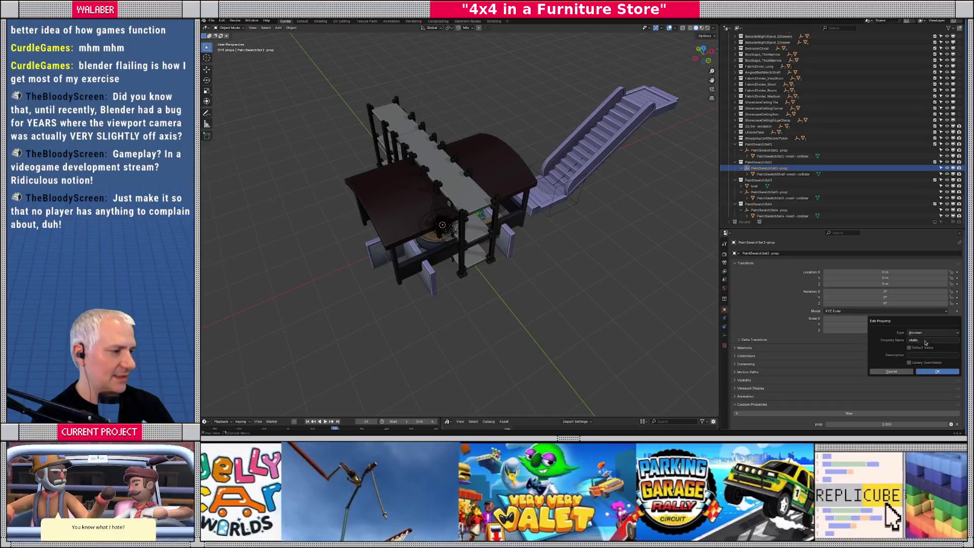
{"action": "left_click", "coordinate": [924, 371]}
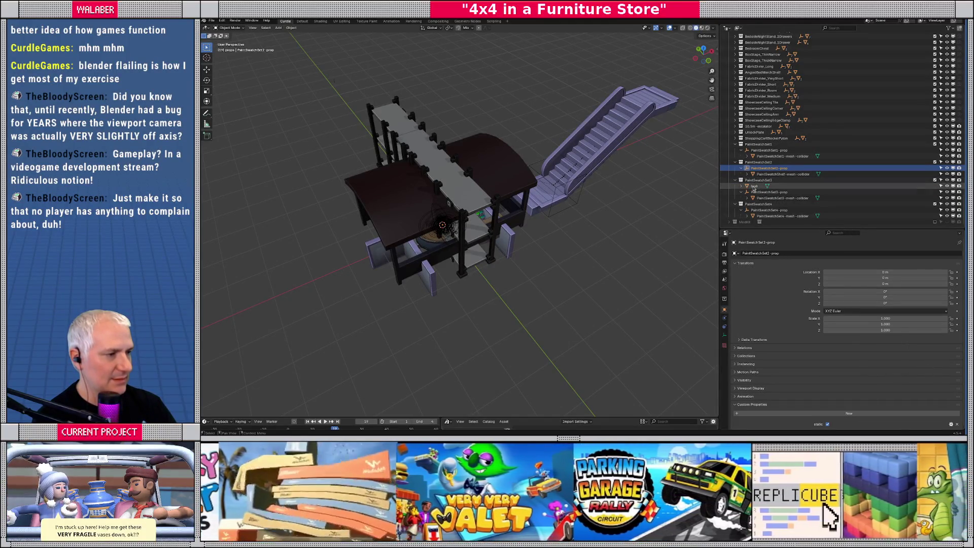
- Isolate the PaintSwatchSet3 collection and delete the stray breh object
{"action": "left_click", "coordinate": [754, 187]}
{"action": "right_click", "coordinate": [757, 180]}
{"action": "mouse_move", "coordinate": [733, 184]}
{"action": "left_click", "coordinate": [807, 182]}
{"action": "scroll", "coordinate": [474, 231], "scroll_direction": "up", "scroll_amount": 10}
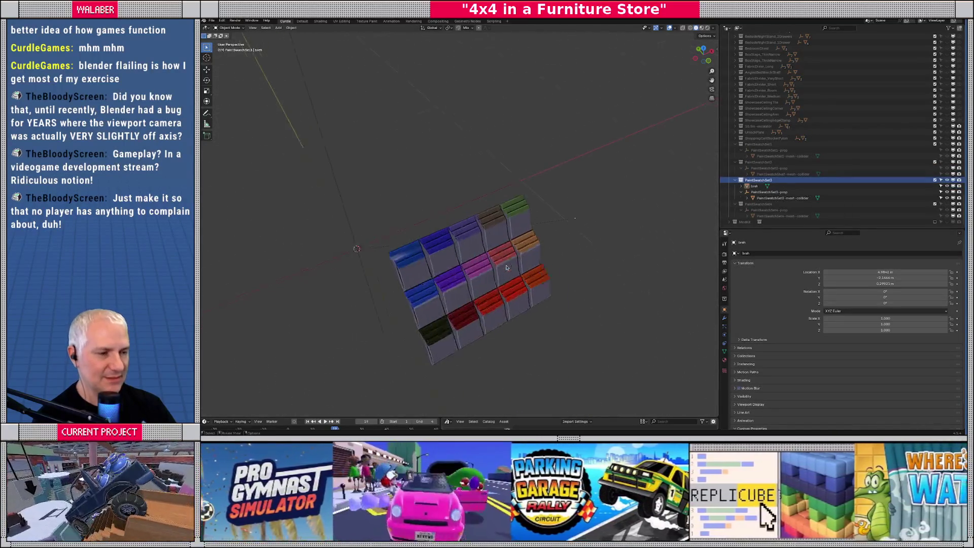
{"action": "middle_click_drag", "start_coordinate": [474, 232], "coordinate": [512, 193]}
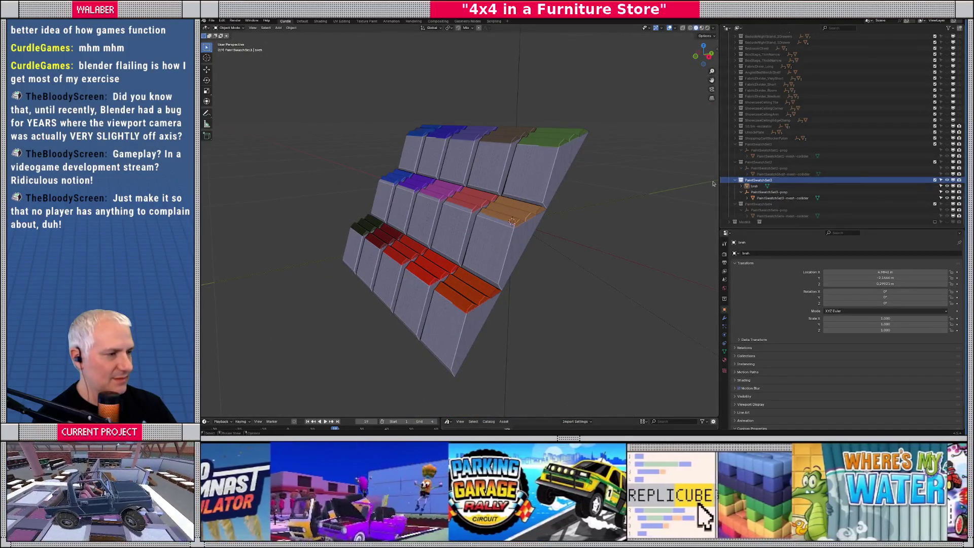
{"action": "left_click_drag", "start_coordinate": [753, 187], "coordinate": [762, 197]}
{"action": "left_click", "coordinate": [761, 197]}
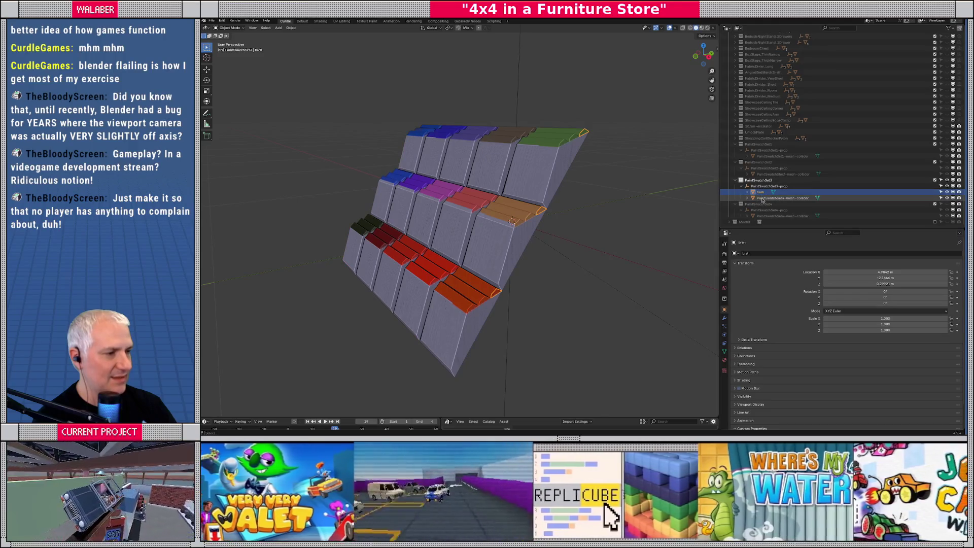
{"action": "left_click", "coordinate": [762, 199]}
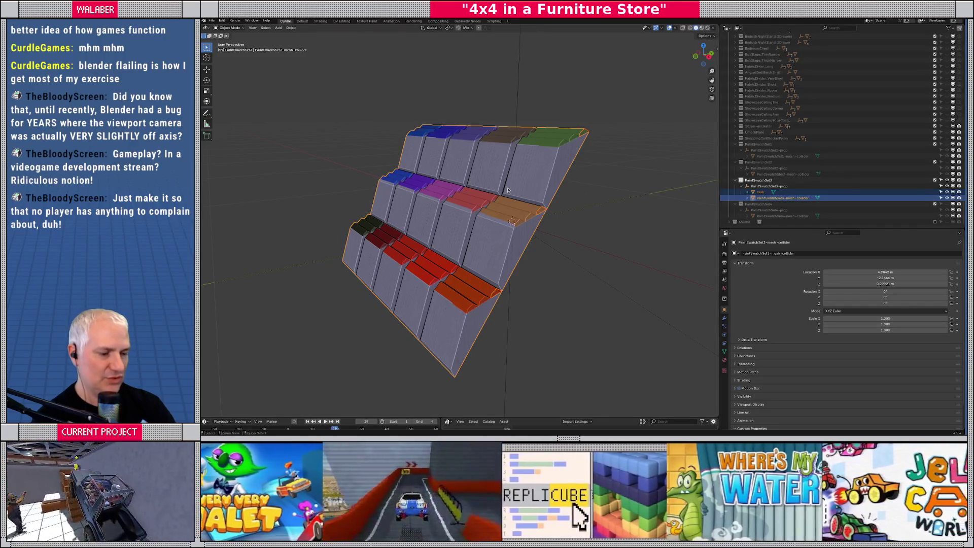
{"action": "key", "text": "Delete"}
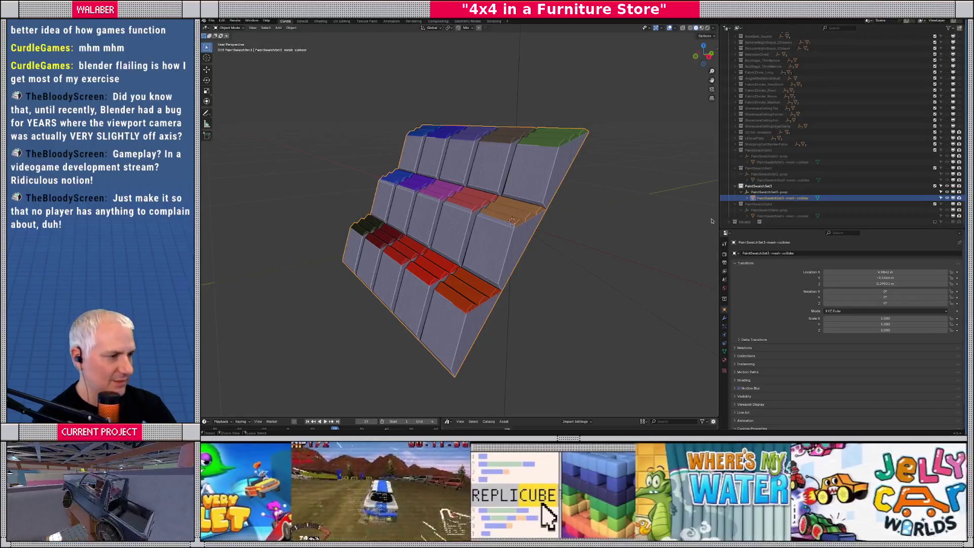
- Convert PaintSwatchSet3-prop's custom property into a Boolean named static
{"action": "left_click", "coordinate": [766, 193]}
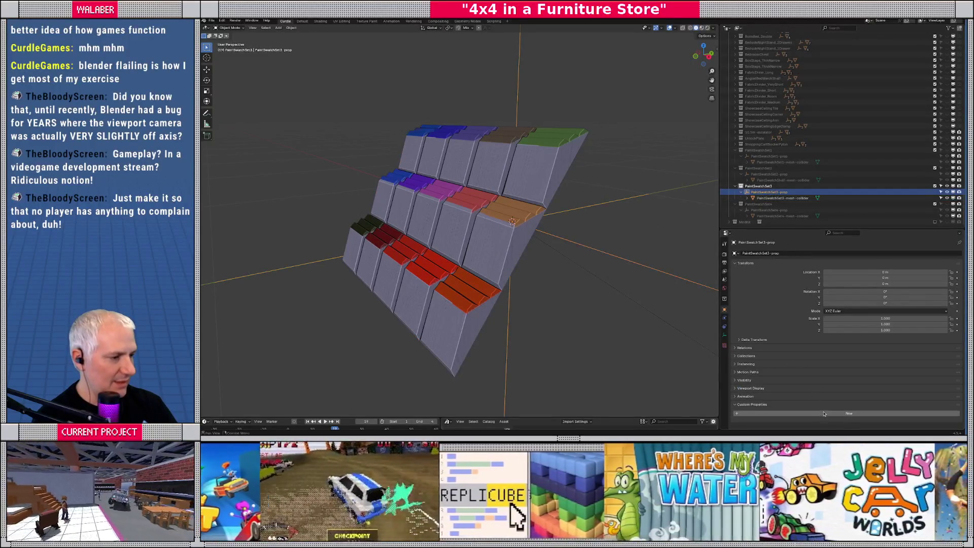
{"action": "left_click", "coordinate": [950, 424]}
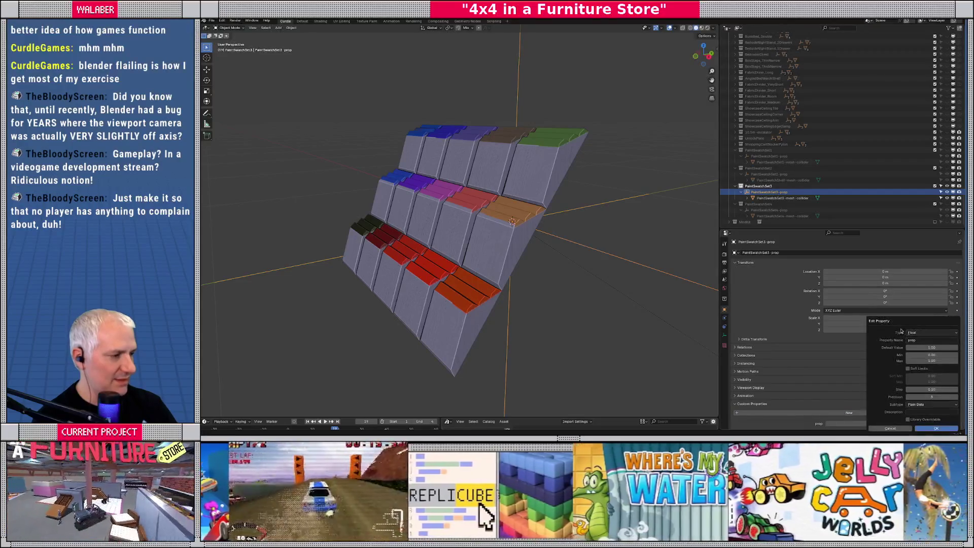
{"action": "left_click", "coordinate": [932, 333]}
{"action": "left_click", "coordinate": [928, 366]}
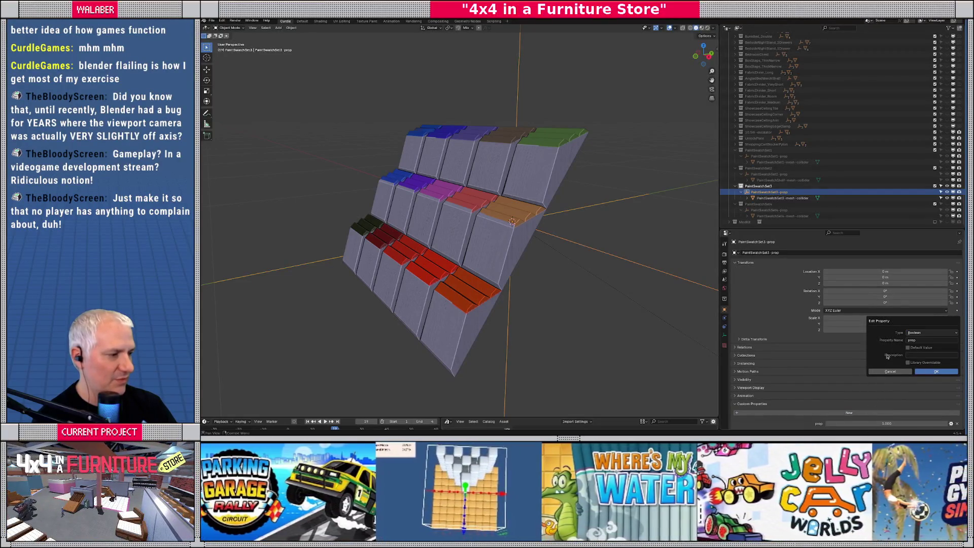
{"action": "key", "text": "Return"}
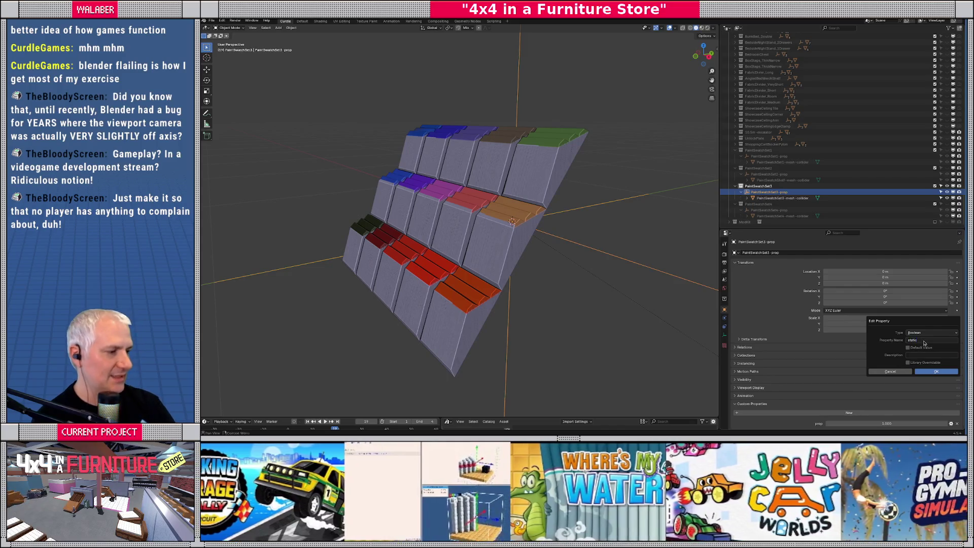
{"action": "left_click", "coordinate": [938, 371]}
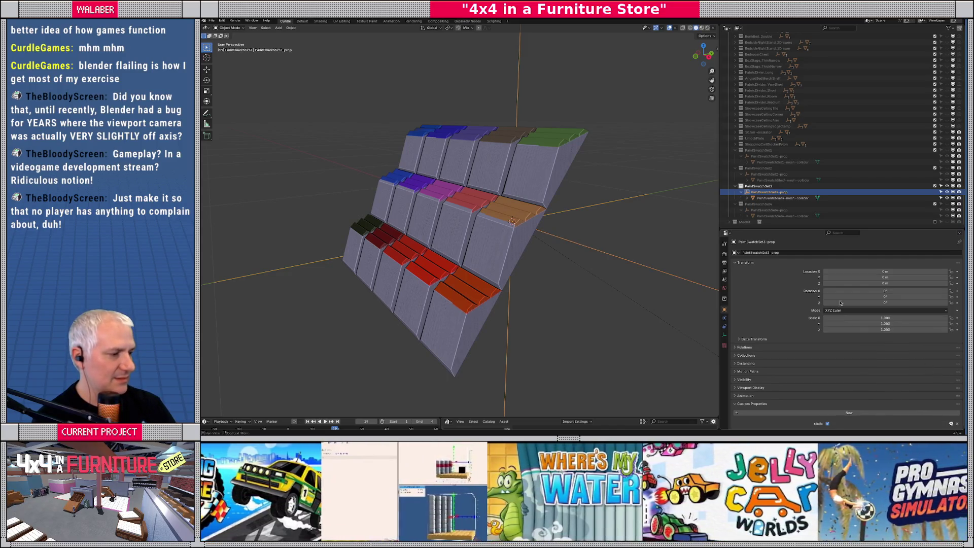
- Convert PaintSwatchSet4-prop's custom property into a Boolean named static
{"action": "left_click", "coordinate": [767, 209]}
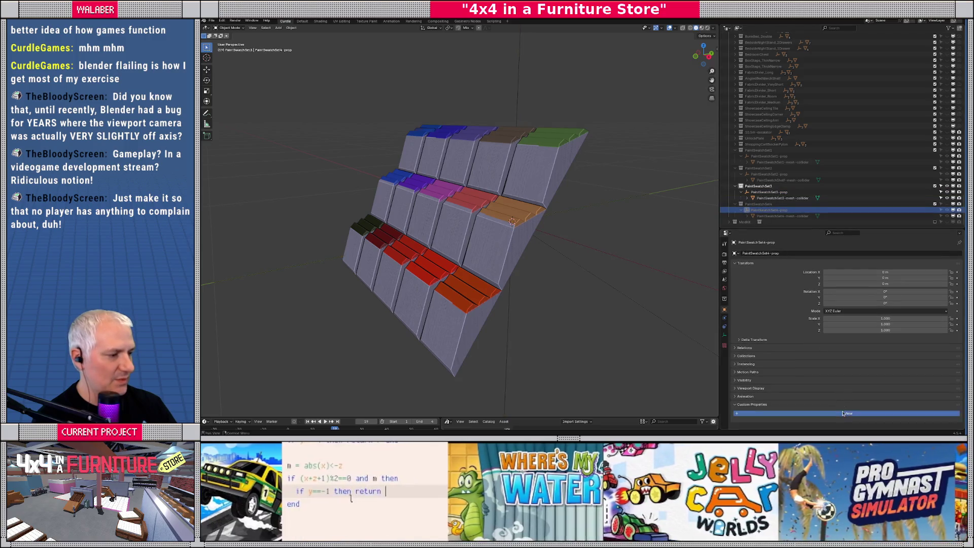
{"action": "left_click", "coordinate": [949, 424]}
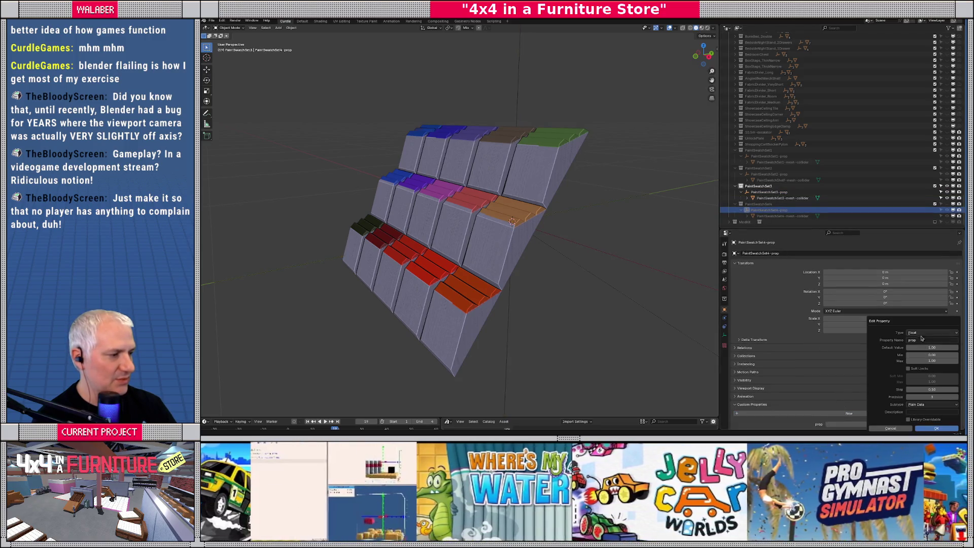
{"action": "left_click", "coordinate": [931, 332]}
{"action": "left_click", "coordinate": [925, 363]}
{"action": "left_click", "coordinate": [917, 339]}
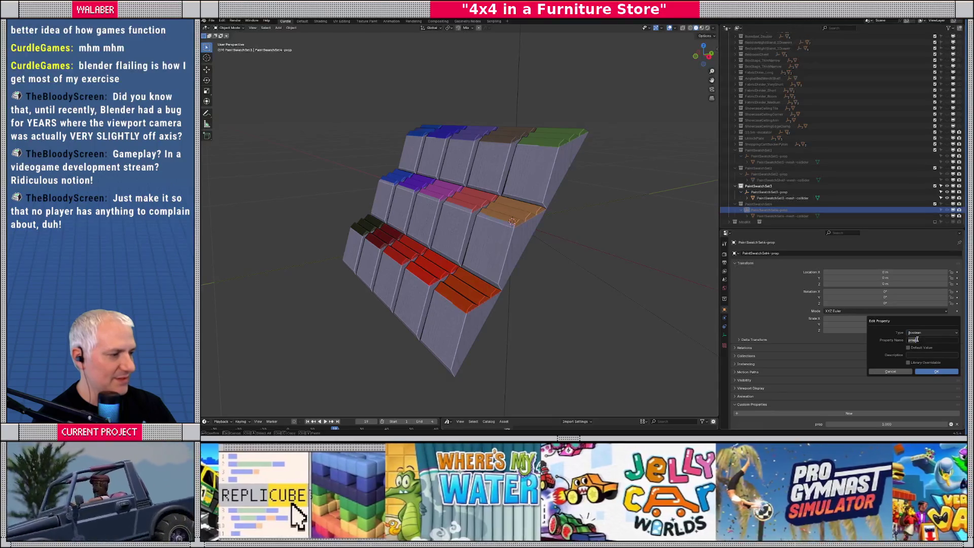
{"action": "key", "text": "Return"}
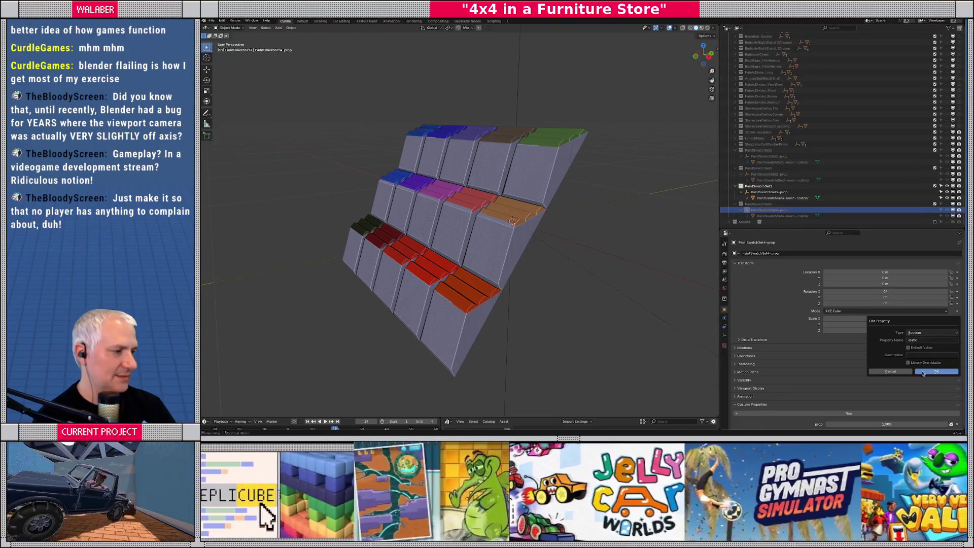
{"action": "left_click", "coordinate": [936, 371]}
{"action": "middle_click_drag", "start_coordinate": [497, 243], "coordinate": [419, 211]}
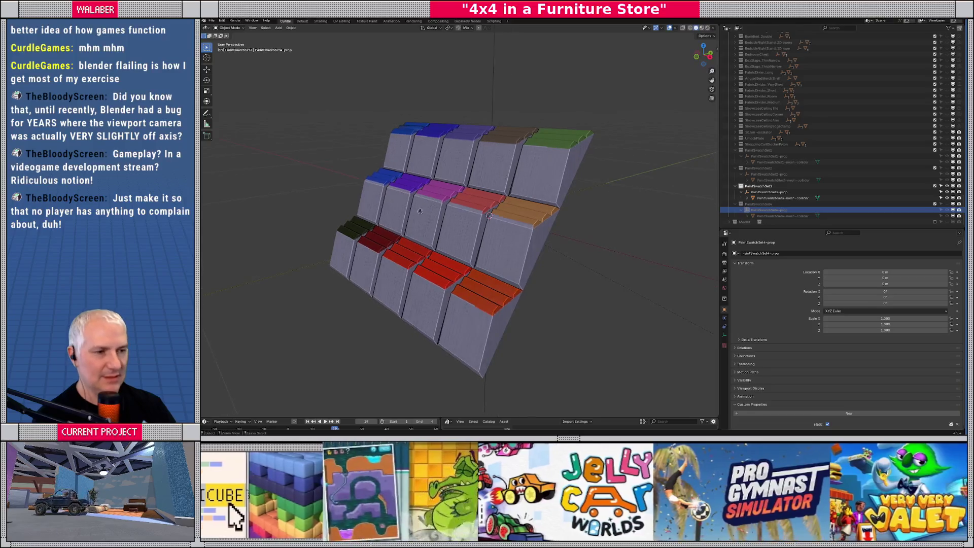
{"action": "scroll", "coordinate": [787, 118], "scroll_direction": "up", "scroll_amount": 15}
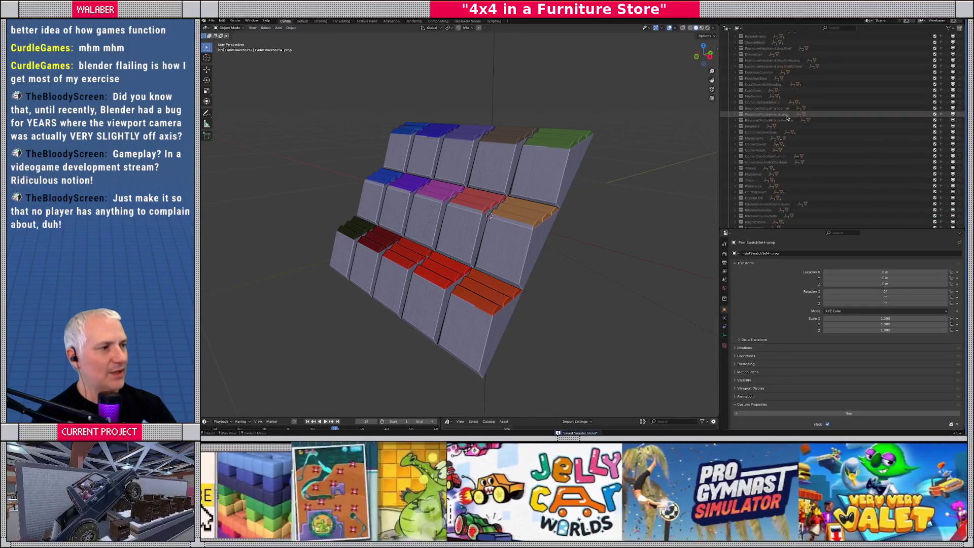
- Unhide the props collection, frame the shelf unit, and make props the active collection
{"action": "scroll", "coordinate": [787, 118], "scroll_direction": "up", "scroll_amount": 15}
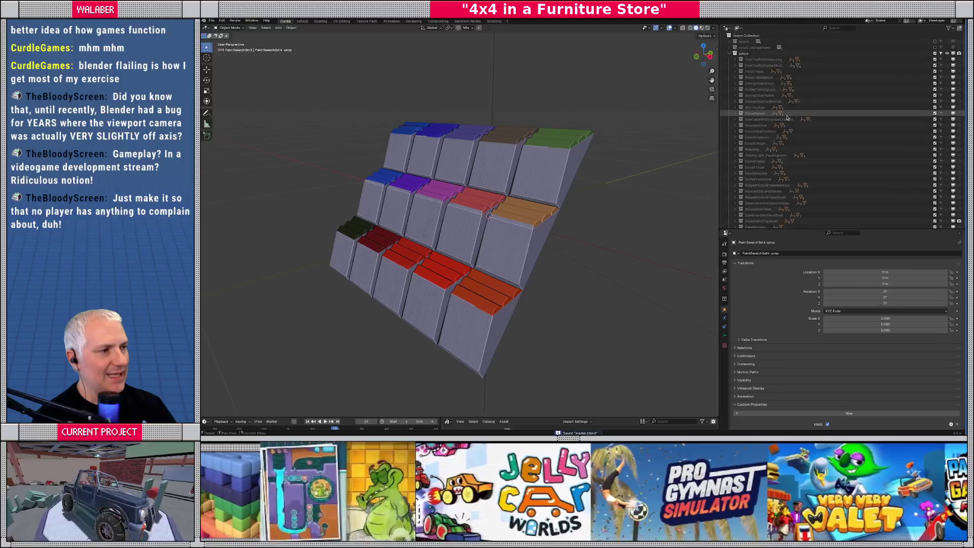
{"action": "left_click", "coordinate": [760, 51]}
{"action": "key", "text": "alt+h"}
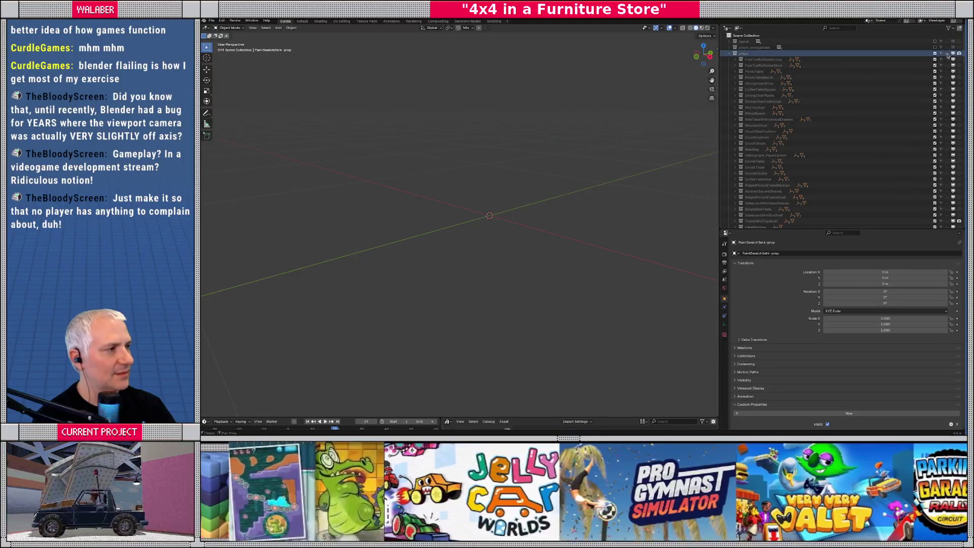
{"action": "key", "text": "KP_Decimal"}
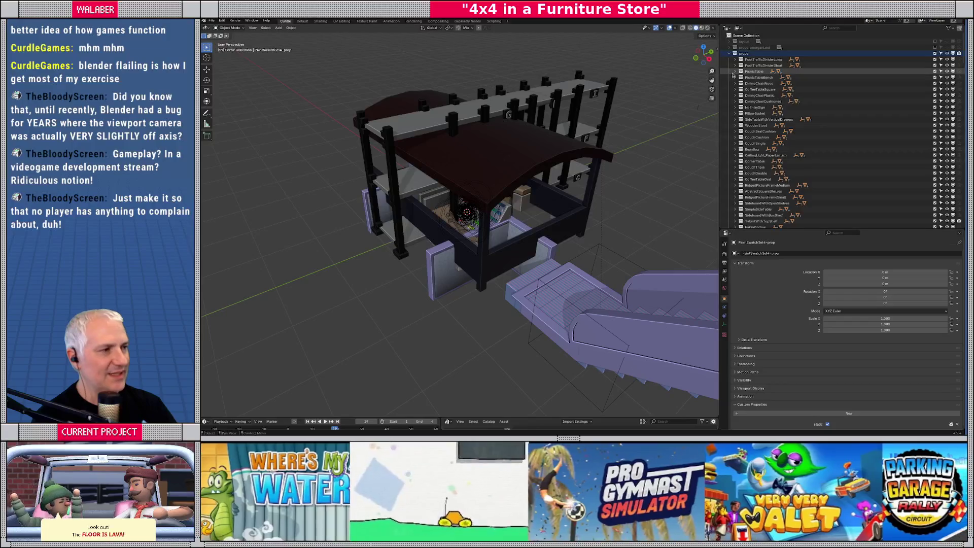
{"action": "left_click", "coordinate": [735, 71]}
{"action": "left_click", "coordinate": [744, 53]}
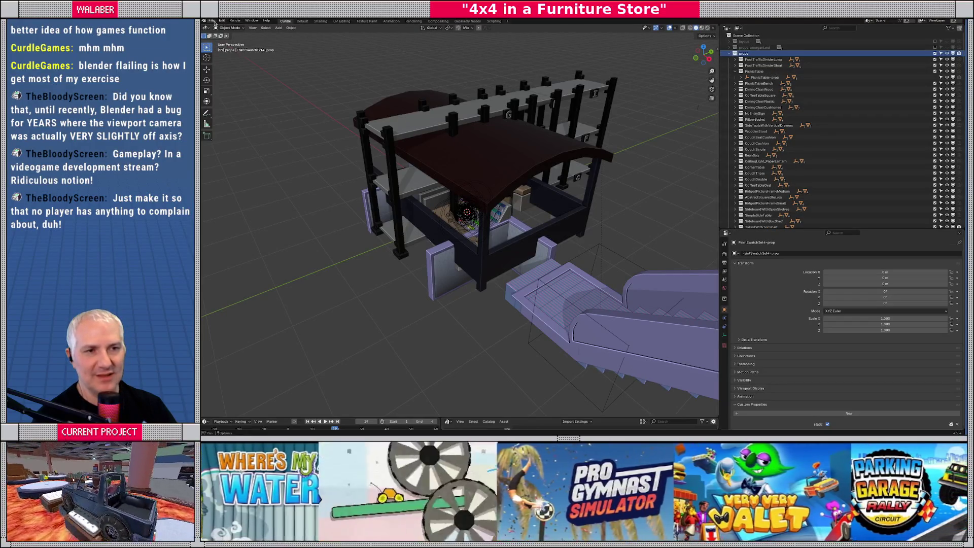
- Export the scene as glTF 2.0, then switch to Godot
{"action": "left_click", "coordinate": [212, 20]}
{"action": "mouse_move", "coordinate": [239, 111]}
{"action": "left_click", "coordinate": [304, 173]}
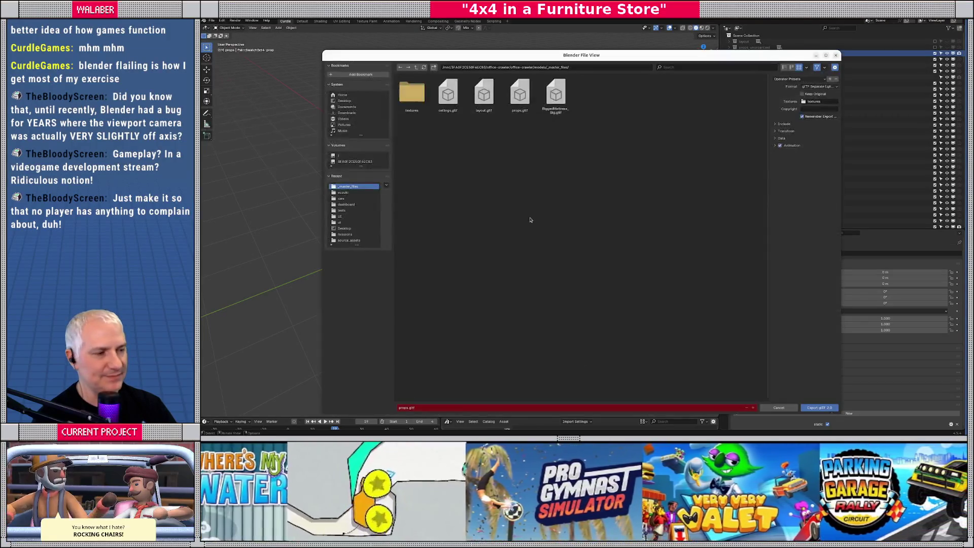
{"action": "left_click", "coordinate": [819, 408]}
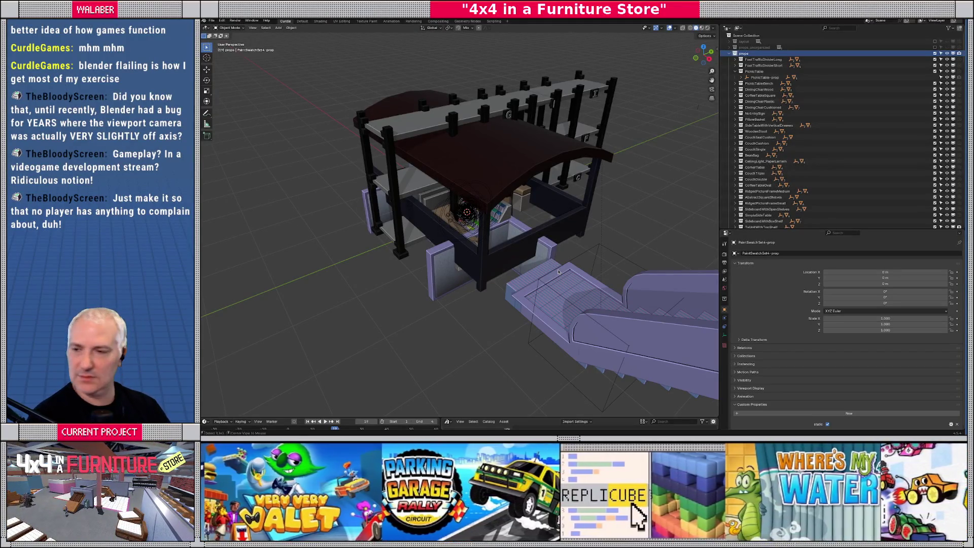
{"action": "key", "text": "alt+Tab"}
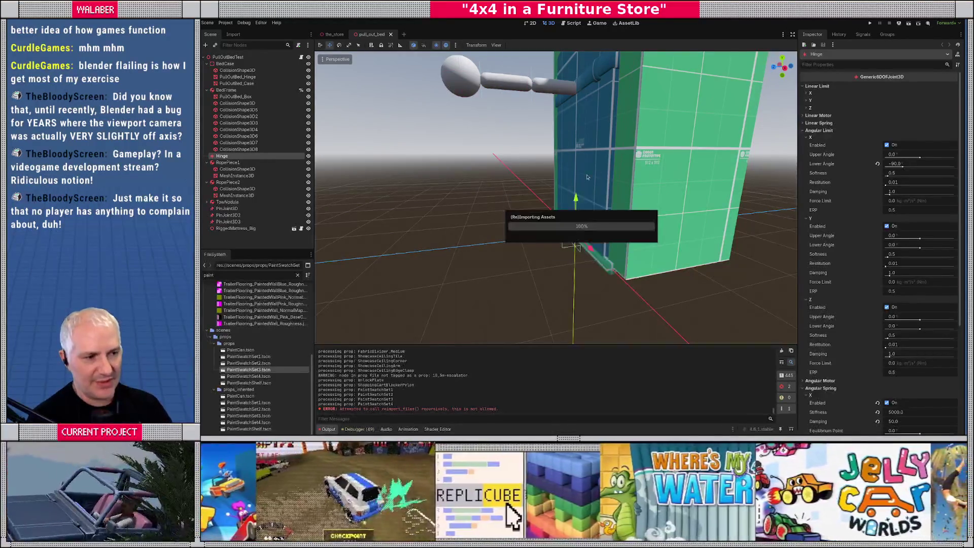
- Open PaintSwatchSet1, view its collider from the right (numpad 3), then close the scene
{"action": "double_click", "coordinate": [232, 357]}
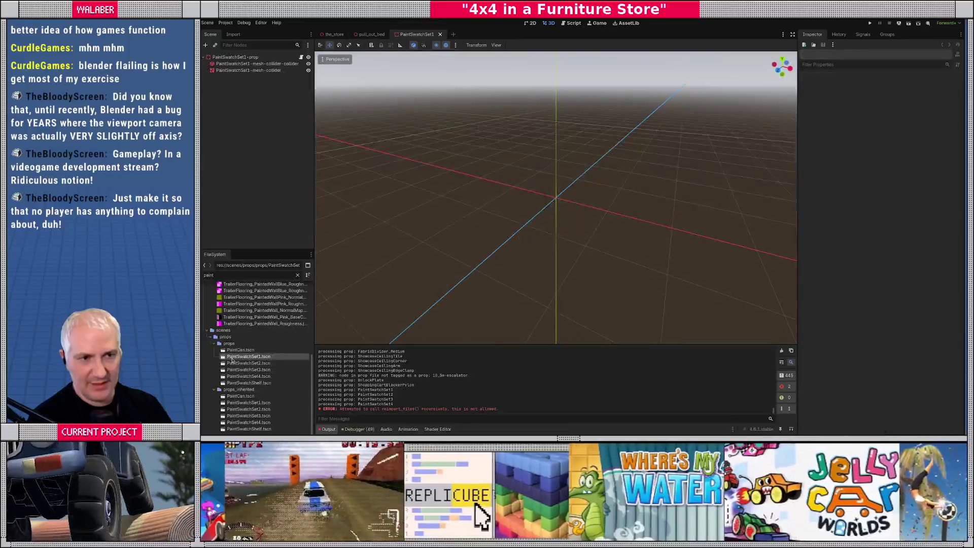
{"action": "left_click", "coordinate": [253, 63]}
{"action": "mouse_move", "coordinate": [582, 170]}
{"action": "middle_mouse_down"}
{"action": "mouse_move", "coordinate": [519, 179]}
{"action": "mouse_move", "coordinate": [541, 232]}
{"action": "mouse_move", "coordinate": [556, 228]}
{"action": "middle_mouse_up"}
{"action": "scroll", "coordinate": [533, 213], "scroll_direction": "up", "scroll_amount": 6}
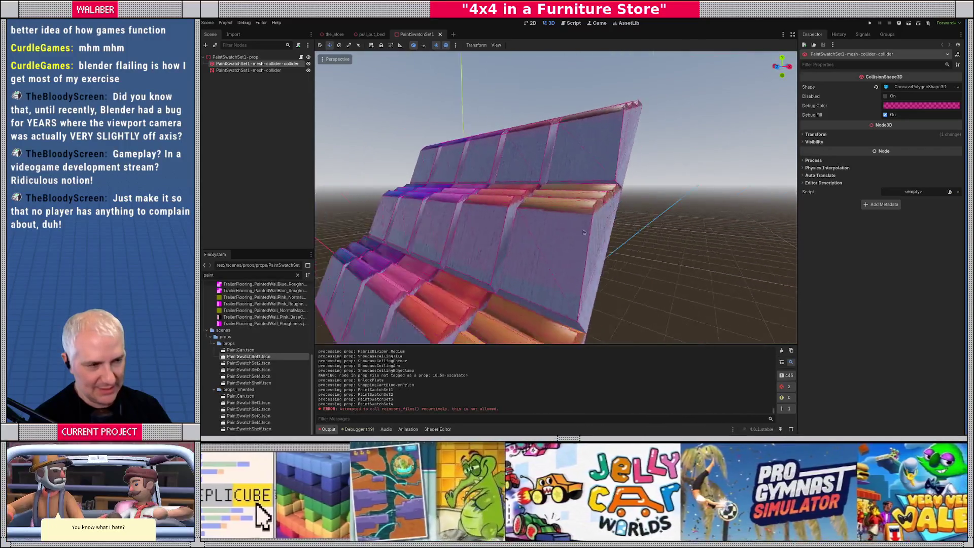
{"action": "scroll", "coordinate": [553, 226], "scroll_direction": "down", "scroll_amount": 3}
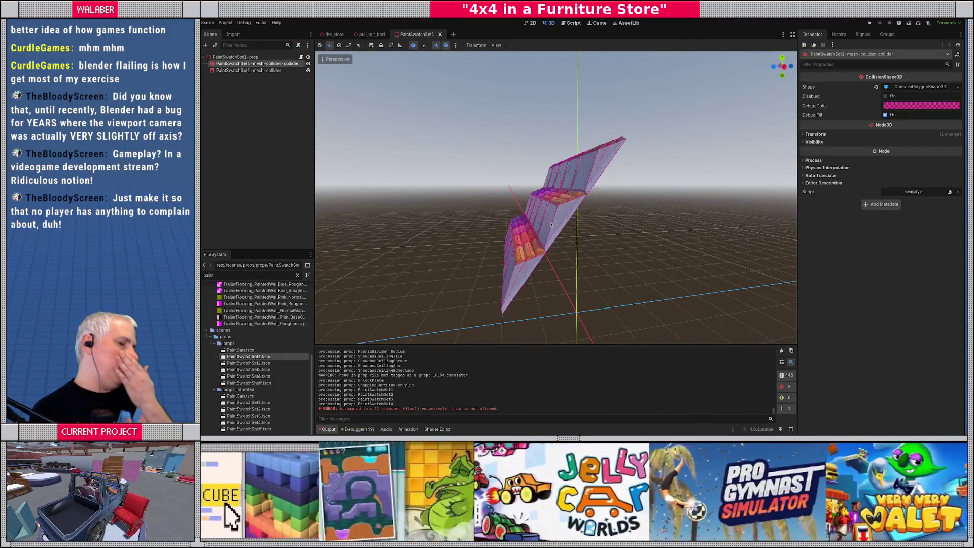
{"action": "key", "text": "KP_3"}
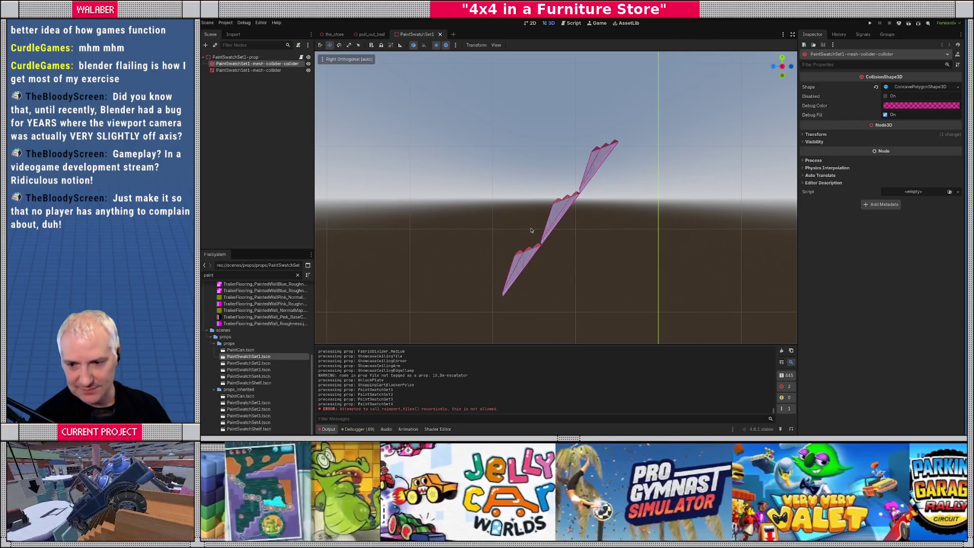
{"action": "left_click", "coordinate": [440, 35]}
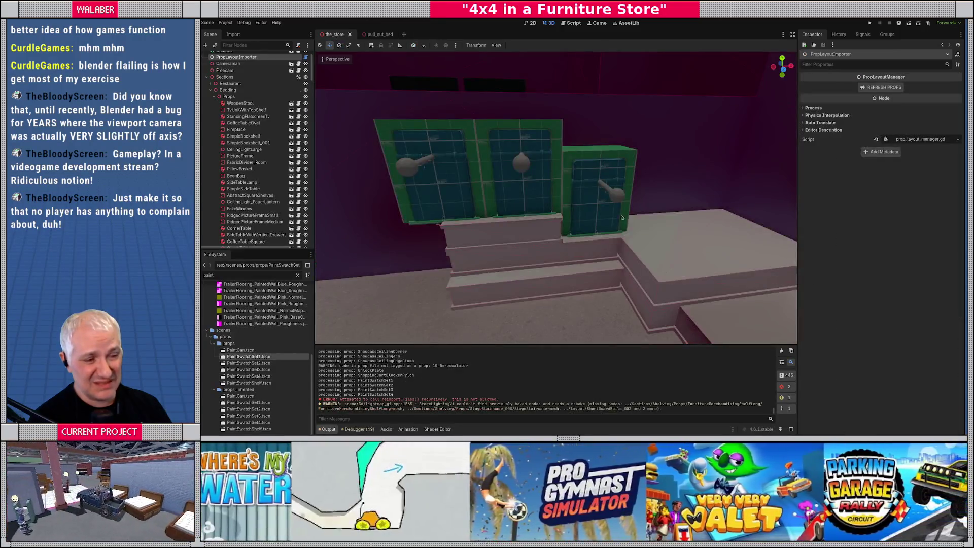
{"action": "mouse_move", "coordinate": [621, 217]}
{"action": "right_mouse_down"}
{"action": "mouse_move", "coordinate": [552, 203]}
{"action": "mouse_move", "coordinate": [626, 219]}
{"action": "right_mouse_up"}
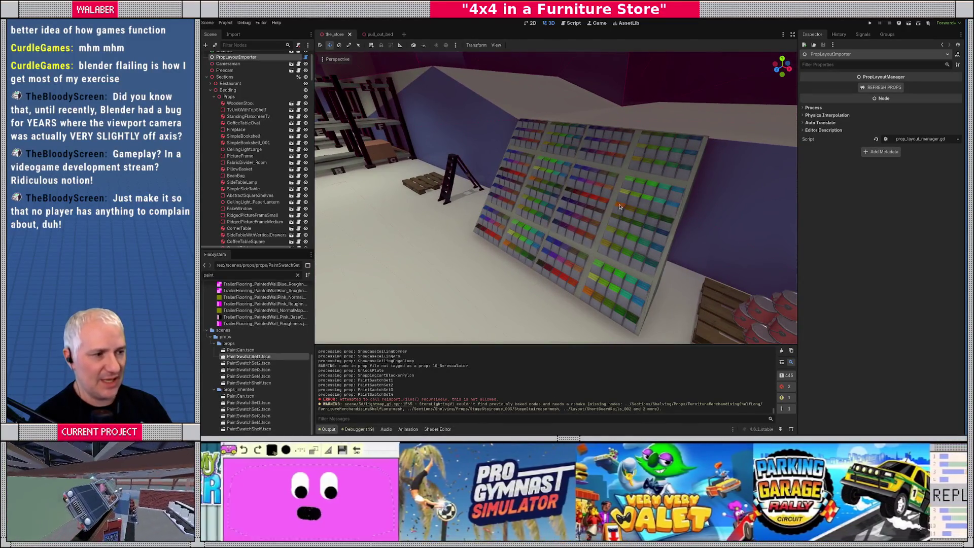
- Reload the current Godot project
{"action": "left_click", "coordinate": [225, 23]}
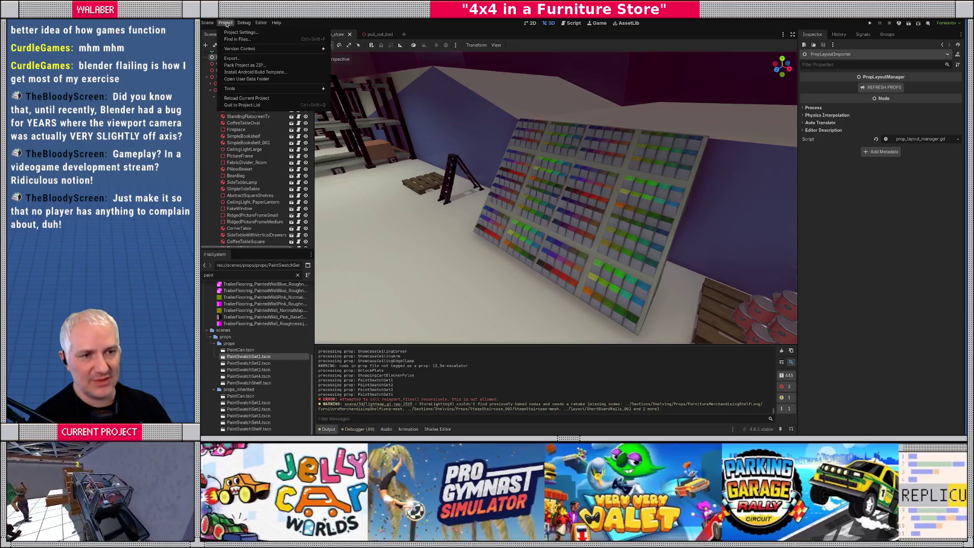
{"action": "left_click", "coordinate": [235, 98]}
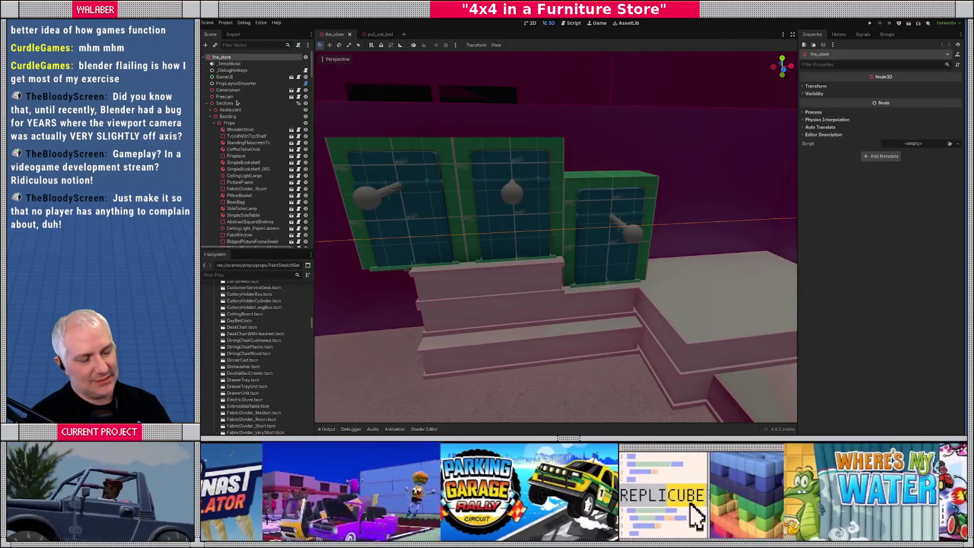
{"action": "right_click_drag", "start_coordinate": [482, 196], "coordinate": [438, 197]}
- Delete PullOutBedTest4 and PullOutBedTest, PullOutBedTest2 and PullOutBedTest3, then return to Blender
{"action": "left_click", "coordinate": [645, 196]}
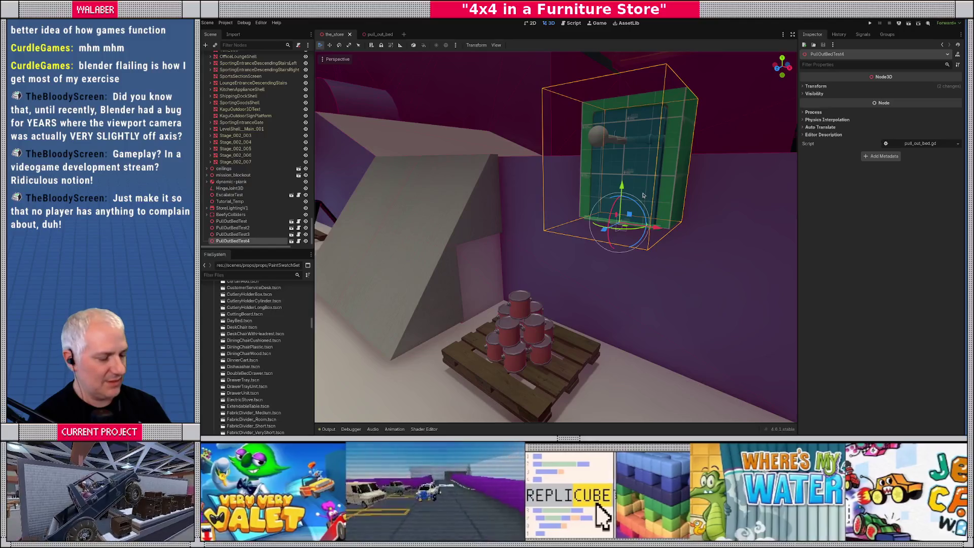
{"action": "key", "text": "Delete"}
{"action": "key", "text": "Return"}
{"action": "left_click", "coordinate": [233, 238]}
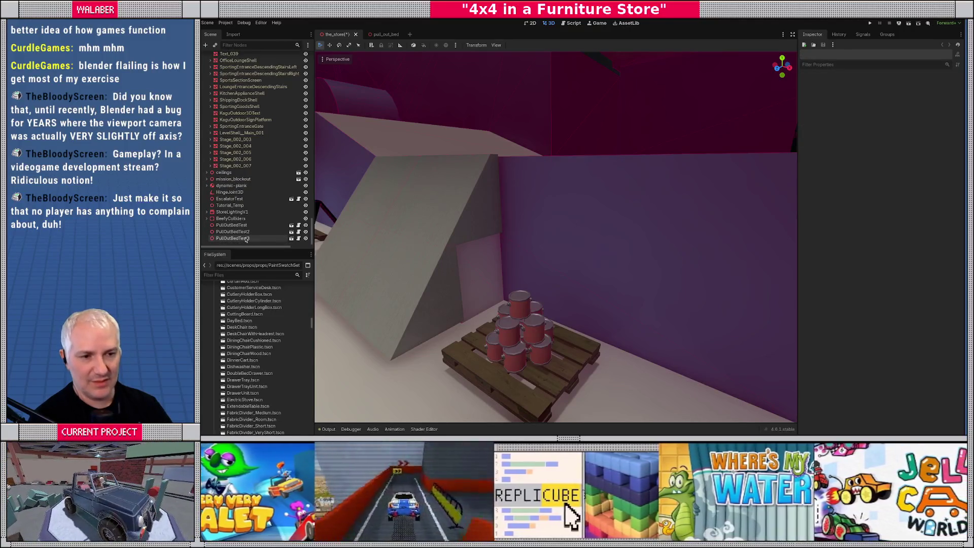
{"action": "left_click", "coordinate": [234, 225], "text": "shift"}
{"action": "key", "text": "Delete"}
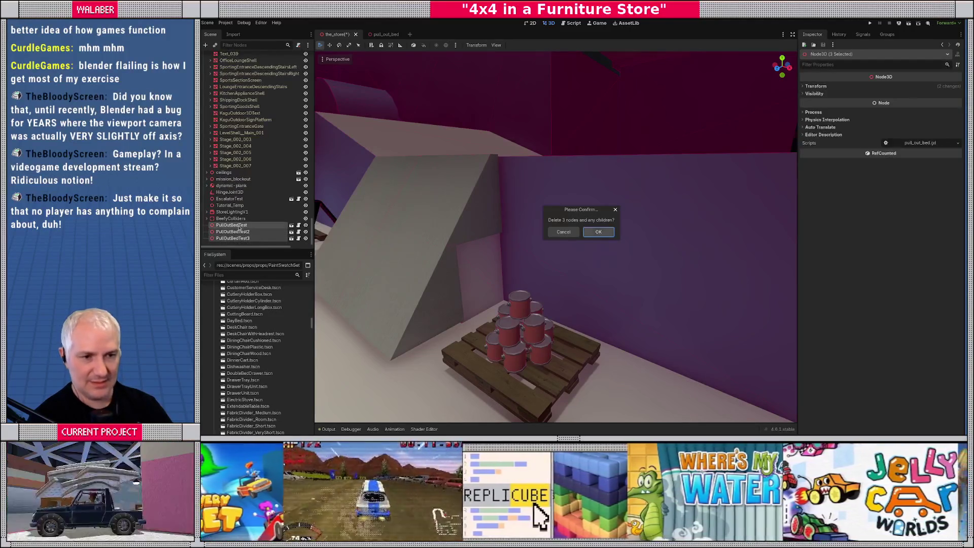
{"action": "key", "text": "Return"}
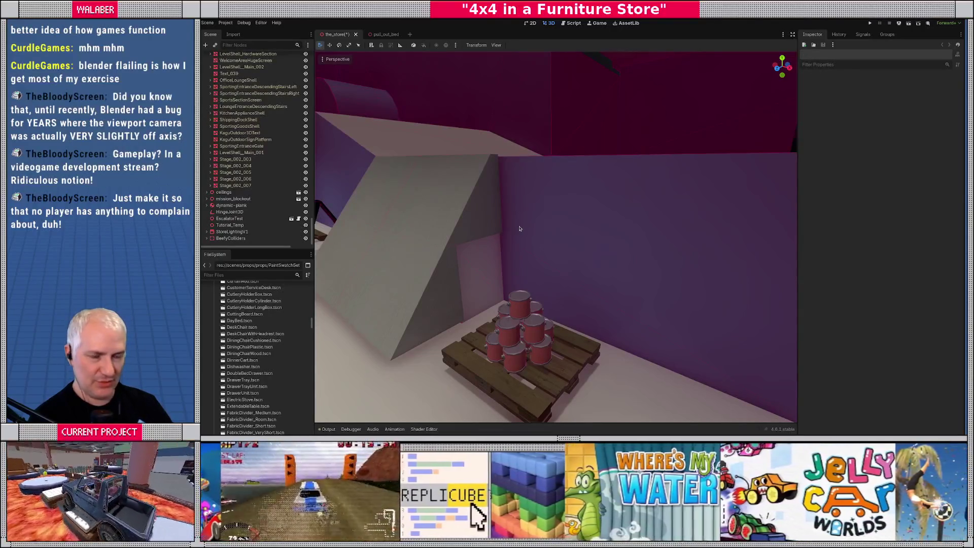
{"action": "key", "text": "alt+Tab"}
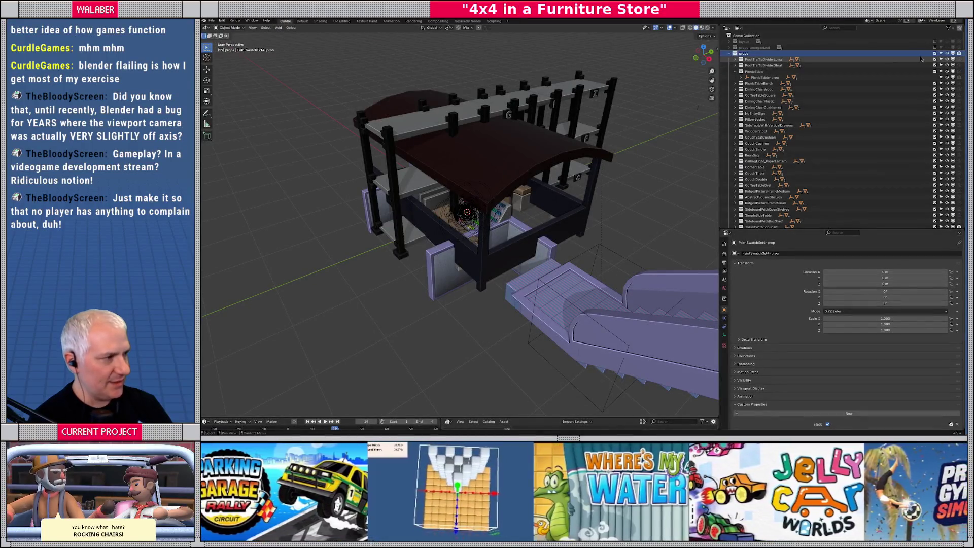
- Exclude the props collection and include the layout collection instead
{"action": "left_click", "coordinate": [935, 54]}
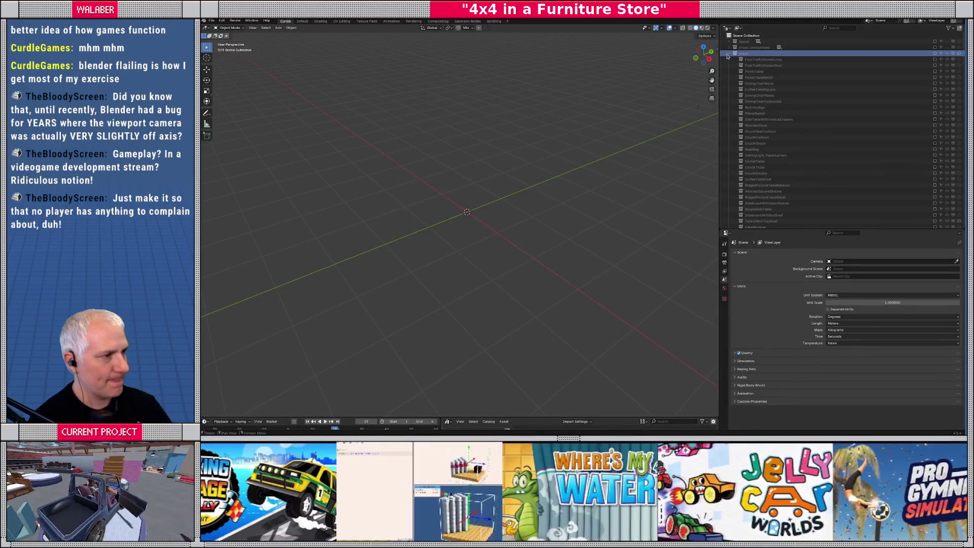
{"action": "left_click", "coordinate": [729, 54]}
{"action": "left_click", "coordinate": [728, 41]}
{"action": "left_click", "coordinate": [935, 41]}
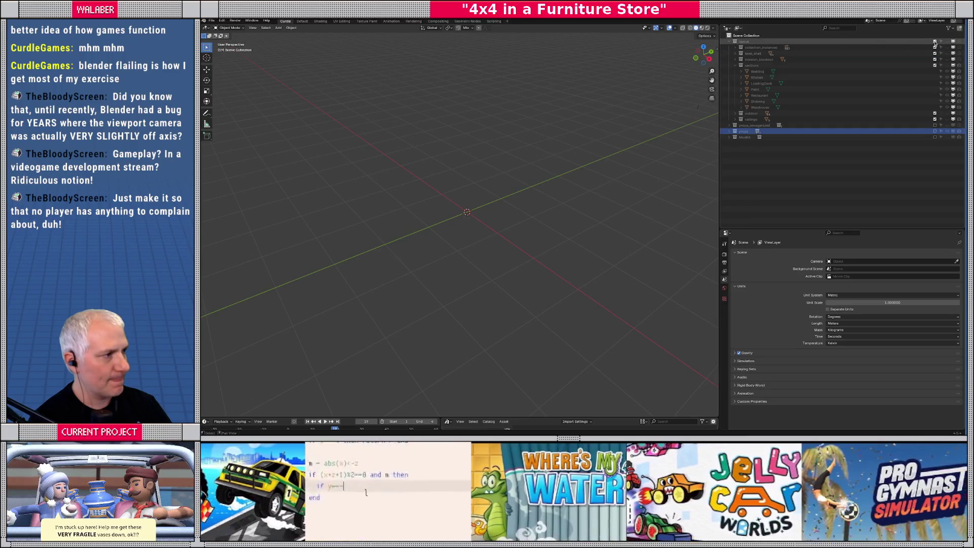
{"action": "middle_click_drag", "start_coordinate": [507, 213], "coordinate": [536, 153]}
- Set viewport shading color to Object so each object is distinctly coloured
{"action": "left_click", "coordinate": [714, 29]}
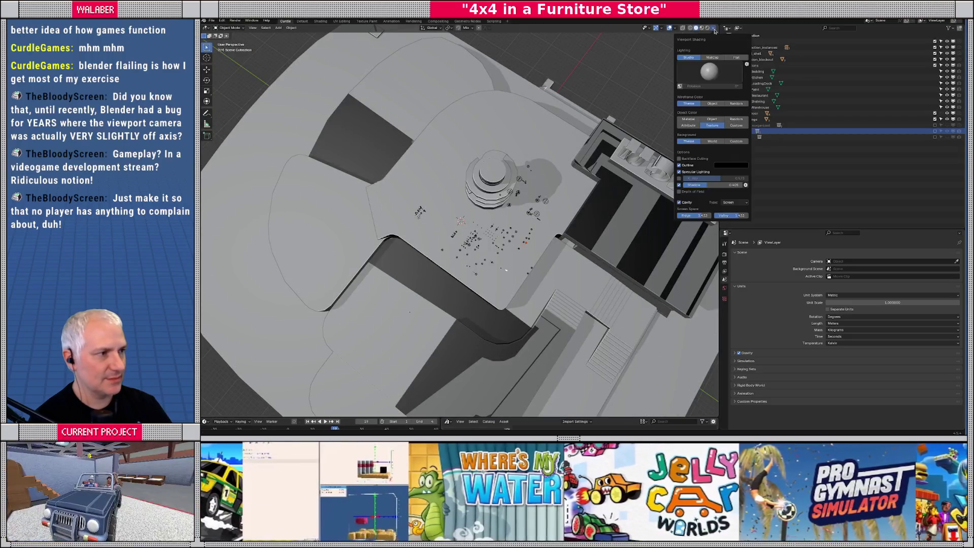
{"action": "left_click", "coordinate": [712, 119]}
{"action": "middle_click_drag", "start_coordinate": [705, 126], "coordinate": [681, 152]}
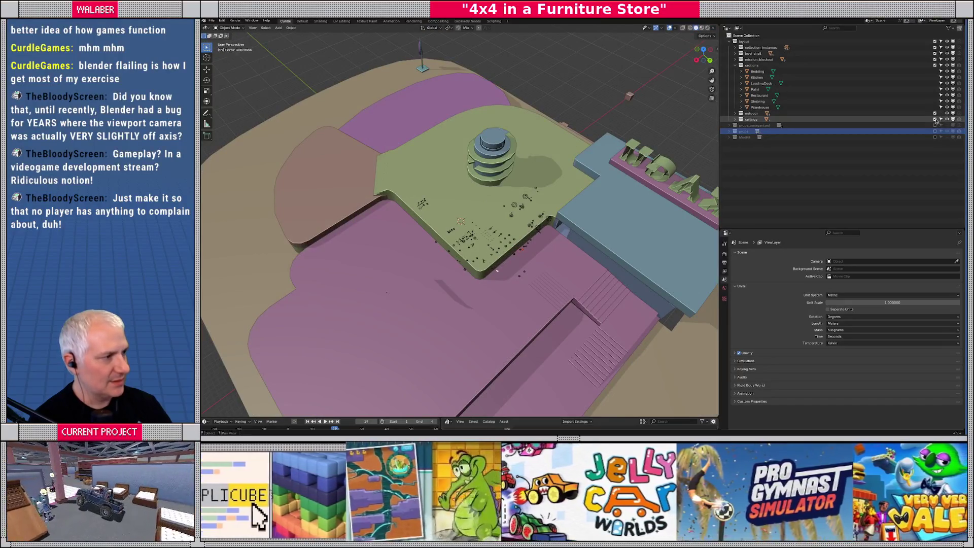
- Hide the outdoor and sections collections and frame the PaintSwatchShelf object
{"action": "left_click", "coordinate": [934, 113]}
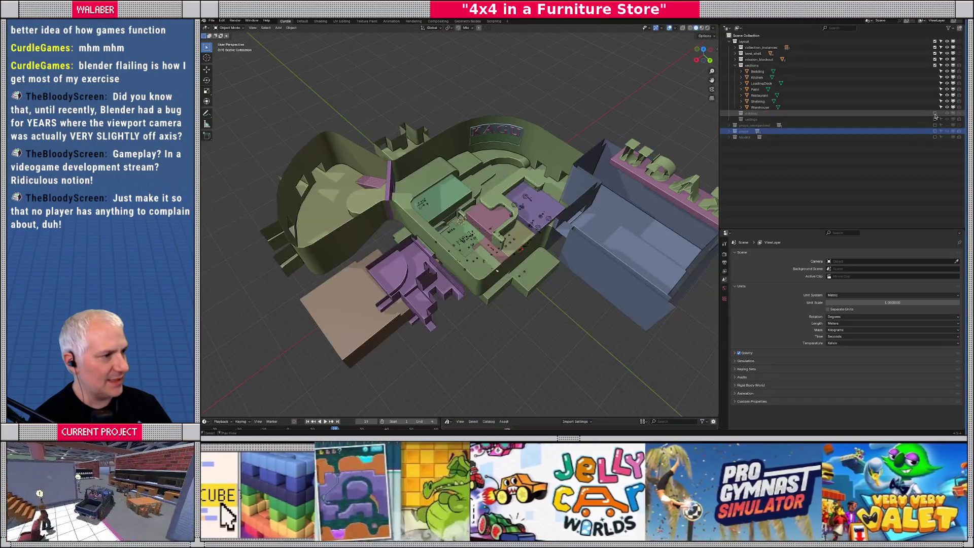
{"action": "left_click", "coordinate": [934, 69]}
{"action": "scroll", "coordinate": [523, 218], "scroll_direction": "up", "scroll_amount": 5}
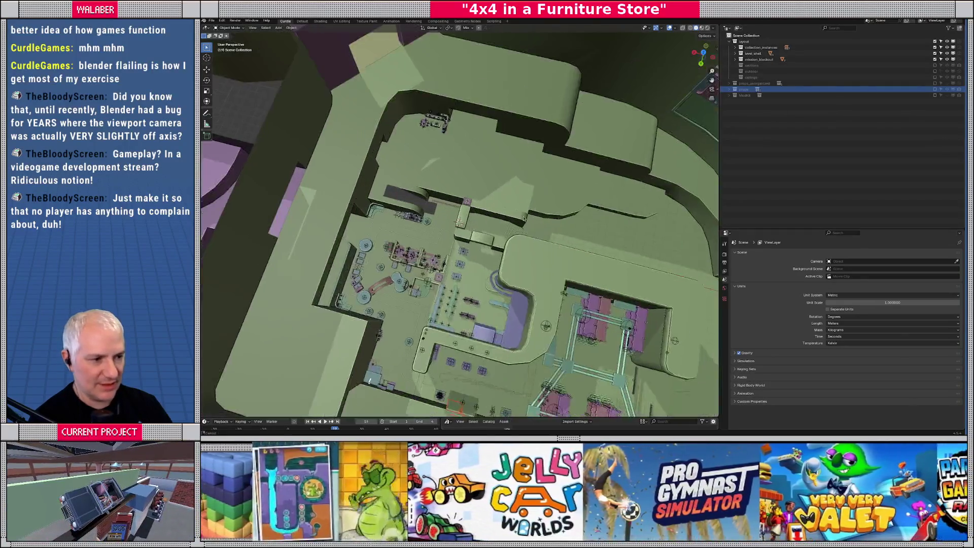
{"action": "mouse_move", "coordinate": [524, 218]}
{"action": "middle_mouse_down"}
{"action": "mouse_move", "coordinate": [507, 200]}
{"action": "mouse_move", "coordinate": [499, 238]}
{"action": "mouse_move", "coordinate": [490, 219]}
{"action": "mouse_move", "coordinate": [513, 255]}
{"action": "mouse_move", "coordinate": [480, 251]}
{"action": "mouse_move", "coordinate": [496, 254]}
{"action": "mouse_move", "coordinate": [501, 203]}
{"action": "mouse_move", "coordinate": [526, 200]}
{"action": "mouse_move", "coordinate": [518, 184]}
{"action": "mouse_move", "coordinate": [577, 289]}
{"action": "mouse_move", "coordinate": [509, 262]}
{"action": "mouse_move", "coordinate": [470, 282]}
{"action": "middle_mouse_up"}
{"action": "left_click", "coordinate": [490, 244]}
{"action": "key", "text": "KP_Decimal"}
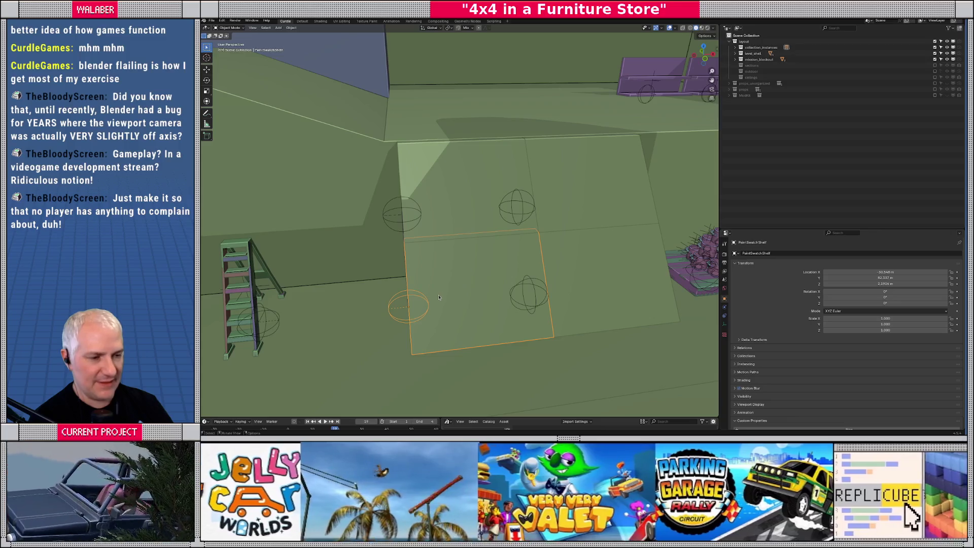
- Snap the cursor to the shelf, activate collection_instances, and add a PaintSwatchSet1 instance
{"action": "key", "text": "shift+s"}
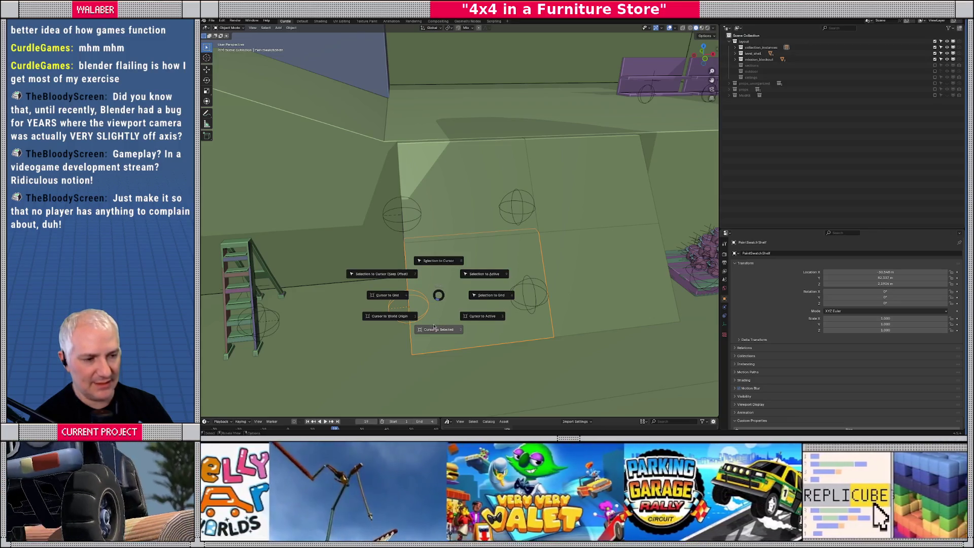
{"action": "left_click", "coordinate": [434, 331]}
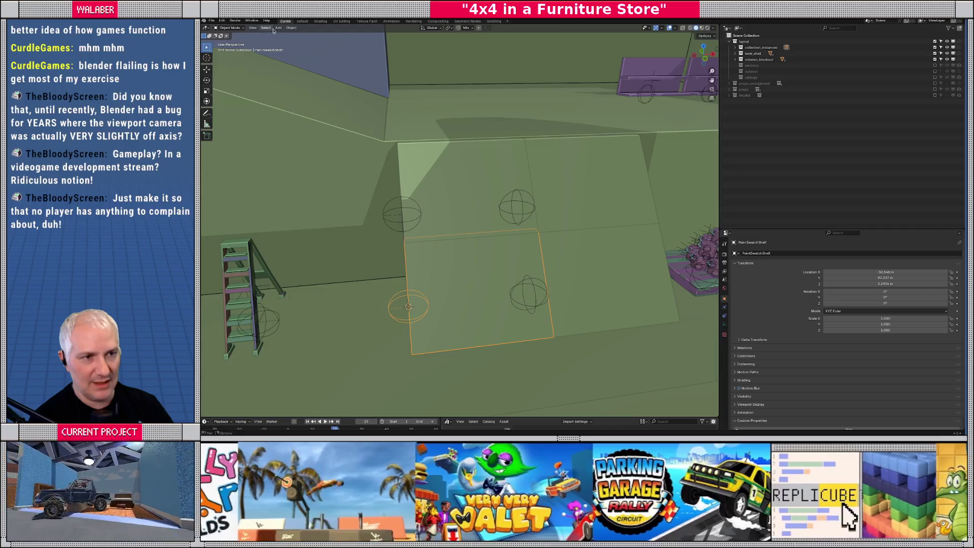
{"action": "left_click", "coordinate": [769, 47]}
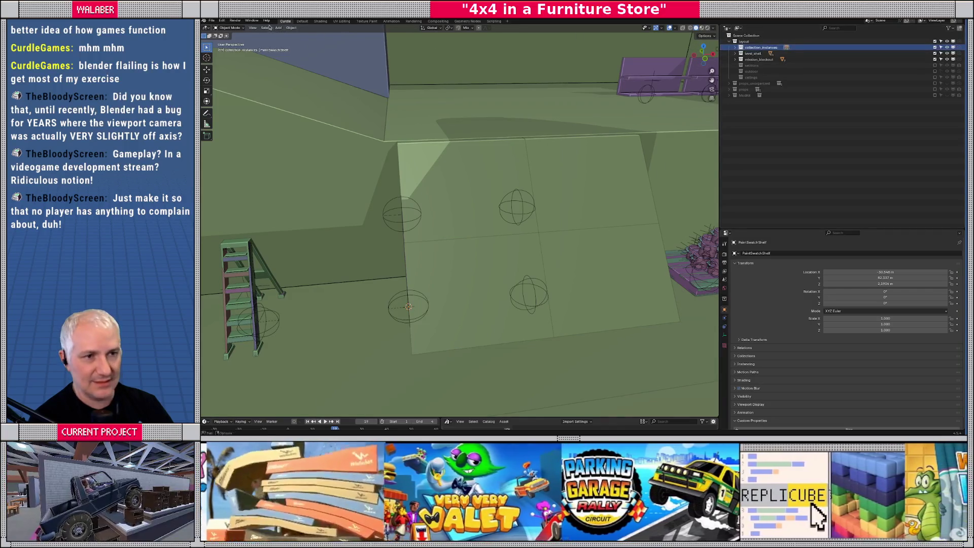
{"action": "left_click", "coordinate": [279, 29]}
{"action": "left_click", "coordinate": [301, 150]}
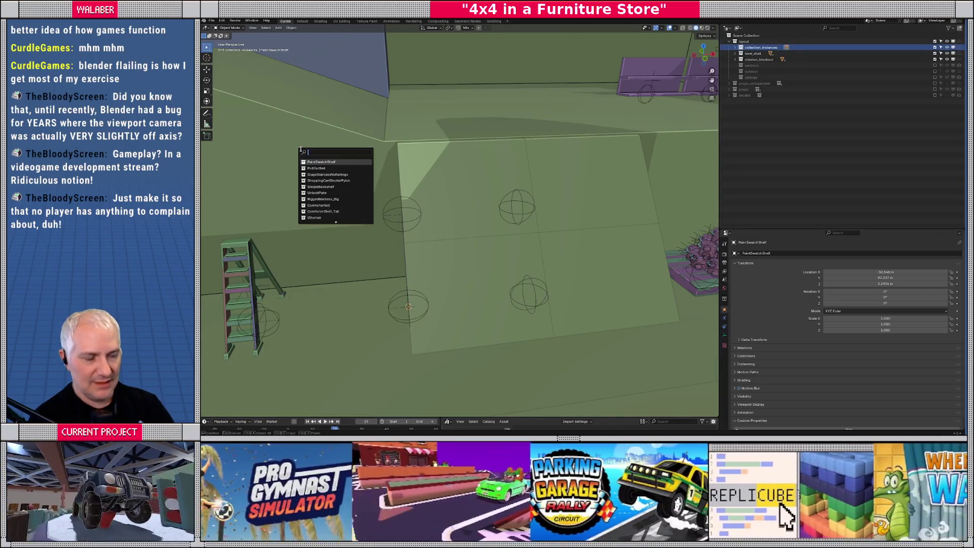
{"action": "type", "text": "paint"}
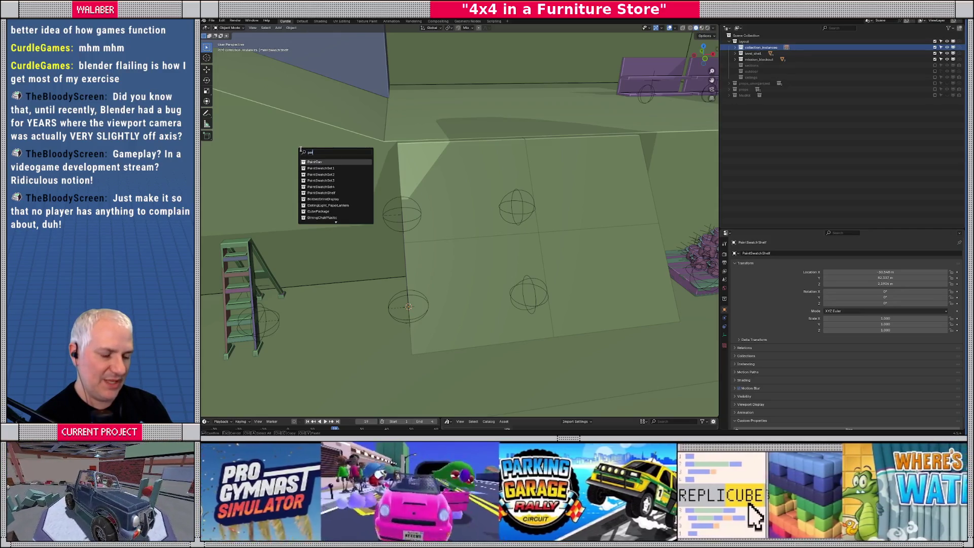
{"action": "key", "text": "Down"}
{"action": "key", "text": "Return"}
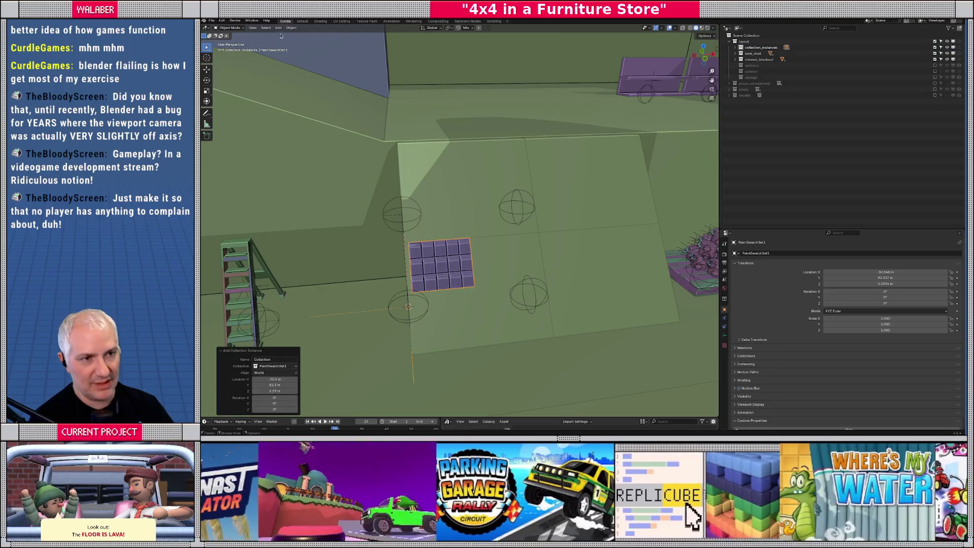
- Add PaintSwatchSet2 and PaintSwatchSet3 instances beside and below the first
{"action": "left_click", "coordinate": [279, 28]}
{"action": "left_click", "coordinate": [298, 150]}
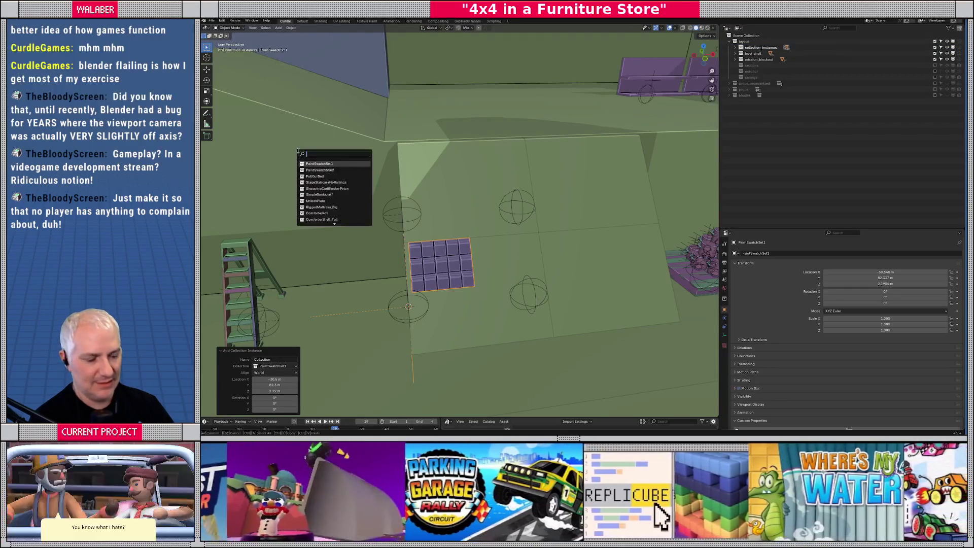
{"action": "type", "text": "set2"}
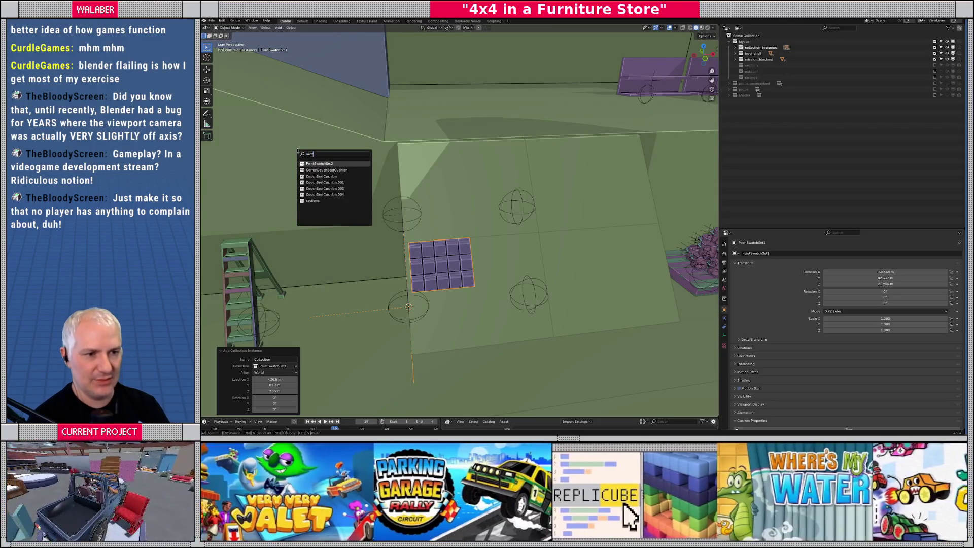
{"action": "key", "text": "Return"}
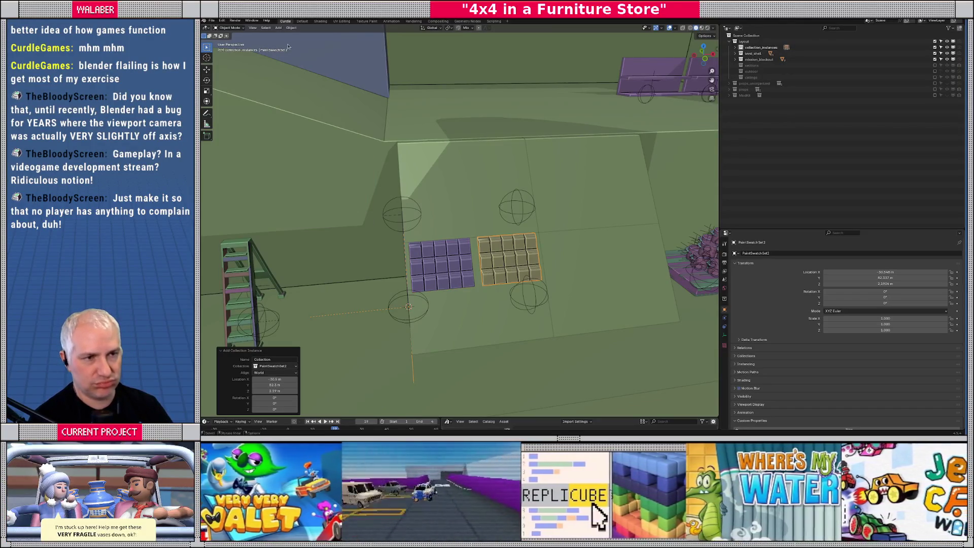
{"action": "left_click", "coordinate": [279, 30]}
{"action": "mouse_move", "coordinate": [284, 47]}
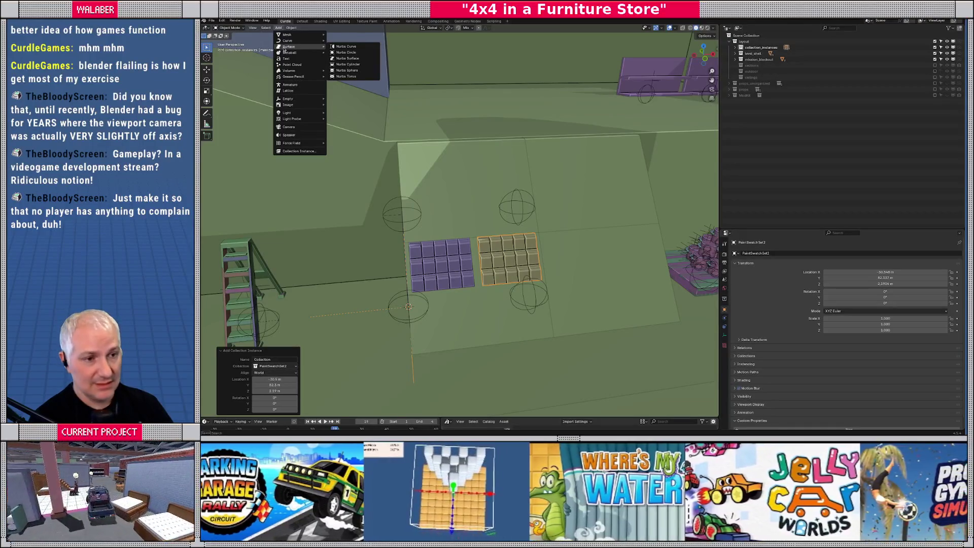
{"action": "left_click", "coordinate": [289, 151]}
{"action": "type", "text": "se"}
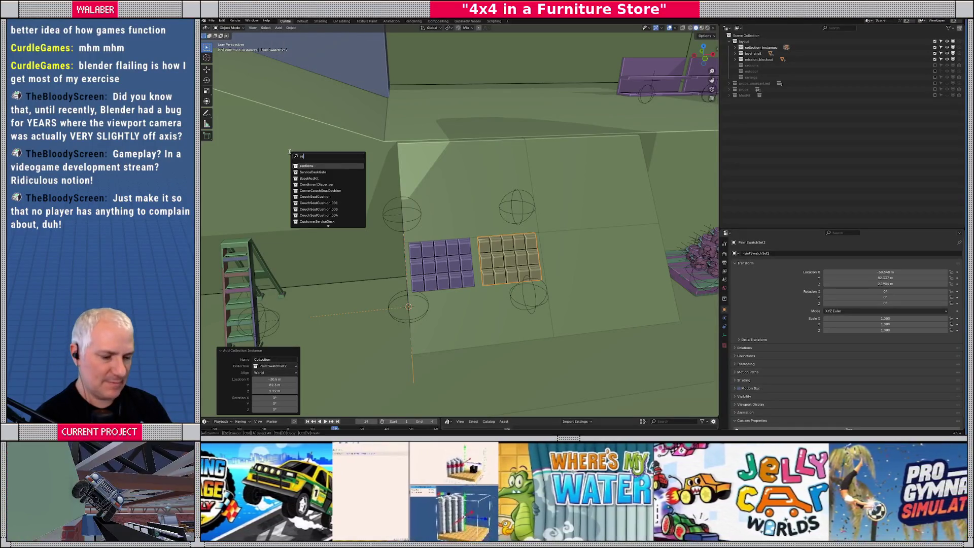
{"action": "type", "text": "t3"}
{"action": "key", "text": "Return"}
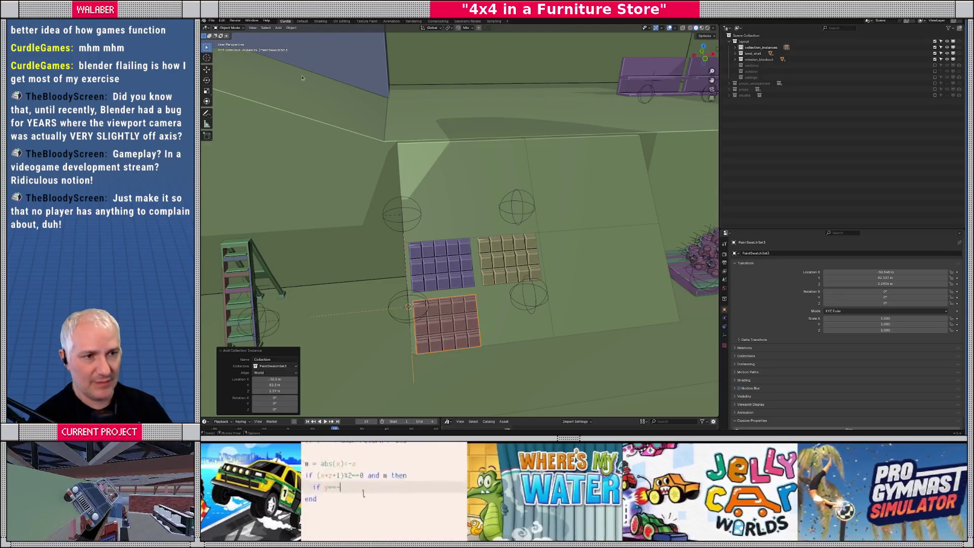
- Add the PaintSwatchSet4 instance next to the third
{"action": "left_click", "coordinate": [279, 29]}
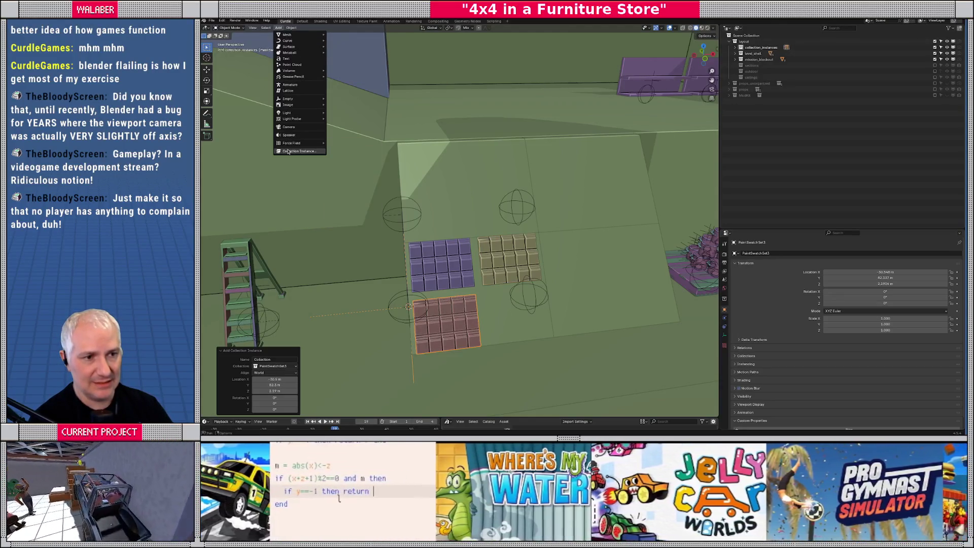
{"action": "left_click", "coordinate": [288, 151]}
{"action": "type", "text": "set4"}
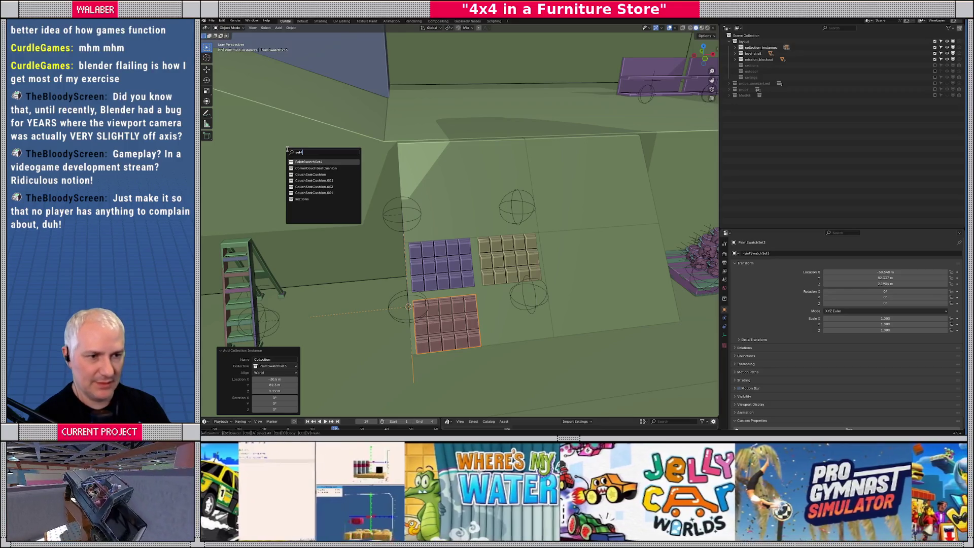
{"action": "key", "text": "Return"}
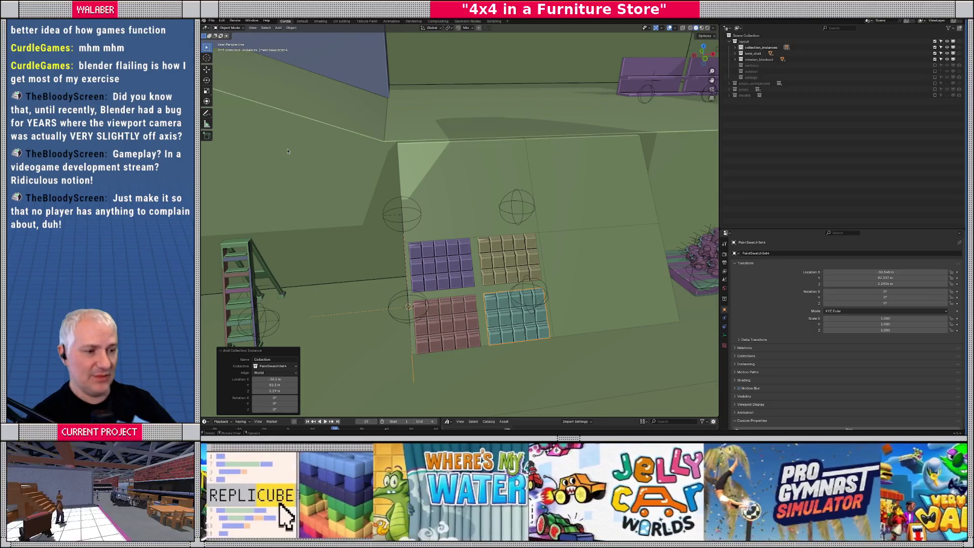
- Duplicate the four swatch sets and move the copies sideways along X
{"action": "left_click", "coordinate": [493, 259]}
{"action": "left_click", "coordinate": [469, 263], "text": "shift"}
{"action": "left_click", "coordinate": [462, 318], "text": "shift"}
{"action": "key", "text": "shift+d"}
{"action": "key", "text": "x"}
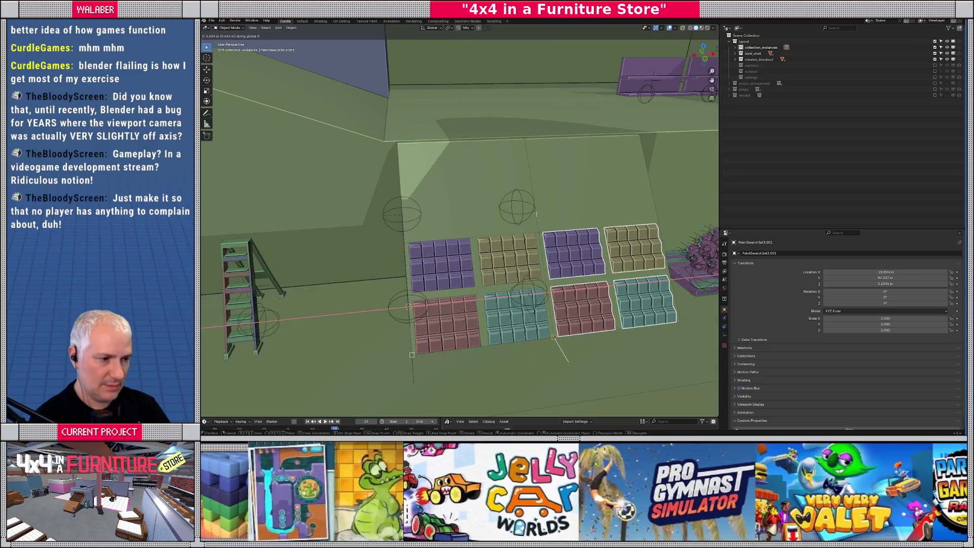
{"action": "left_click", "coordinate": [554, 337]}
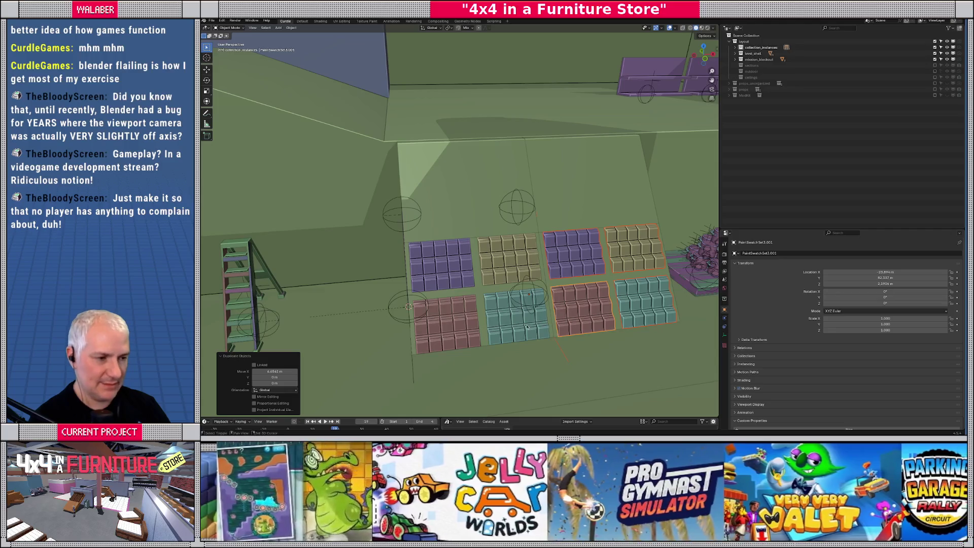
- Duplicate all eight sets higher up the sloped wall and open the Scripting workspace
{"action": "left_click", "coordinate": [527, 327], "text": "shift"}
{"action": "left_click", "coordinate": [507, 259], "text": "shift"}
{"action": "left_click", "coordinate": [441, 263], "text": "shift"}
{"action": "left_click", "coordinate": [455, 333], "text": "shift"}
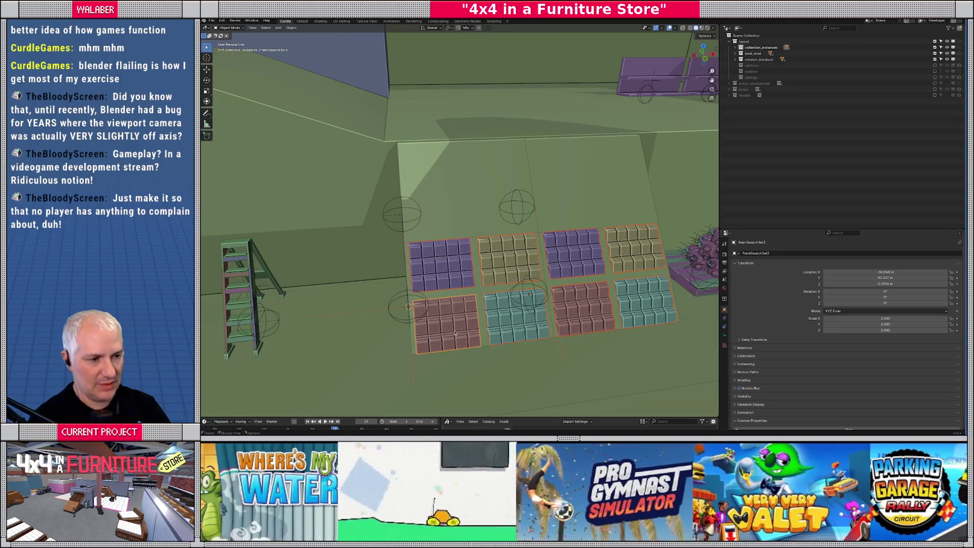
{"action": "middle_click_drag", "start_coordinate": [486, 316], "coordinate": [511, 316]}
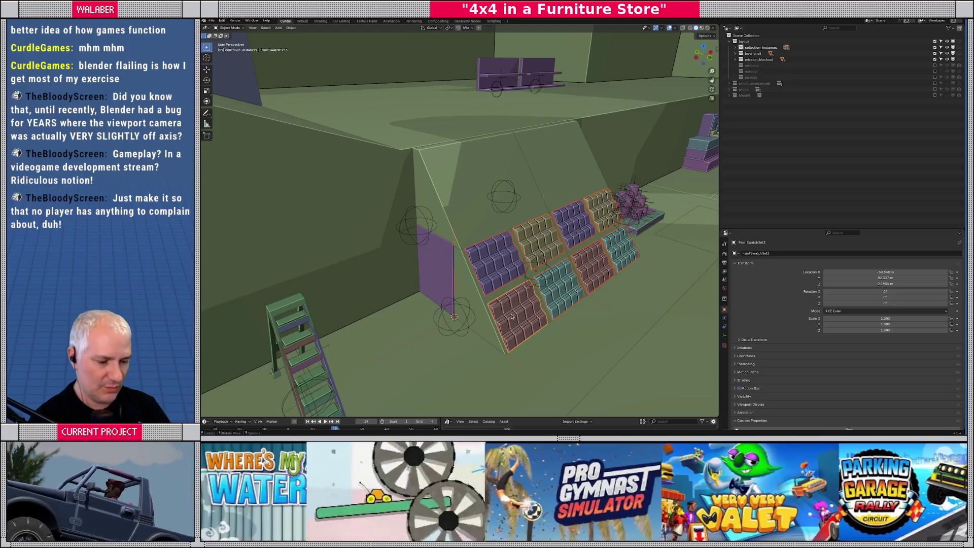
{"action": "key", "text": "shift+d"}
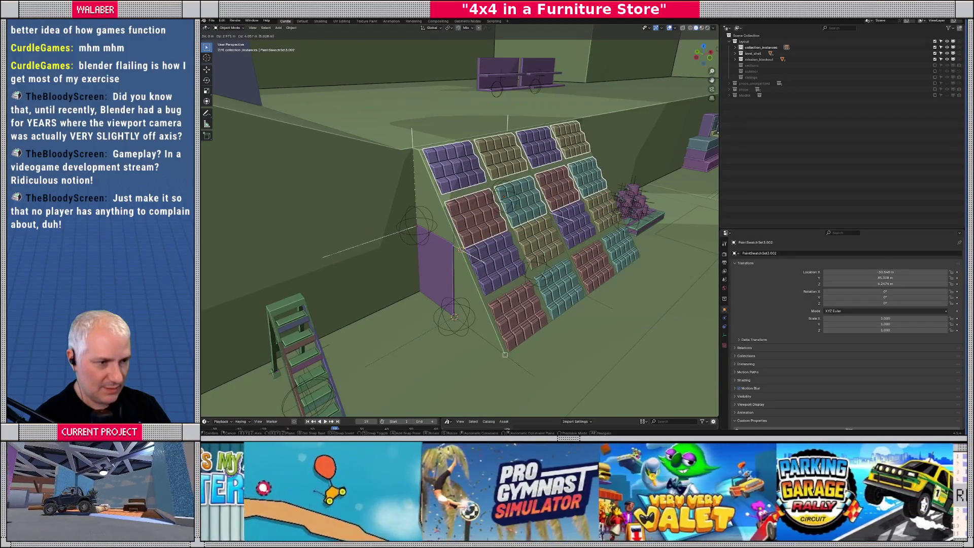
{"action": "left_click", "coordinate": [460, 249]}
{"action": "mouse_move", "coordinate": [459, 250]}
{"action": "middle_mouse_down"}
{"action": "mouse_move", "coordinate": [497, 258]}
{"action": "mouse_move", "coordinate": [456, 263]}
{"action": "mouse_move", "coordinate": [513, 267]}
{"action": "middle_mouse_up"}
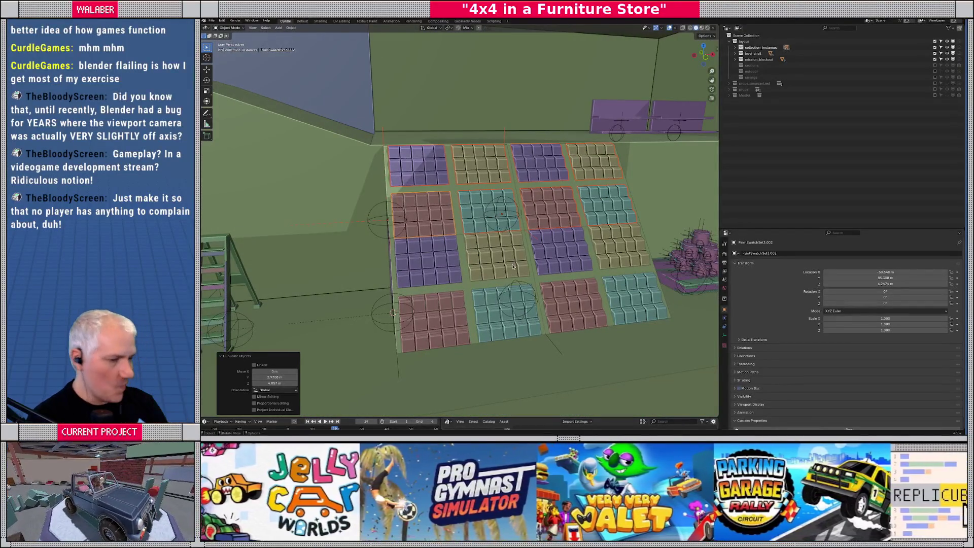
{"action": "left_click", "coordinate": [493, 21]}
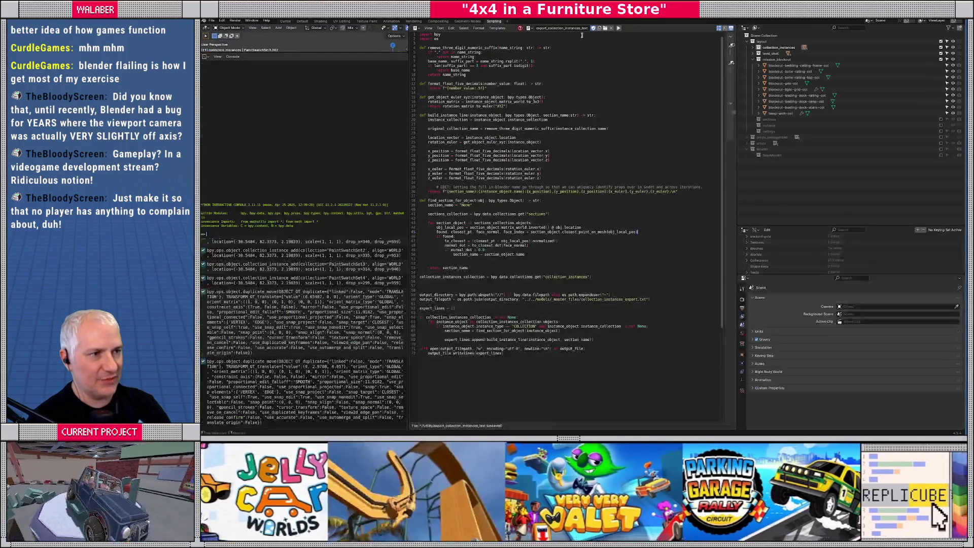
- Run the export script, re-enable the sections collection, rerun it, then switch to Godot
{"action": "left_click", "coordinate": [618, 29]}
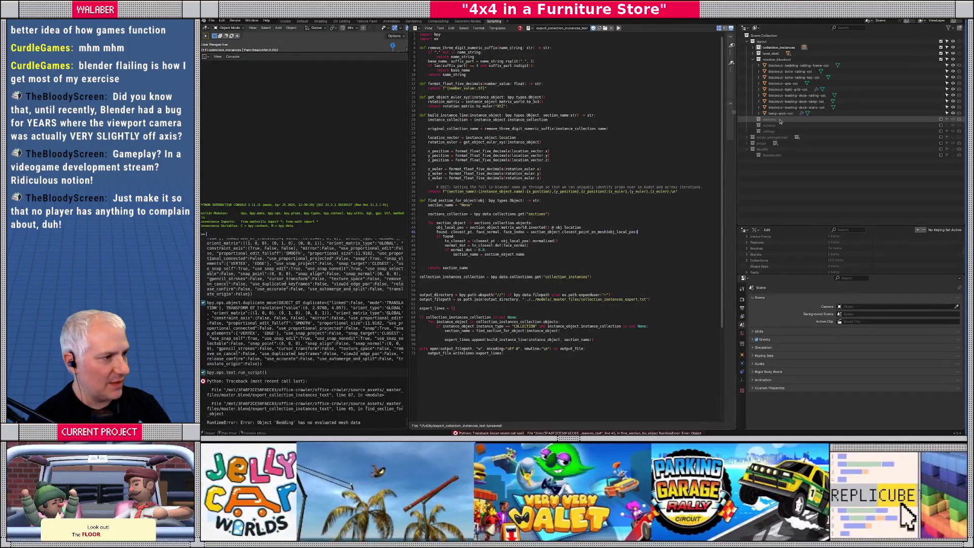
{"action": "left_click", "coordinate": [941, 120]}
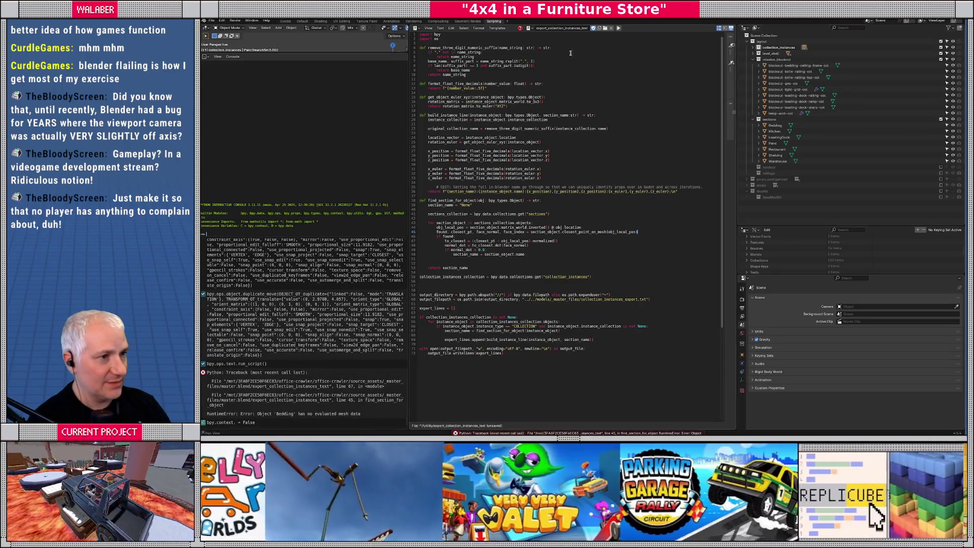
{"action": "left_click", "coordinate": [617, 29]}
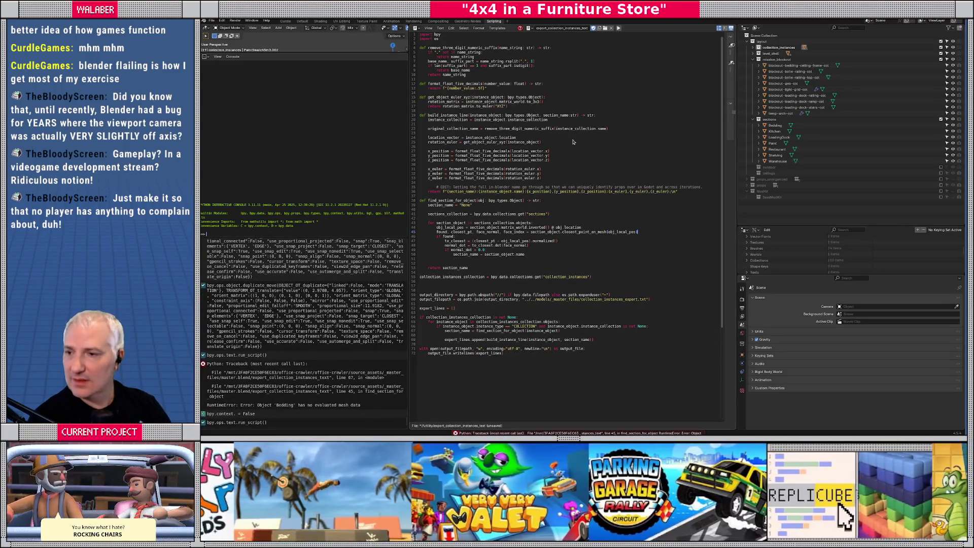
{"action": "key", "text": "alt+Tab"}
{"action": "scroll", "coordinate": [259, 153], "scroll_direction": "up", "scroll_amount": 10}
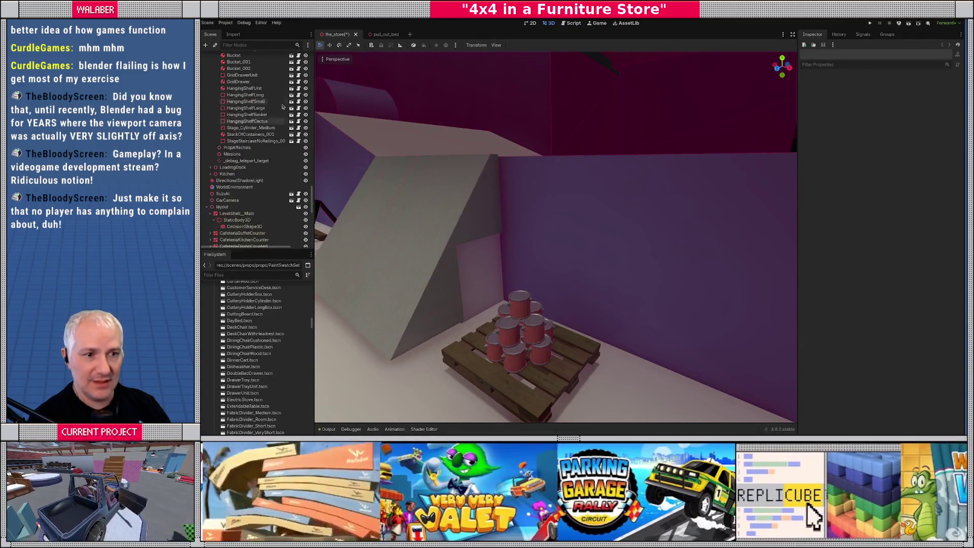
- Refresh props on PropLayoutImporter, inspect the swatch-covered wall, and run the project with F5
{"action": "scroll", "coordinate": [258, 153], "scroll_direction": "up", "scroll_amount": 5}
{"action": "left_click", "coordinate": [236, 83]}
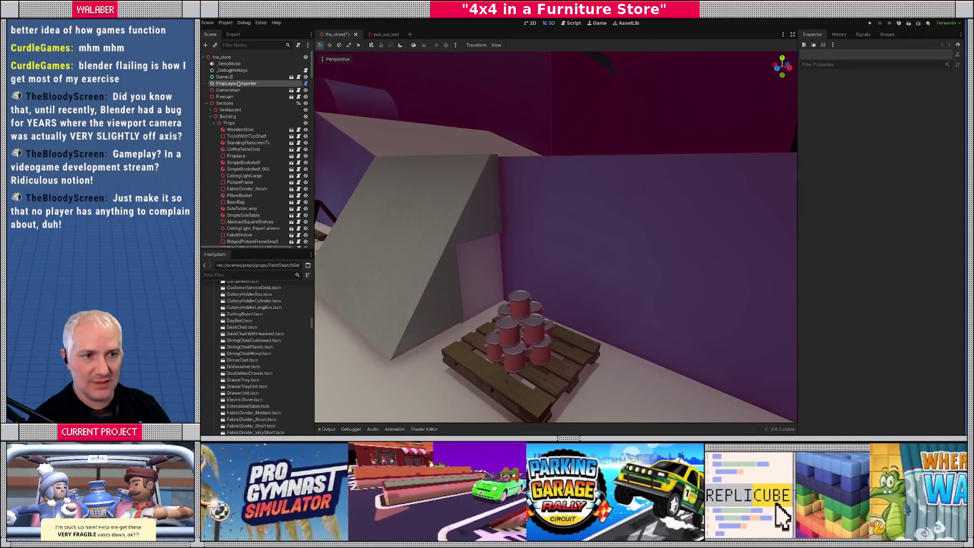
{"action": "left_click", "coordinate": [877, 87]}
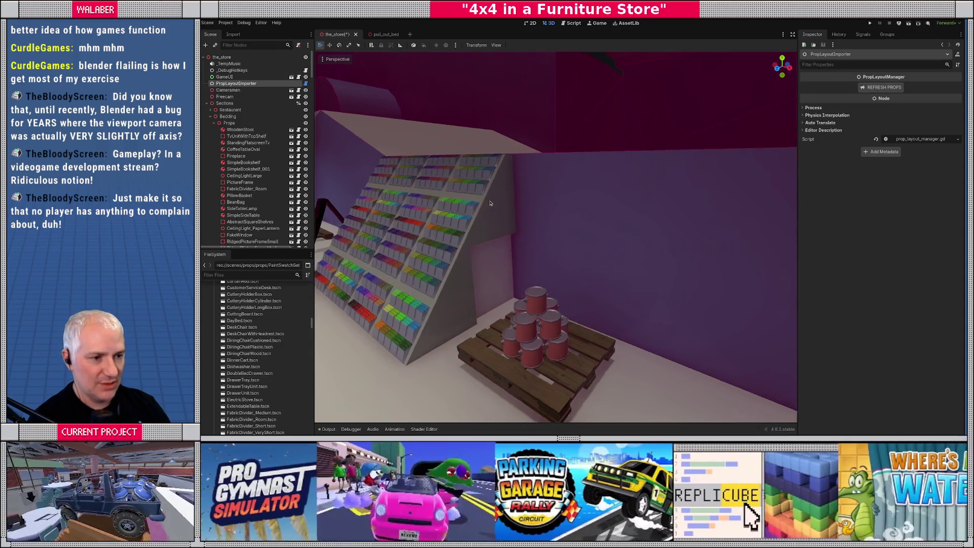
{"action": "scroll", "coordinate": [657, 210], "scroll_direction": "up", "scroll_amount": 3}
{"action": "mouse_move", "coordinate": [656, 210]}
{"action": "middle_mouse_down"}
{"action": "mouse_move", "coordinate": [524, 194]}
{"action": "mouse_move", "coordinate": [558, 289]}
{"action": "middle_mouse_up"}
{"action": "scroll", "coordinate": [524, 194], "scroll_direction": "up", "scroll_amount": 10}
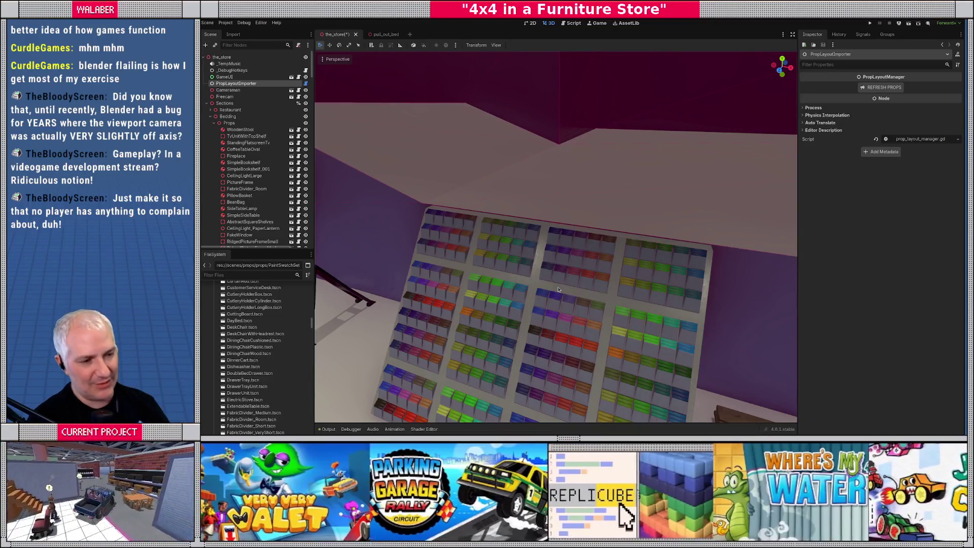
{"action": "mouse_move", "coordinate": [584, 299]}
{"action": "middle_mouse_down"}
{"action": "mouse_move", "coordinate": [488, 221]}
{"action": "mouse_move", "coordinate": [517, 274]}
{"action": "mouse_move", "coordinate": [580, 307]}
{"action": "mouse_move", "coordinate": [571, 325]}
{"action": "middle_mouse_up"}
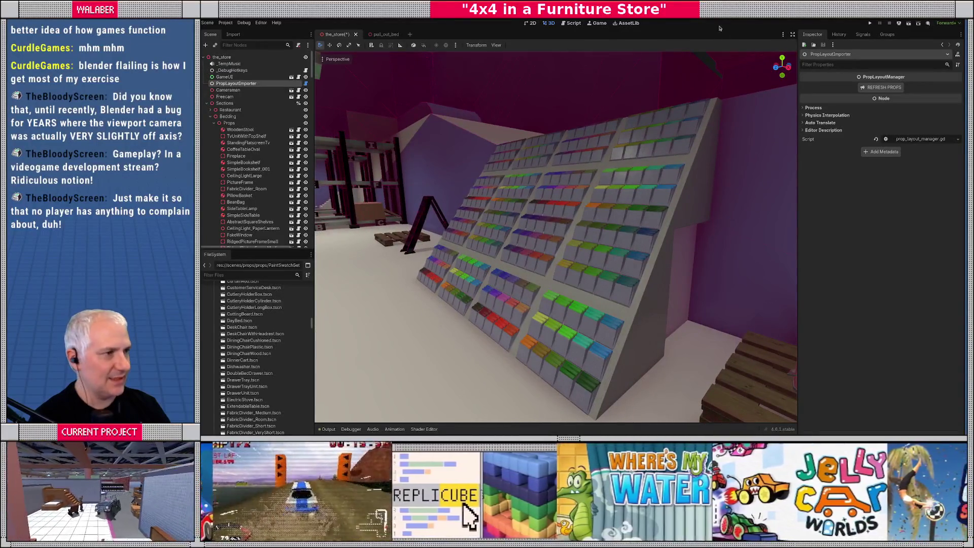
{"action": "key", "text": "F5"}
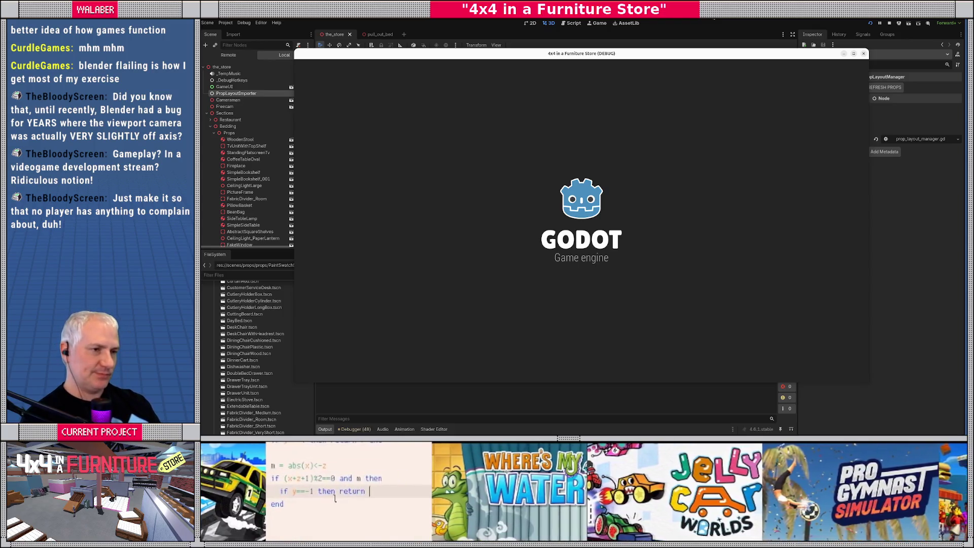
- Skip the intro dialog, drive the 4x4 up the swatch-shelf wall, then stop with F8
{"action": "key", "text": "Return"}
{"action": "key", "text": "Return"}
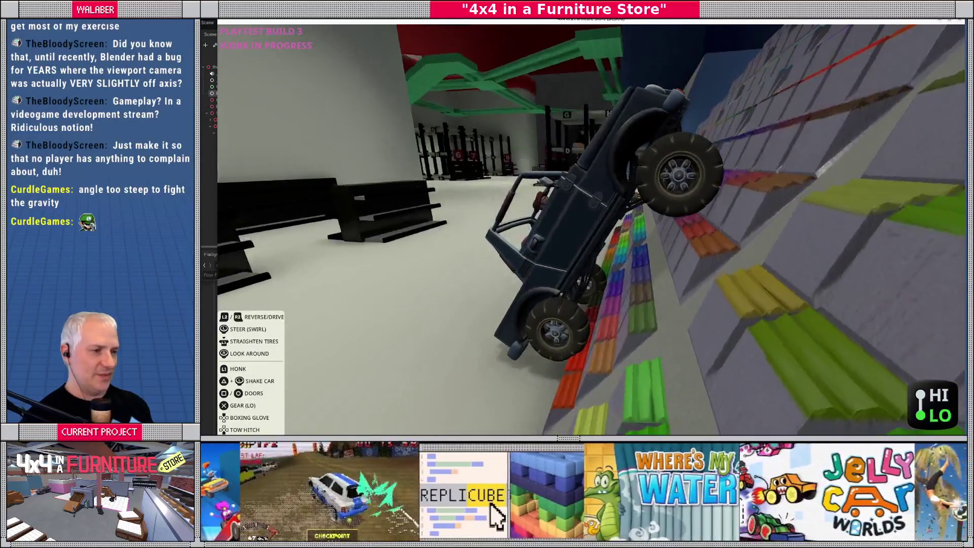
{"action": "key", "text": "F8"}
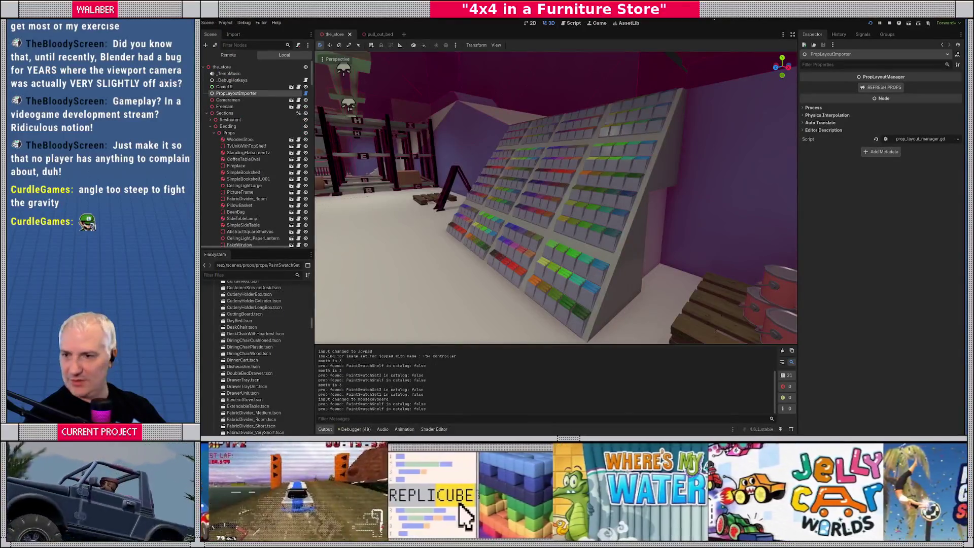
- Stop the running Godot game and return to Blender
{"action": "key", "text": "alt+Tab"}
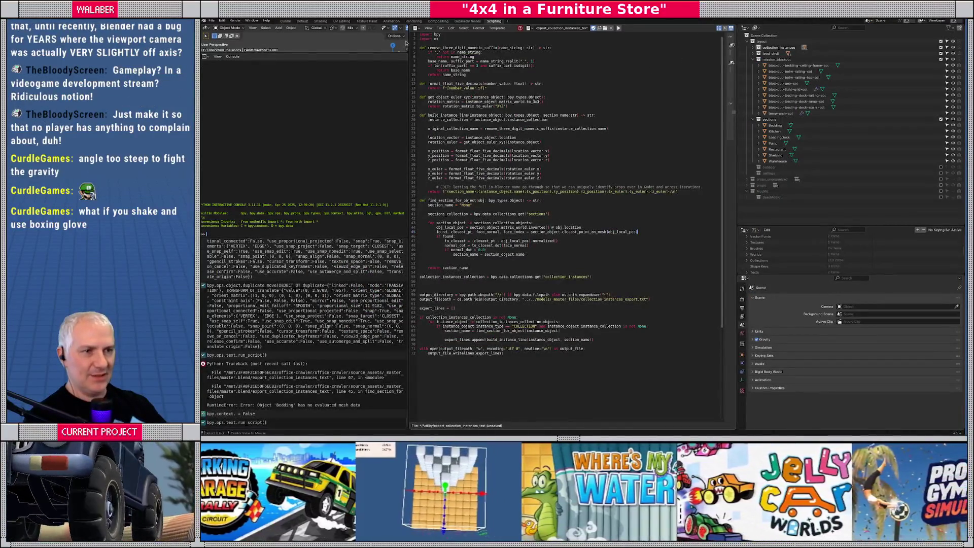
{"action": "key", "text": "alt+Tab"}
{"action": "left_click", "coordinate": [888, 23]}
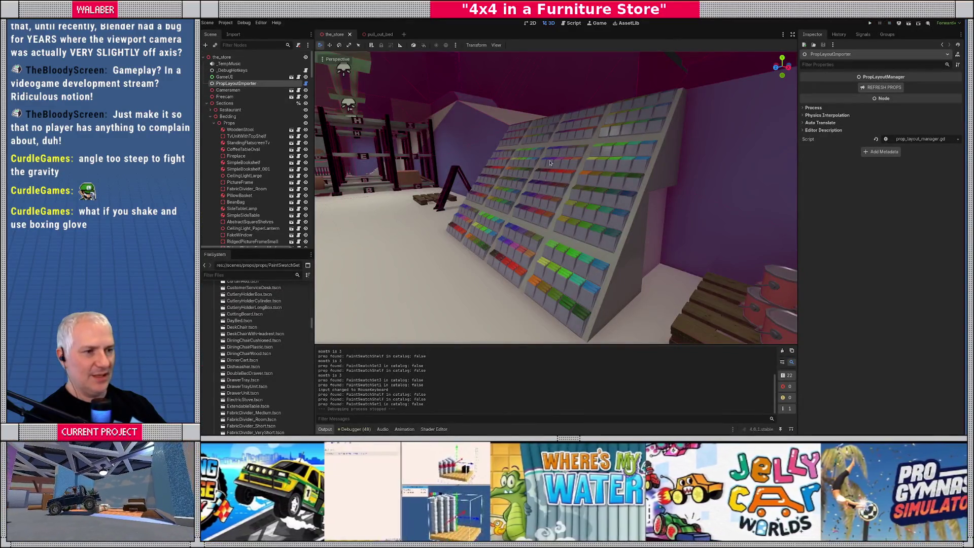
{"action": "key", "text": "alt+Tab"}
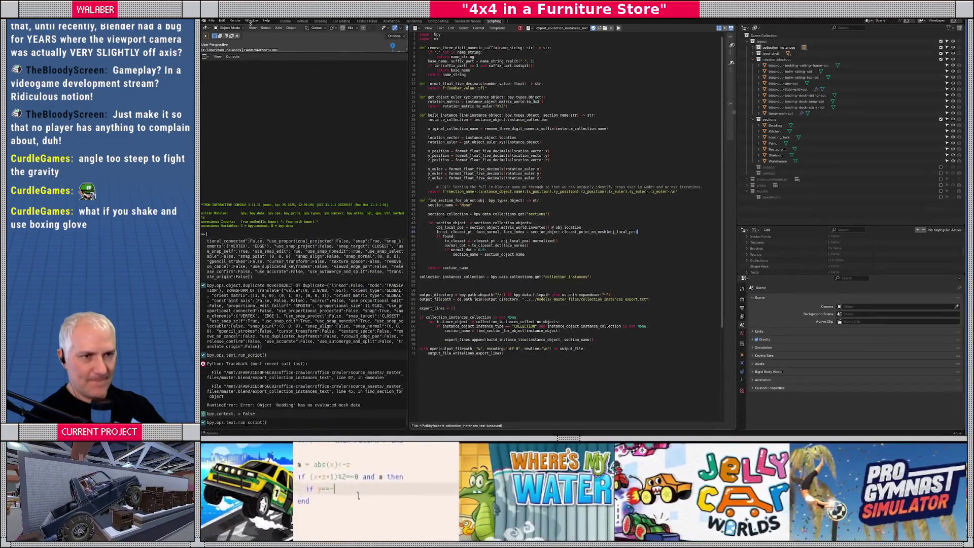
- In the Layout workspace, orbit to an edge-on side view of the shelf and collapse the layout collection
{"action": "left_click", "coordinate": [287, 23]}
{"action": "middle_click_drag", "start_coordinate": [627, 220], "coordinate": [705, 101]}
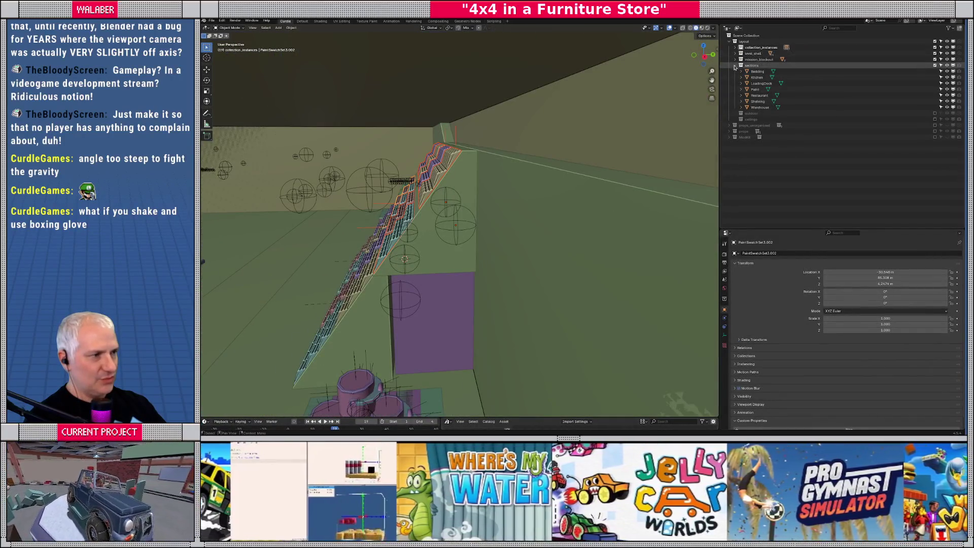
{"action": "left_click", "coordinate": [729, 42]}
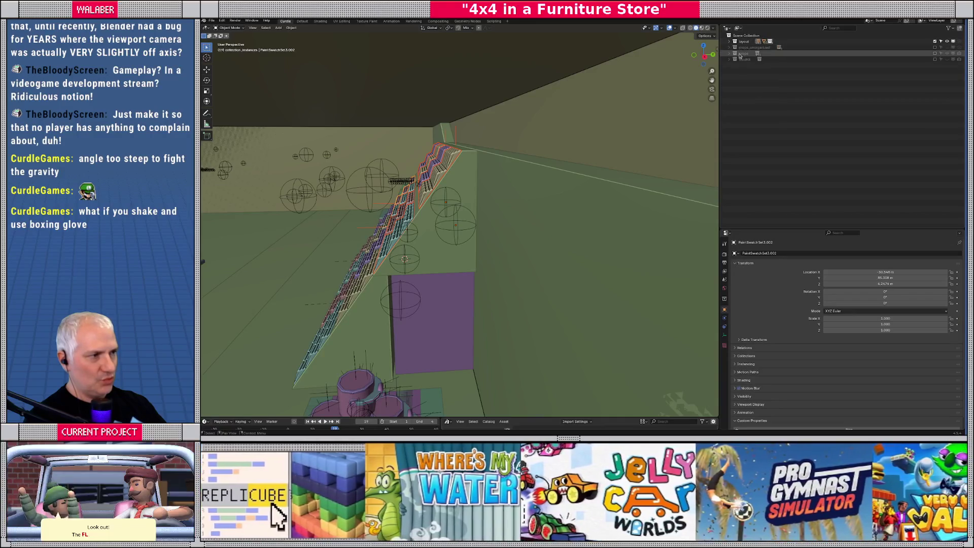
- Exclude the layout collection, expand props, and select the PaintSwatchShelf object in the viewport
{"action": "left_click", "coordinate": [934, 42]}
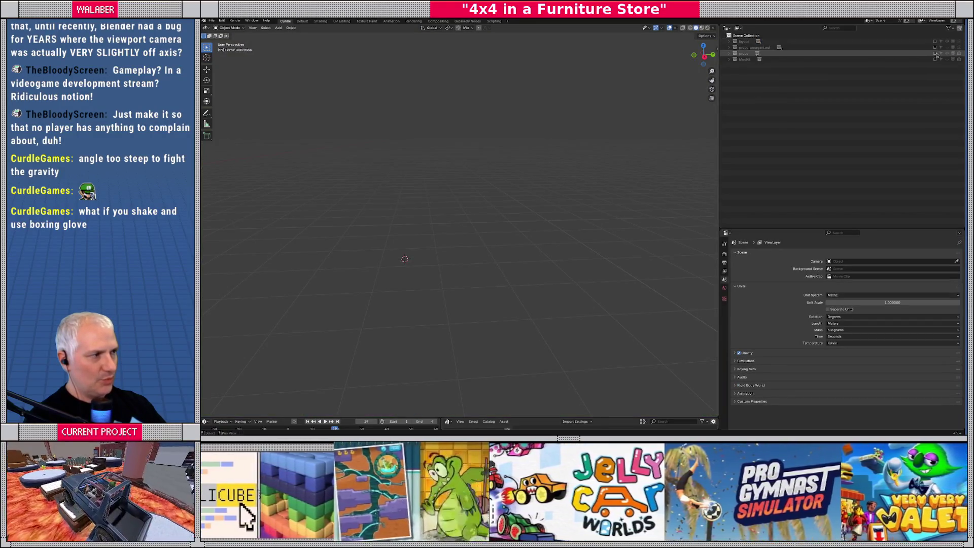
{"action": "left_click", "coordinate": [728, 54]}
{"action": "scroll", "coordinate": [811, 127], "scroll_direction": "down", "scroll_amount": 10}
{"action": "mouse_move", "coordinate": [355, 219]}
{"action": "middle_mouse_down"}
{"action": "mouse_move", "coordinate": [377, 218]}
{"action": "mouse_move", "coordinate": [456, 279]}
{"action": "mouse_move", "coordinate": [554, 391]}
{"action": "mouse_move", "coordinate": [567, 213]}
{"action": "mouse_move", "coordinate": [413, 233]}
{"action": "mouse_move", "coordinate": [442, 239]}
{"action": "mouse_move", "coordinate": [443, 230]}
{"action": "middle_mouse_up"}
{"action": "scroll", "coordinate": [567, 214], "scroll_direction": "down", "scroll_amount": 5}
{"action": "scroll", "coordinate": [443, 229], "scroll_direction": "up", "scroll_amount": 10}
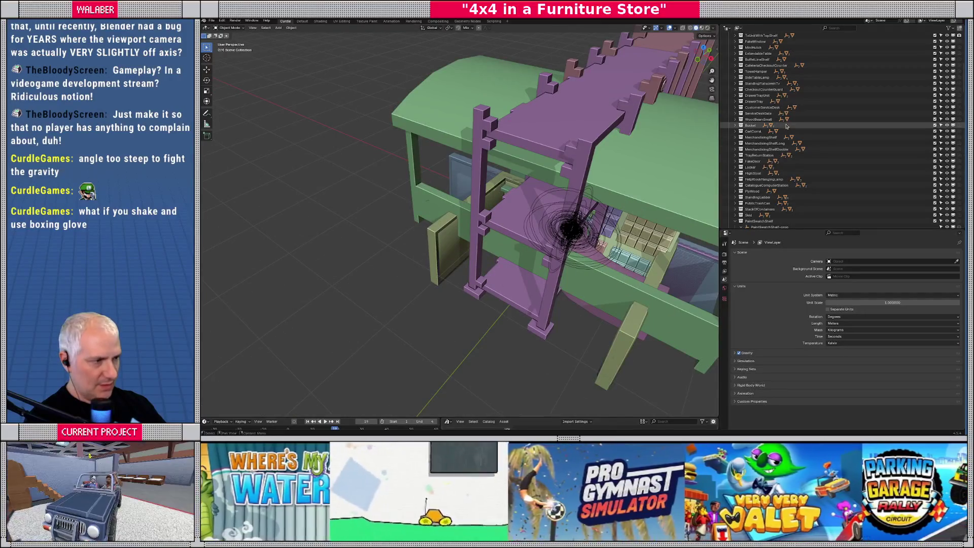
{"action": "left_click", "coordinate": [651, 252]}
{"action": "scroll", "coordinate": [751, 152], "scroll_direction": "down", "scroll_amount": 4}
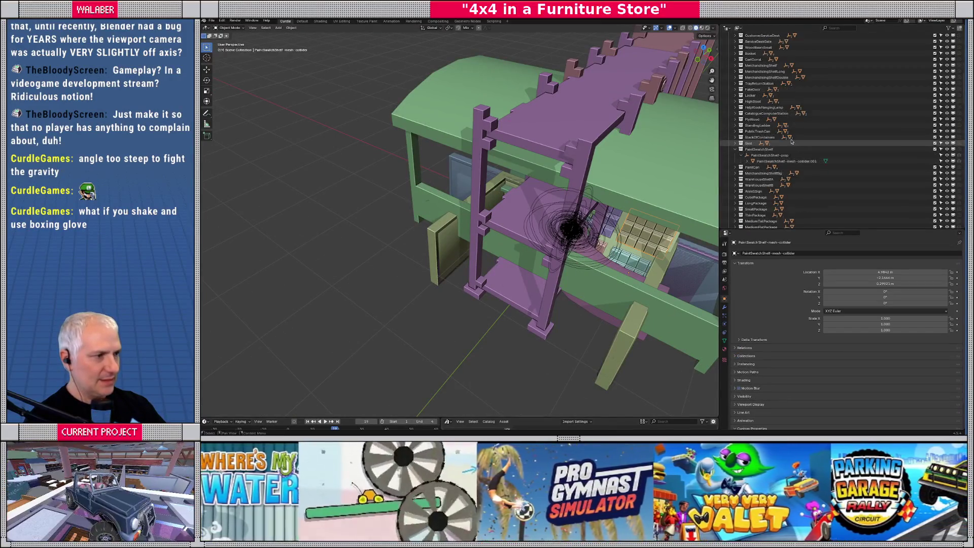
- Isolate the PaintSwatchShelf in the view from its Outliner context menu
{"action": "left_click", "coordinate": [751, 150]}
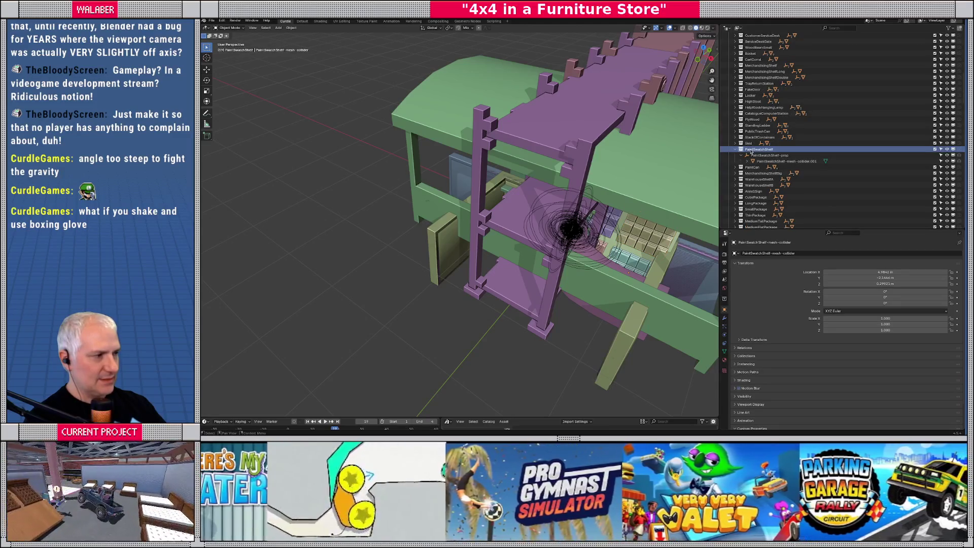
{"action": "right_click", "coordinate": [752, 151]}
{"action": "mouse_move", "coordinate": [750, 151]}
{"action": "left_click", "coordinate": [784, 151]}
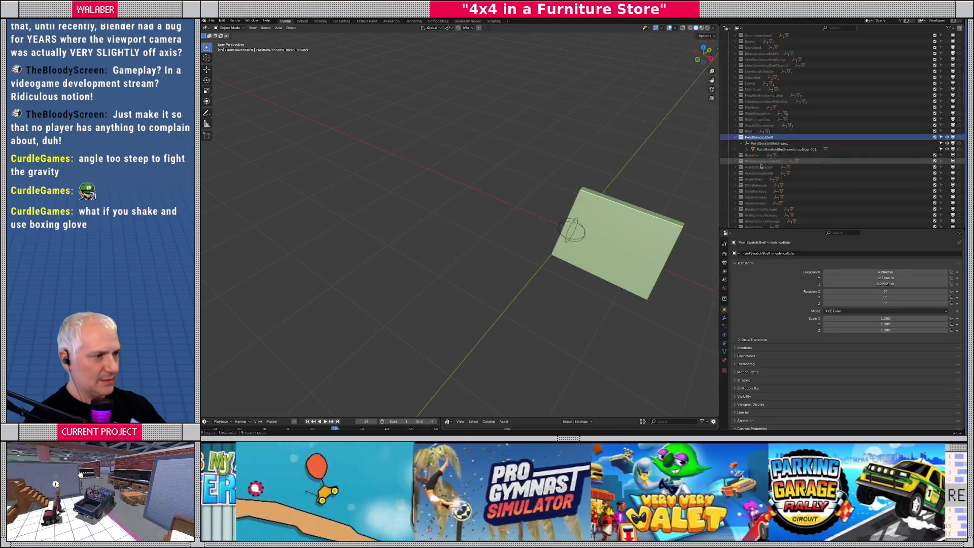
{"action": "scroll", "coordinate": [756, 168], "scroll_direction": "down", "scroll_amount": 5}
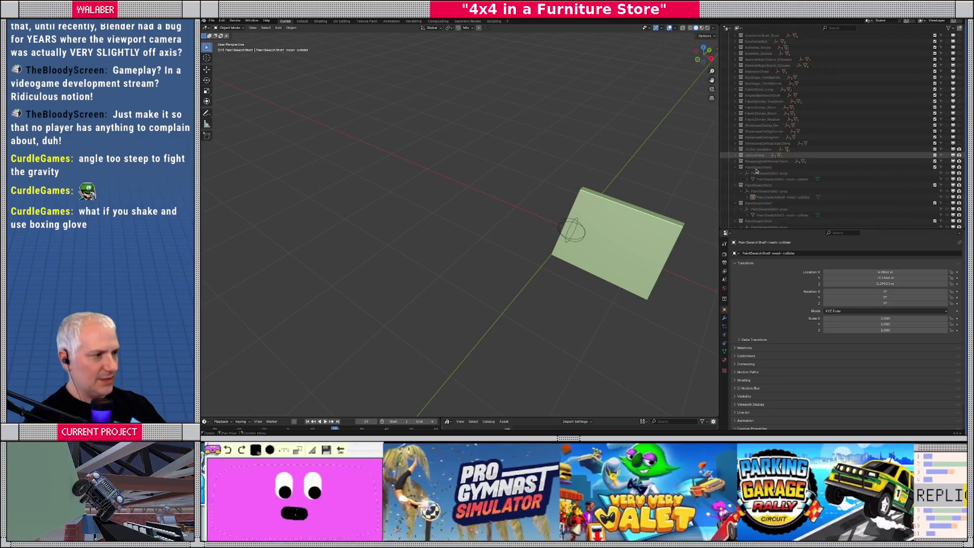
- Show PaintSwatchSet1–4, frame the shelf and view it from the right side
{"action": "left_click", "coordinate": [946, 151]}
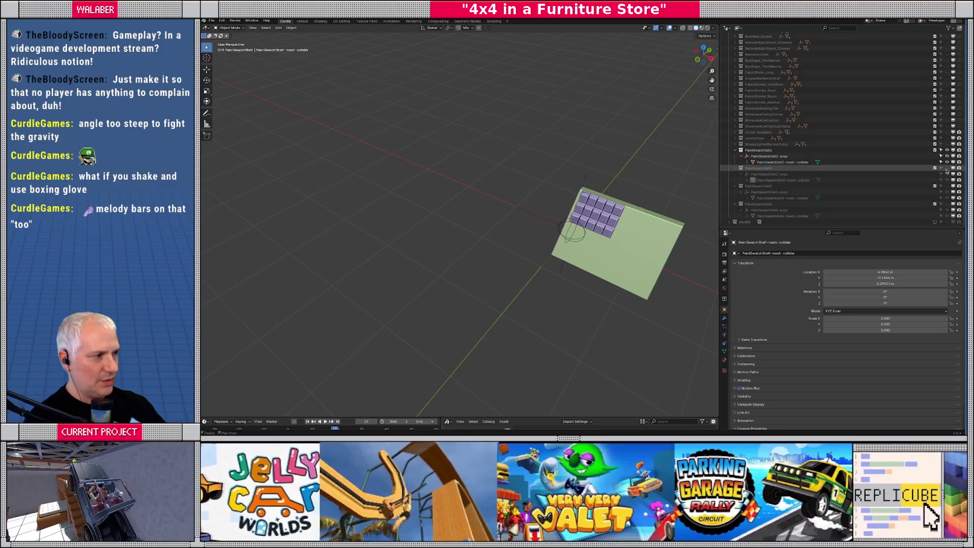
{"action": "left_click", "coordinate": [946, 168]}
{"action": "left_click", "coordinate": [946, 186]}
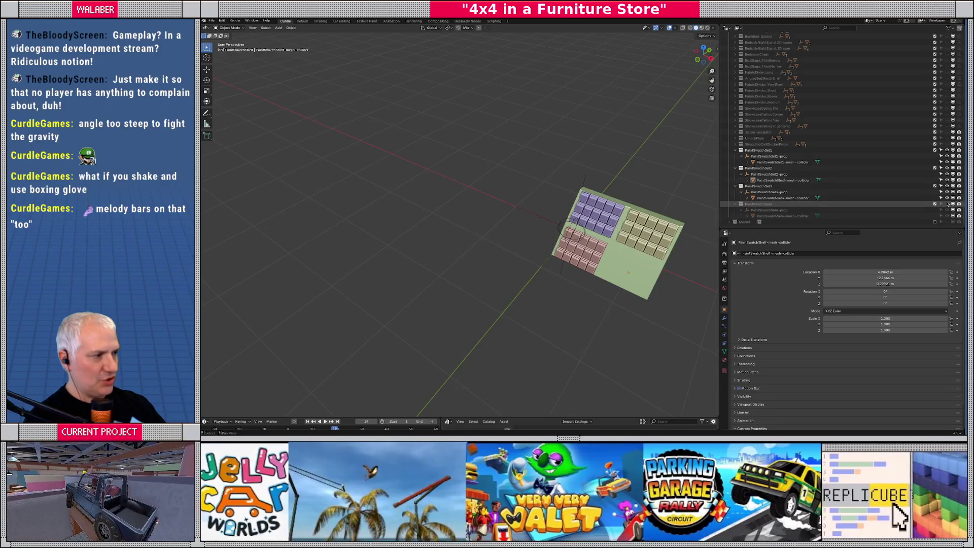
{"action": "left_click", "coordinate": [947, 204]}
{"action": "key", "text": "KP_Decimal"}
{"action": "key", "text": "KP_3"}
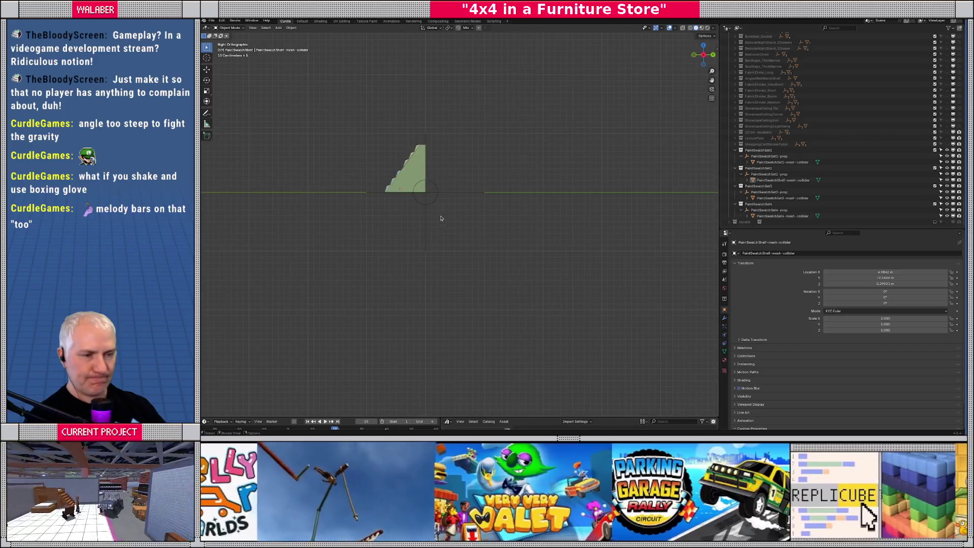
- Duplicate the shelf collider mesh in place
{"action": "middle_click_drag", "start_coordinate": [341, 173], "coordinate": [450, 217], "text": "shift"}
{"action": "scroll", "coordinate": [450, 217], "scroll_direction": "up", "scroll_amount": 8}
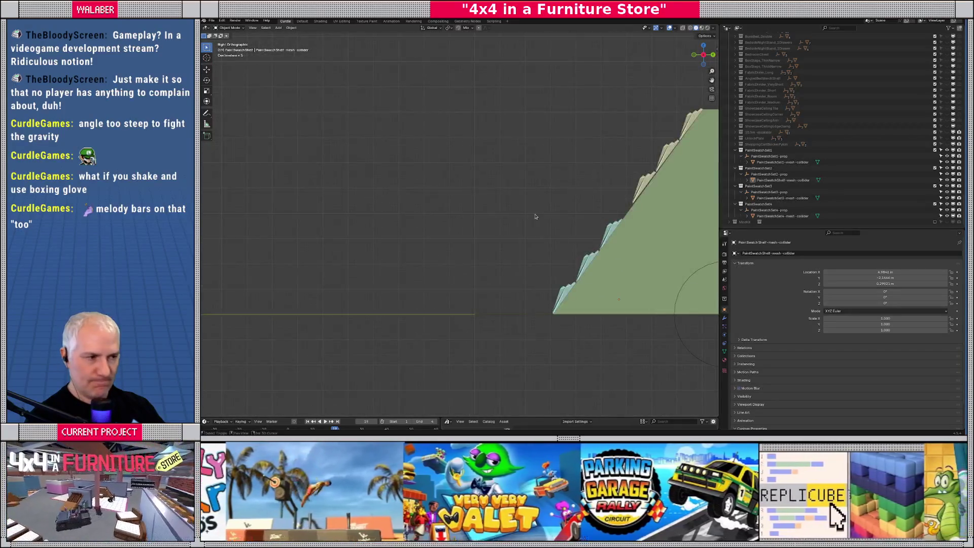
{"action": "middle_click_drag", "start_coordinate": [535, 216], "coordinate": [427, 213], "text": "shift"}
{"action": "left_click", "coordinate": [537, 295]}
{"action": "key", "text": "shift+d"}
{"action": "right_click", "coordinate": [537, 296]}
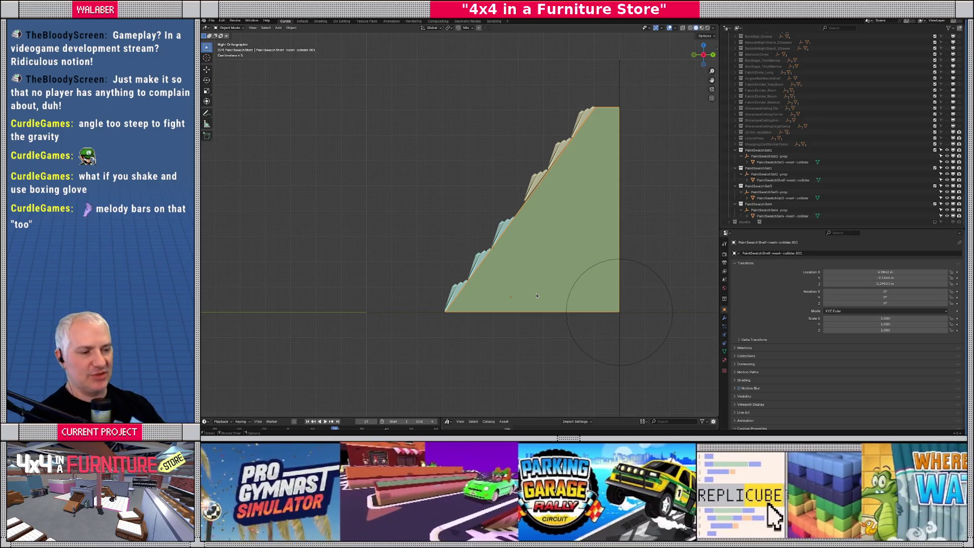
- In Edit Mode, move the duplicate's bottom-left corner -0.3 along Y
{"action": "key", "text": "Tab"}
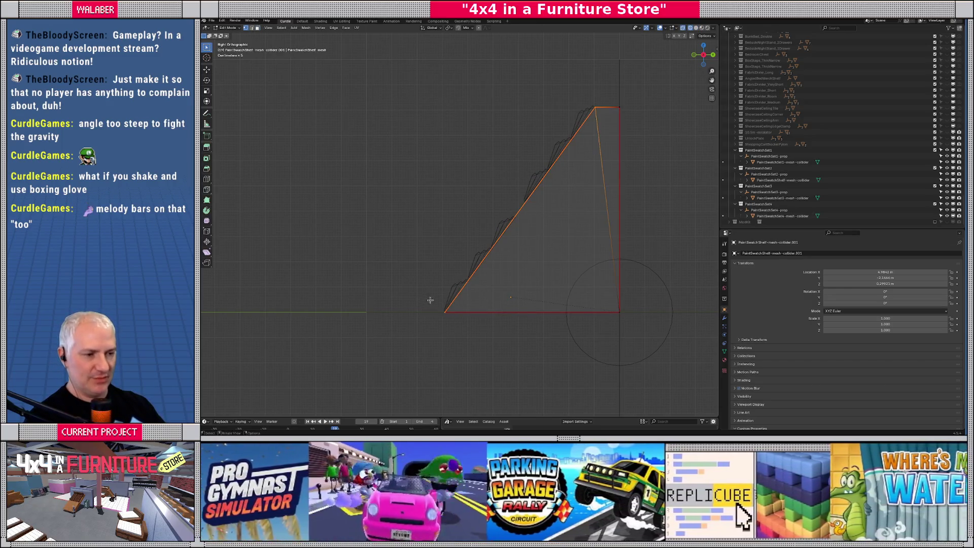
{"action": "left_click_drag", "start_coordinate": [433, 308], "coordinate": [455, 325]}
{"action": "scroll", "coordinate": [493, 316], "scroll_direction": "up", "scroll_amount": 6}
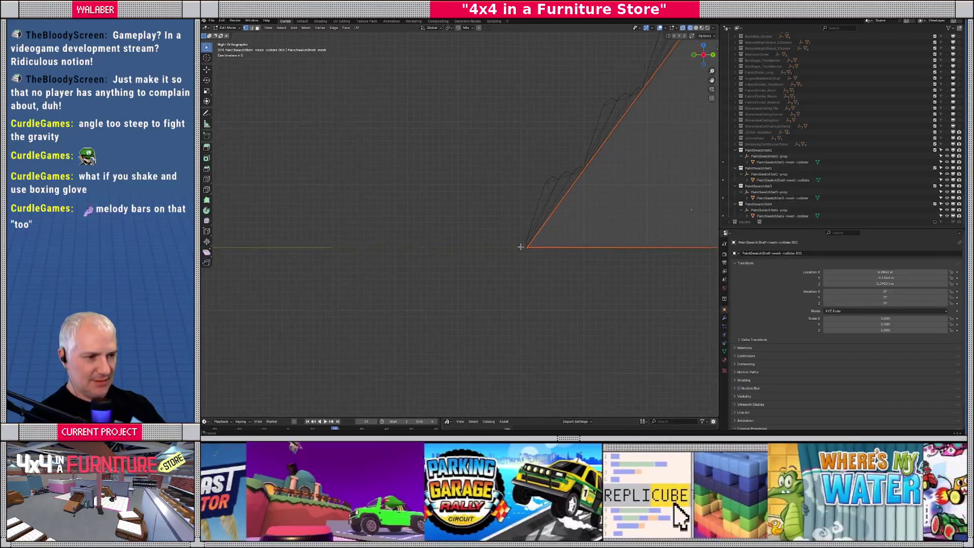
{"action": "scroll", "coordinate": [520, 247], "scroll_direction": "up", "scroll_amount": 2}
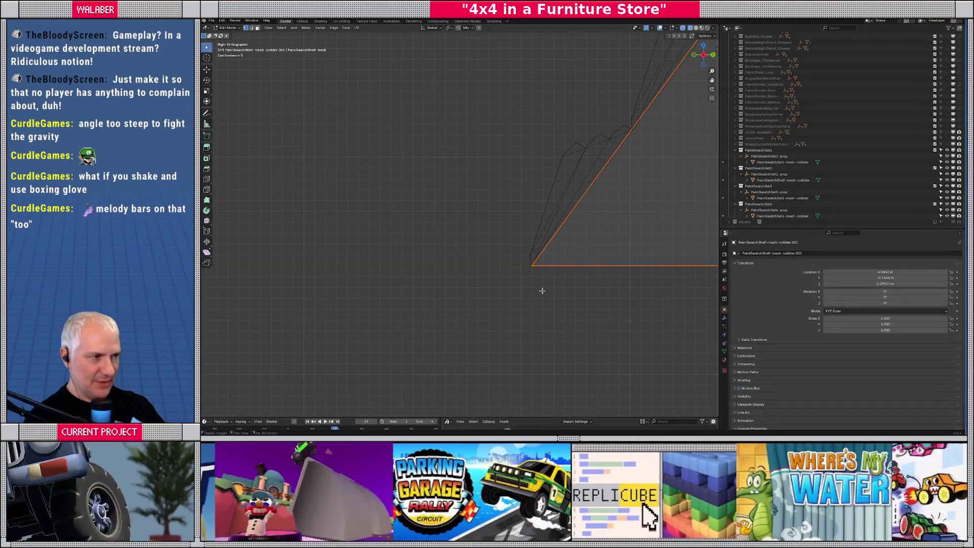
{"action": "type", "text": "gy-0.1"}
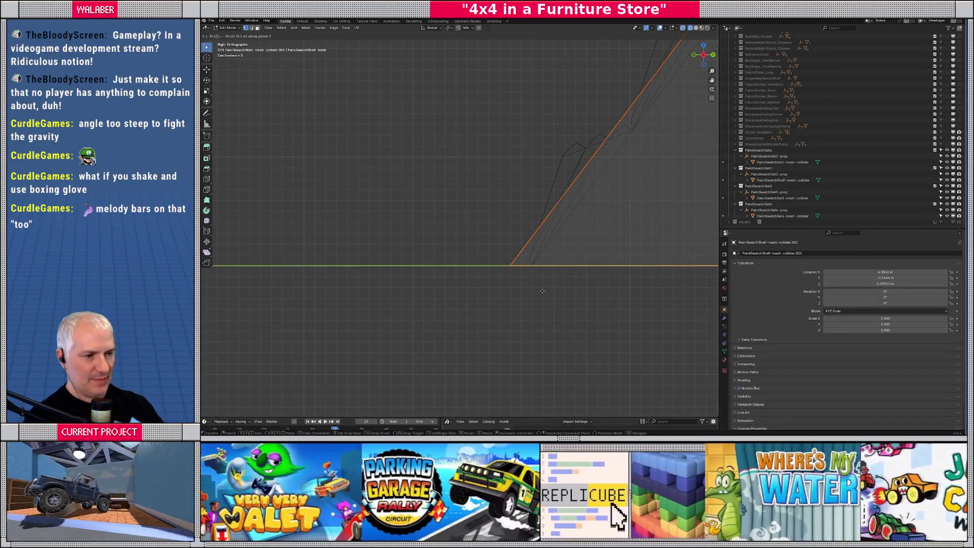
{"action": "key", "text": "BackSpace"}
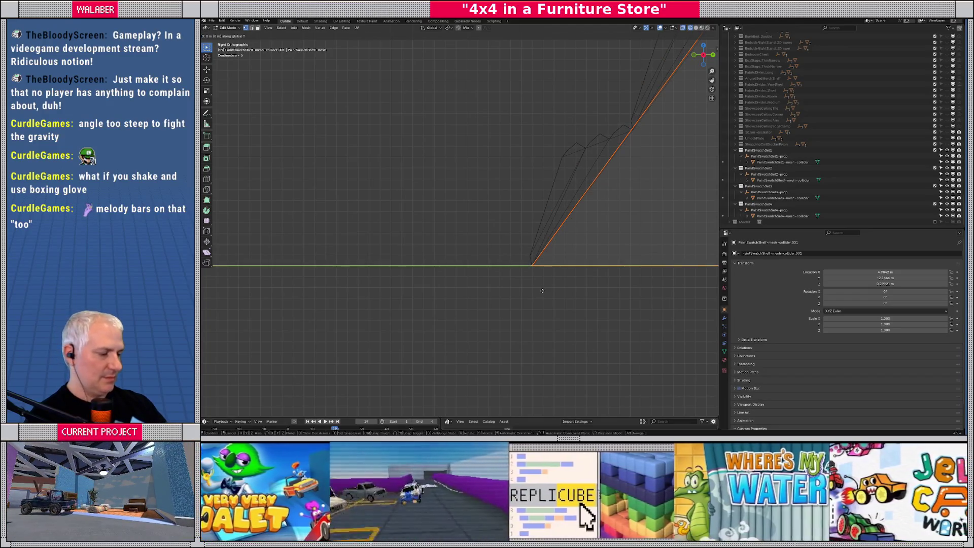
{"action": "type", "text": "2"}
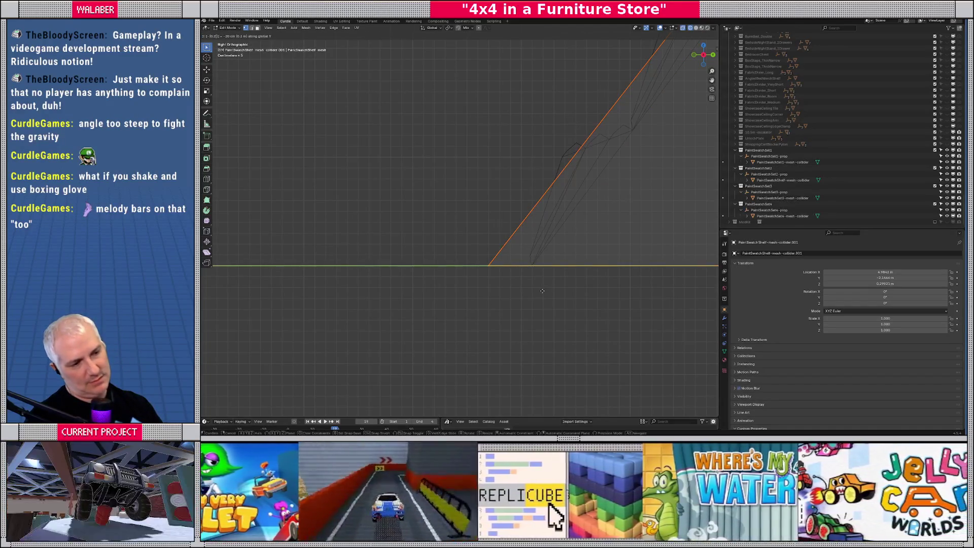
{"action": "key", "text": "BackSpace"}
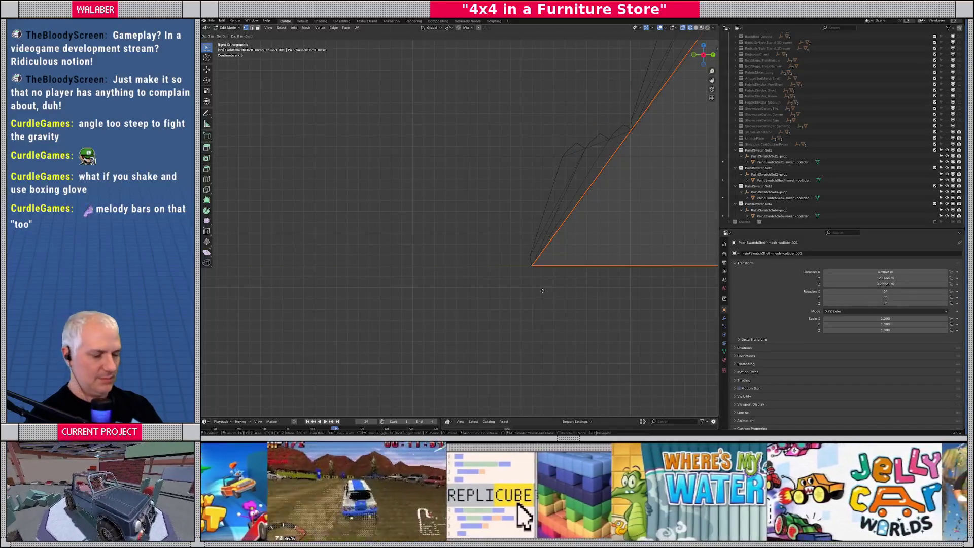
{"action": "type", "text": "3"}
{"action": "key", "text": "Return"}
- Leave Edit Mode and select the PaintSwatchSet1 collider
{"action": "scroll", "coordinate": [526, 233], "scroll_direction": "down", "scroll_amount": 5}
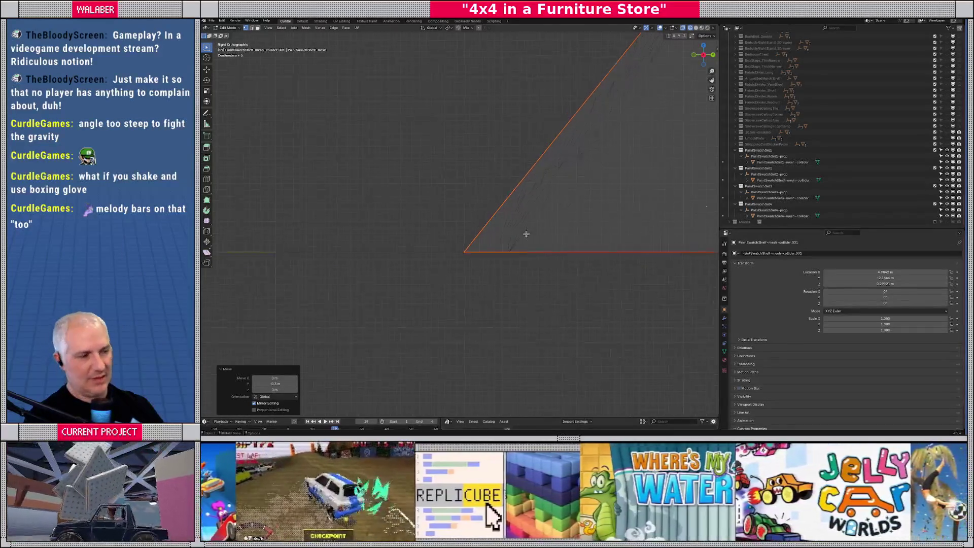
{"action": "scroll", "coordinate": [523, 208], "scroll_direction": "up", "scroll_amount": 3}
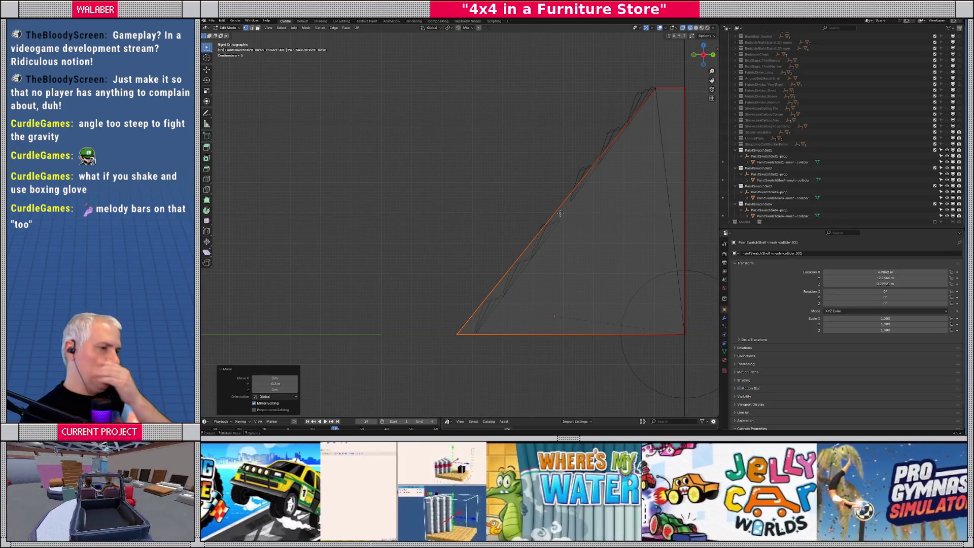
{"action": "mouse_move", "coordinate": [583, 172]}
{"action": "middle_mouse_down"}
{"action": "mouse_move", "coordinate": [596, 178]}
{"action": "mouse_move", "coordinate": [576, 179]}
{"action": "middle_mouse_up"}
{"action": "key", "text": "Tab"}
{"action": "left_click", "coordinate": [579, 179]}
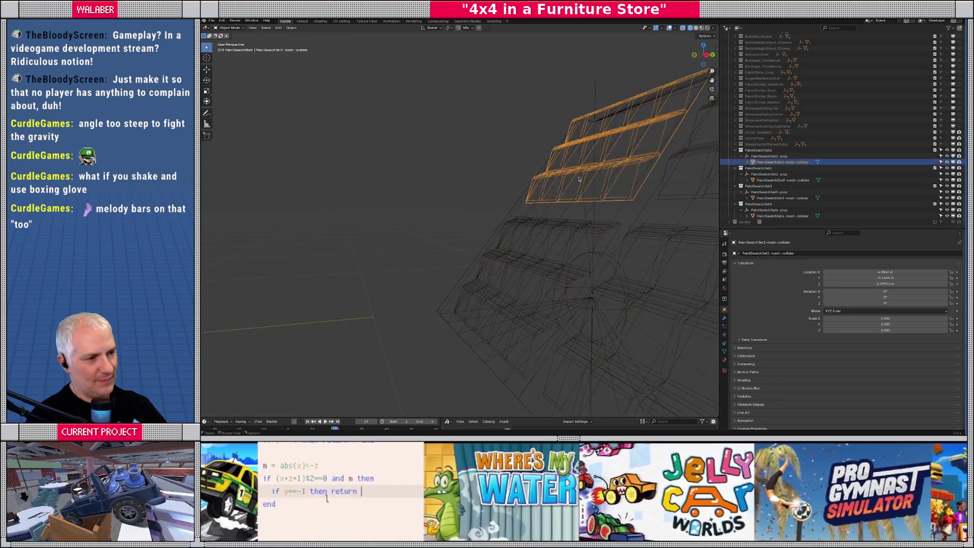
{"action": "left_click", "coordinate": [688, 198], "text": "shift"}
{"action": "left_click", "coordinate": [579, 235], "text": "shift"}
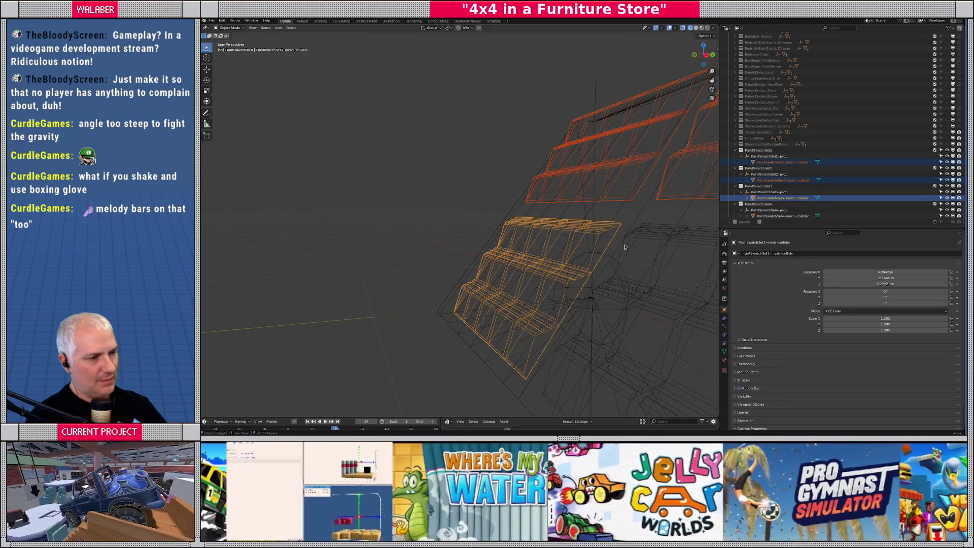
{"action": "left_click", "coordinate": [636, 237], "text": "shift"}
{"action": "key", "text": "KP_3"}
{"action": "key", "text": "Tab"}
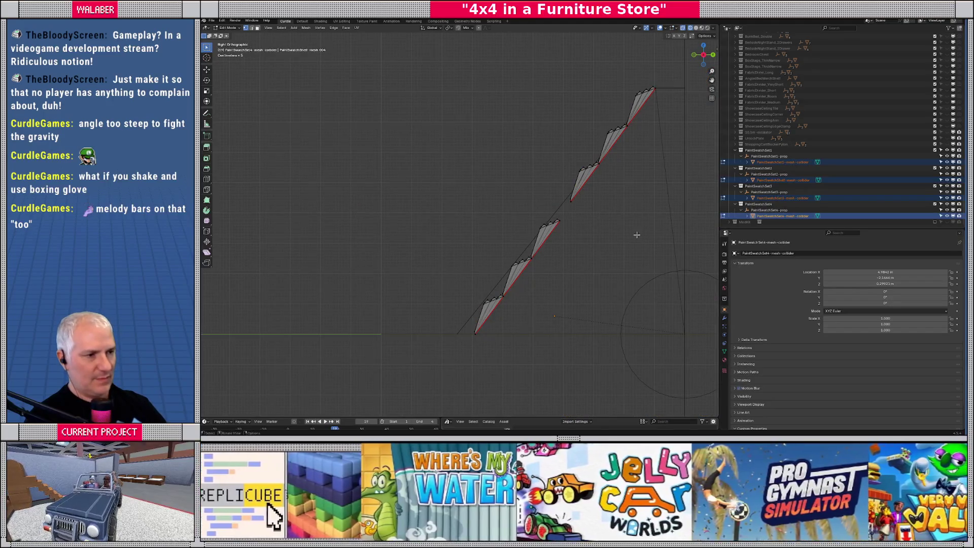
{"action": "key", "text": "shift+z"}
{"action": "key", "text": "shift+z"}
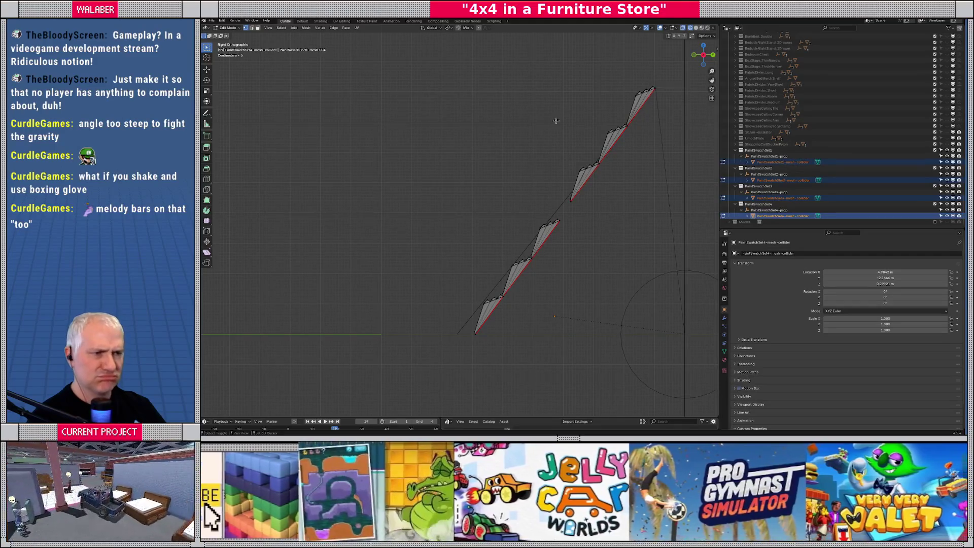
{"action": "middle_click_drag", "start_coordinate": [550, 163], "coordinate": [563, 182]}
{"action": "key", "text": "KP_3"}
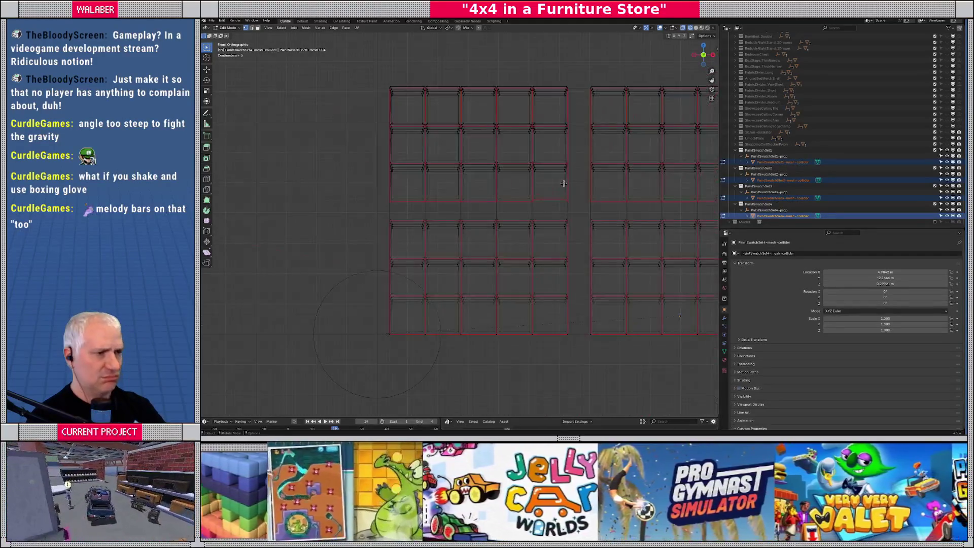
{"action": "scroll", "coordinate": [563, 183], "scroll_direction": "up", "scroll_amount": 4}
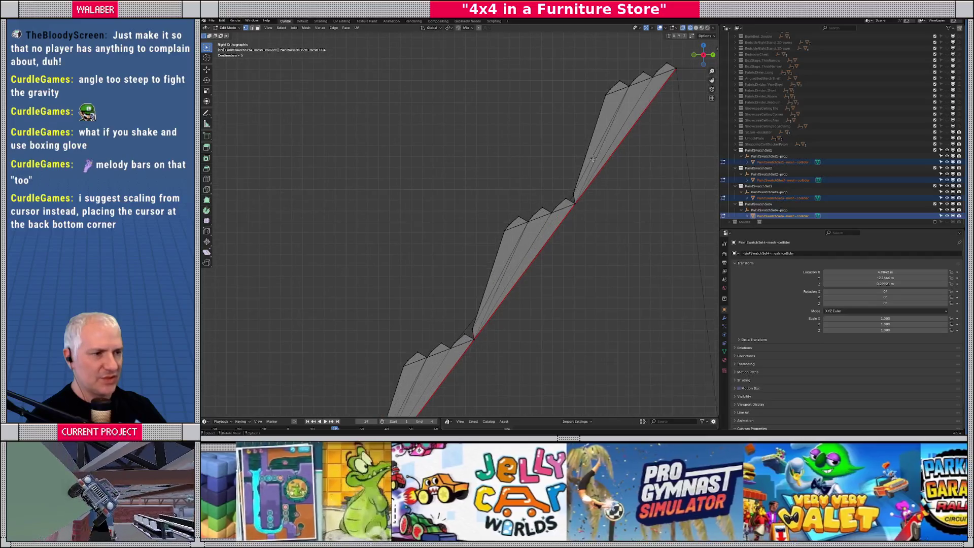
{"action": "scroll", "coordinate": [617, 102], "scroll_direction": "down", "scroll_amount": 3}
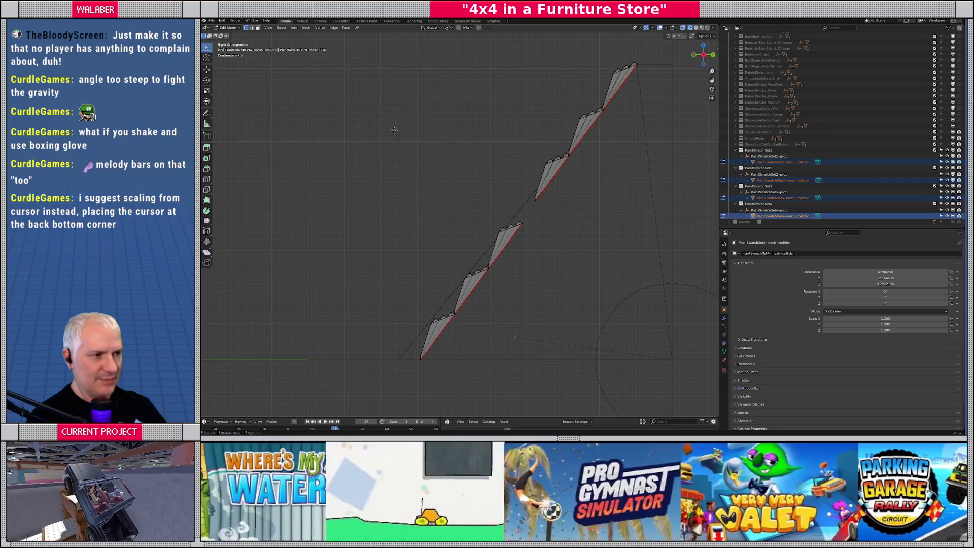
{"action": "left_click_drag", "start_coordinate": [365, 94], "coordinate": [642, 368]}
{"action": "scroll", "coordinate": [560, 180], "scroll_direction": "up", "scroll_amount": 2}
{"action": "scroll", "coordinate": [561, 180], "scroll_direction": "up", "scroll_amount": 5}
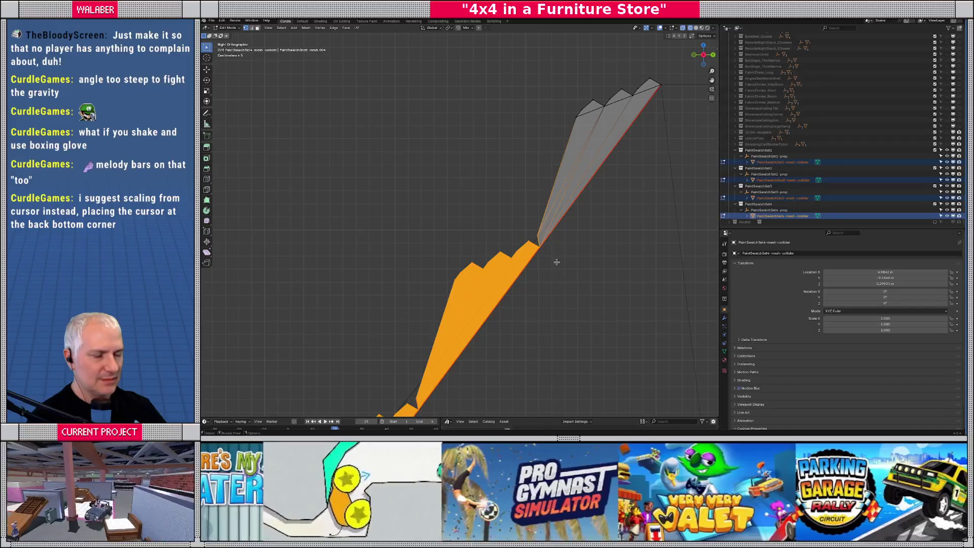
{"action": "left_click", "coordinate": [448, 28]}
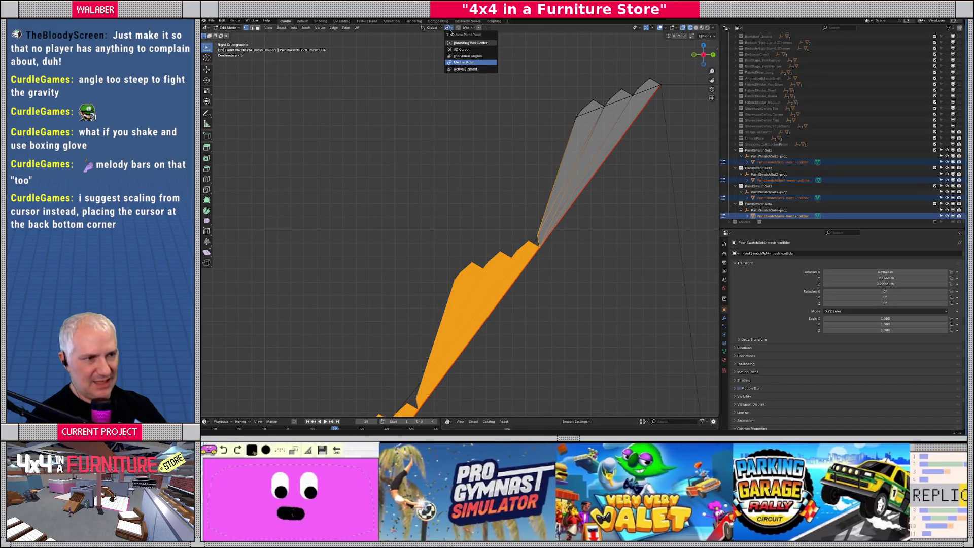
{"action": "key", "text": "Escape"}
{"action": "key", "text": "alt+a"}
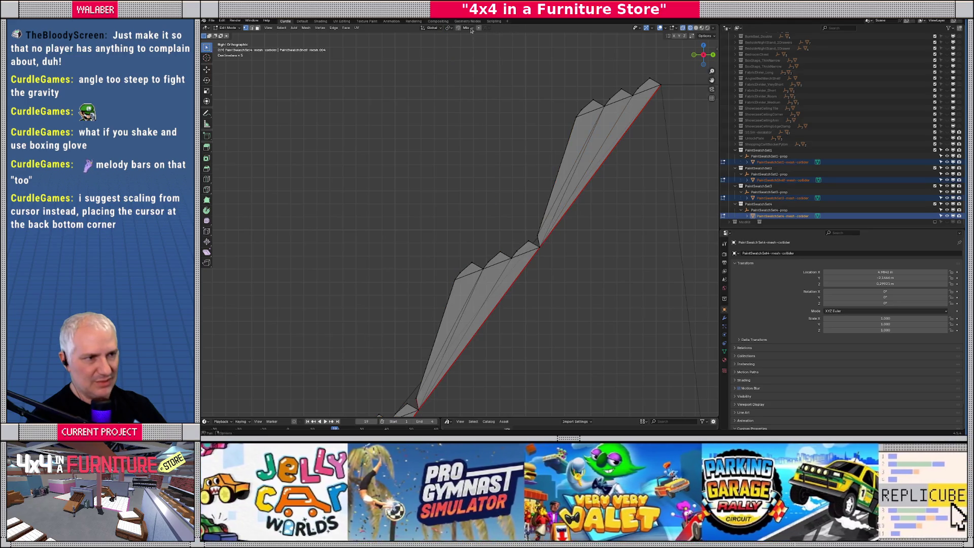
{"action": "left_click", "coordinate": [472, 29]}
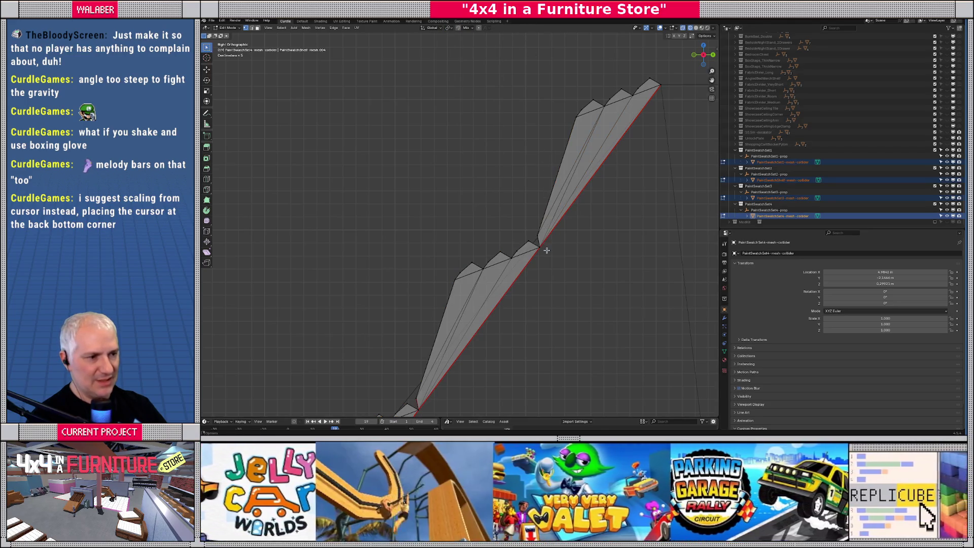
{"action": "scroll", "coordinate": [546, 250], "scroll_direction": "down", "scroll_amount": 4}
{"action": "mouse_move", "coordinate": [320, 222]}
{"action": "left_mouse_down"}
{"action": "mouse_move", "coordinate": [481, 335]}
{"action": "mouse_move", "coordinate": [532, 394]}
{"action": "left_mouse_up"}
- Move the already-selected ramp faces along Y to line up with the shelf
{"action": "scroll", "coordinate": [526, 223], "scroll_direction": "up", "scroll_amount": 4}
{"action": "scroll", "coordinate": [526, 223], "scroll_direction": "up", "scroll_amount": 4}
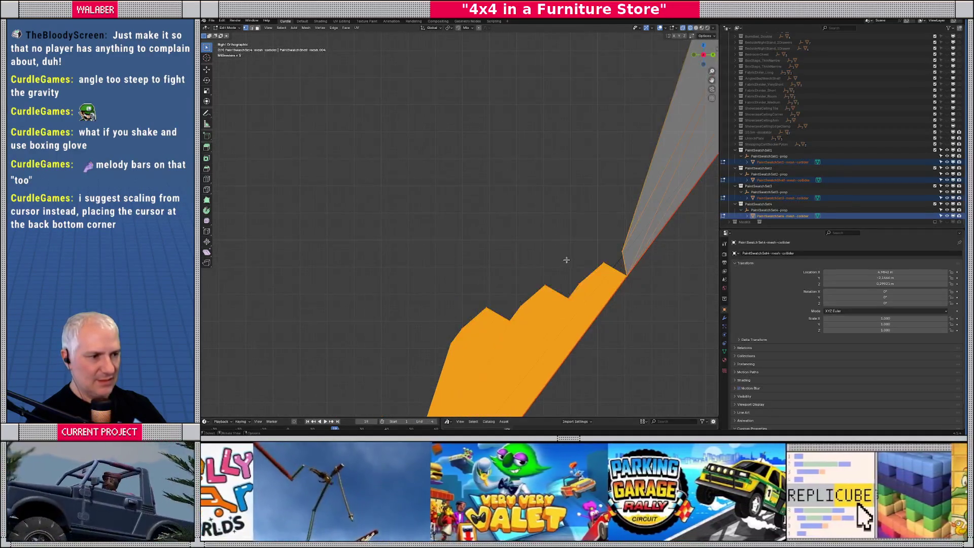
{"action": "key", "text": "g"}
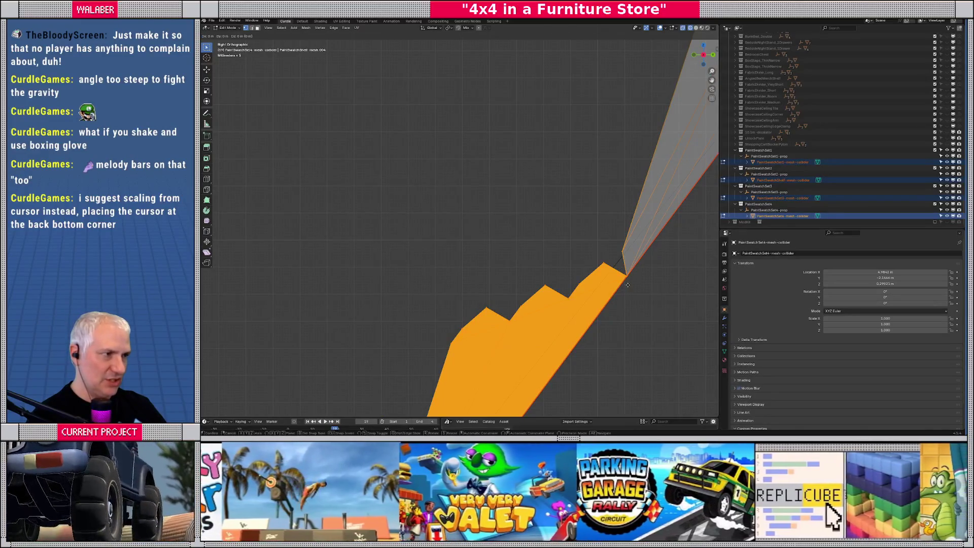
{"action": "key", "text": "ctrl"}
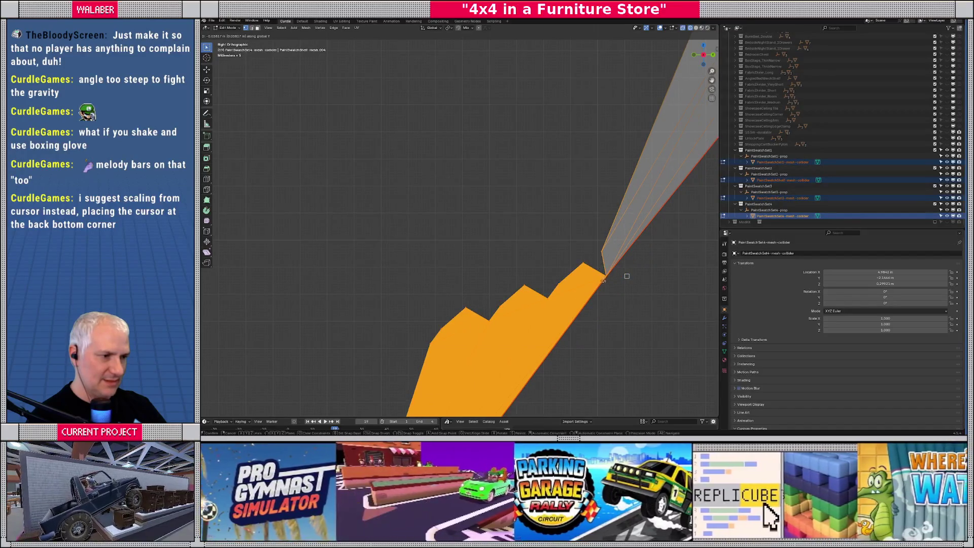
{"action": "left_click", "coordinate": [627, 276]}
{"action": "scroll", "coordinate": [576, 201], "scroll_direction": "down", "scroll_amount": 5}
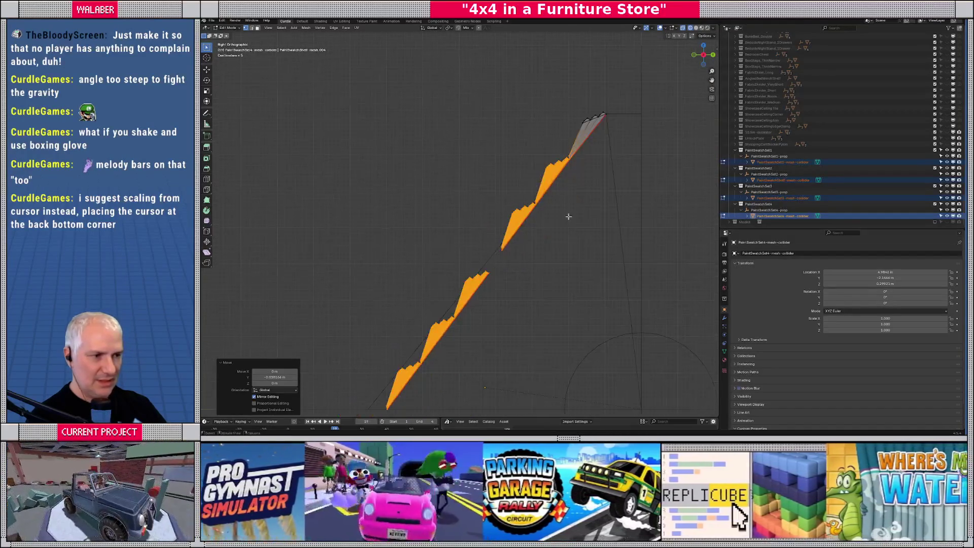
- Shift the next group of ramp faces about 0.038 m, snapping from a corner vertex
{"action": "left_click_drag", "start_coordinate": [477, 203], "coordinate": [644, 374]}
{"action": "scroll", "coordinate": [527, 230], "scroll_direction": "up", "scroll_amount": 2}
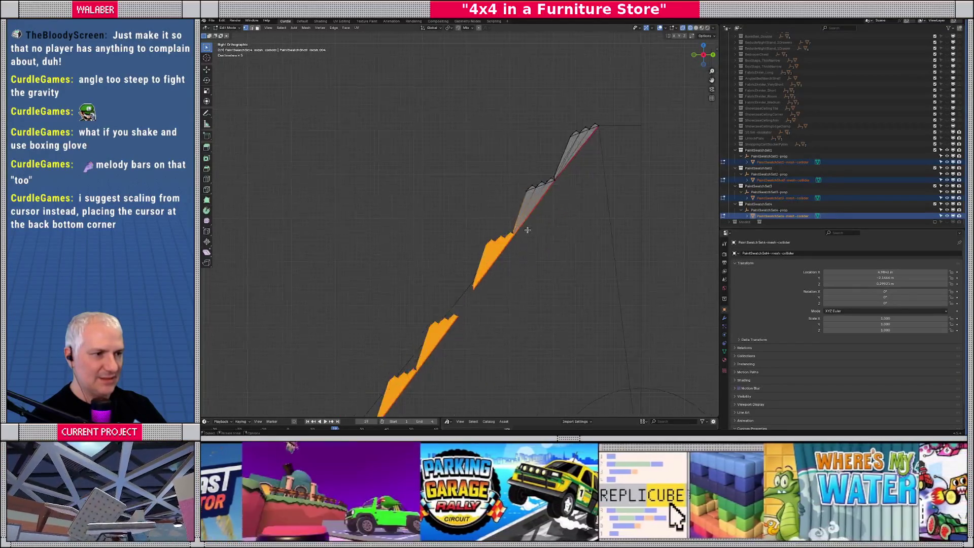
{"action": "scroll", "coordinate": [528, 230], "scroll_direction": "up", "scroll_amount": 6}
{"action": "key", "text": "g"}
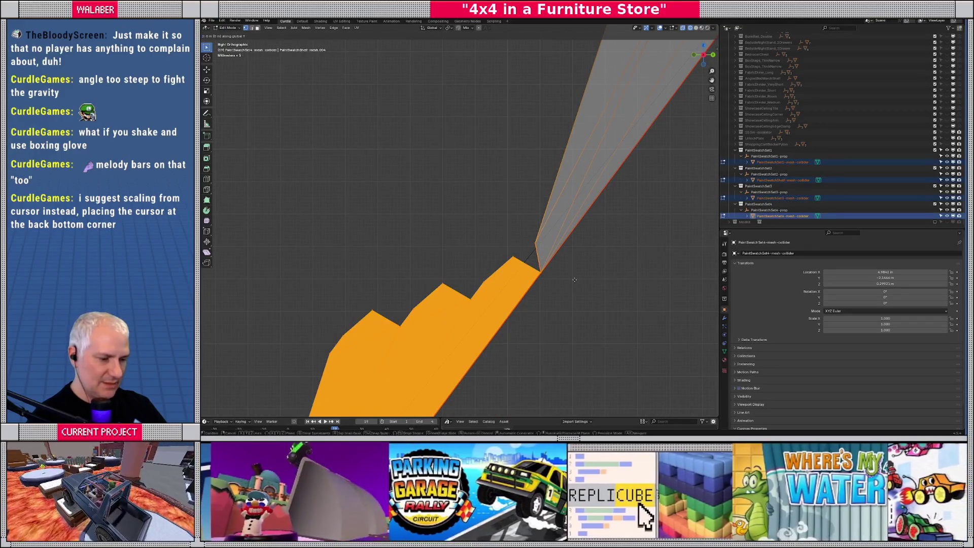
{"action": "left_click", "coordinate": [541, 272]}
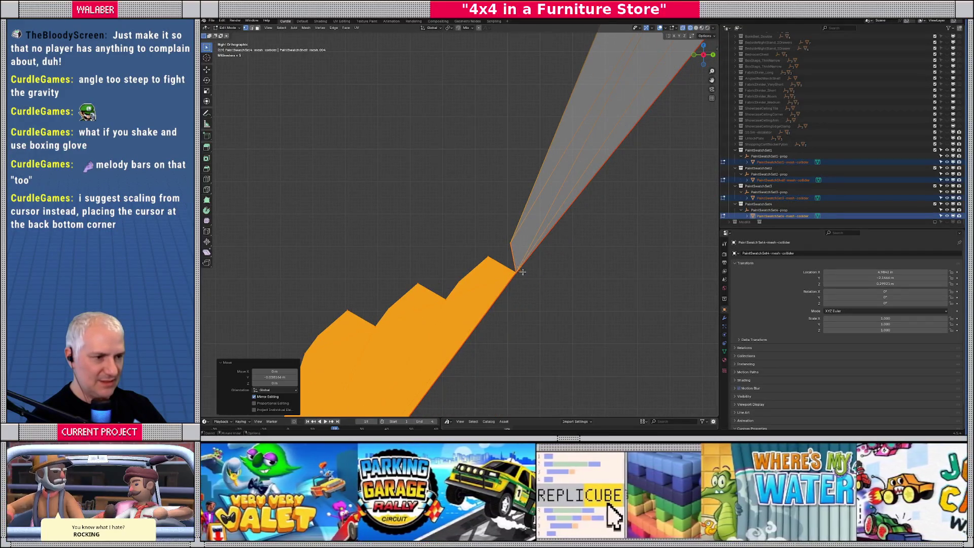
{"action": "left_click", "coordinate": [522, 273]}
{"action": "scroll", "coordinate": [525, 279], "scroll_direction": "down", "scroll_amount": 6}
- Shift the lower ramp pieces and the following ramp section along Y
{"action": "mouse_move", "coordinate": [368, 175]}
{"action": "left_mouse_down"}
{"action": "mouse_move", "coordinate": [547, 295]}
{"action": "mouse_move", "coordinate": [577, 333]}
{"action": "left_mouse_up"}
{"action": "scroll", "coordinate": [584, 209], "scroll_direction": "up", "scroll_amount": 3}
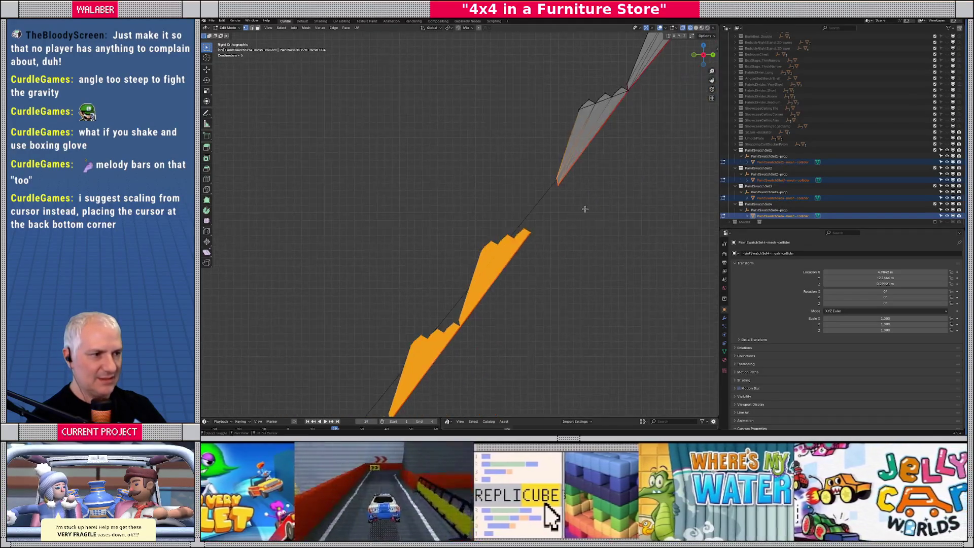
{"action": "scroll", "coordinate": [539, 251], "scroll_direction": "up", "scroll_amount": 5}
{"action": "key", "text": "g"}
{"action": "key", "text": "y"}
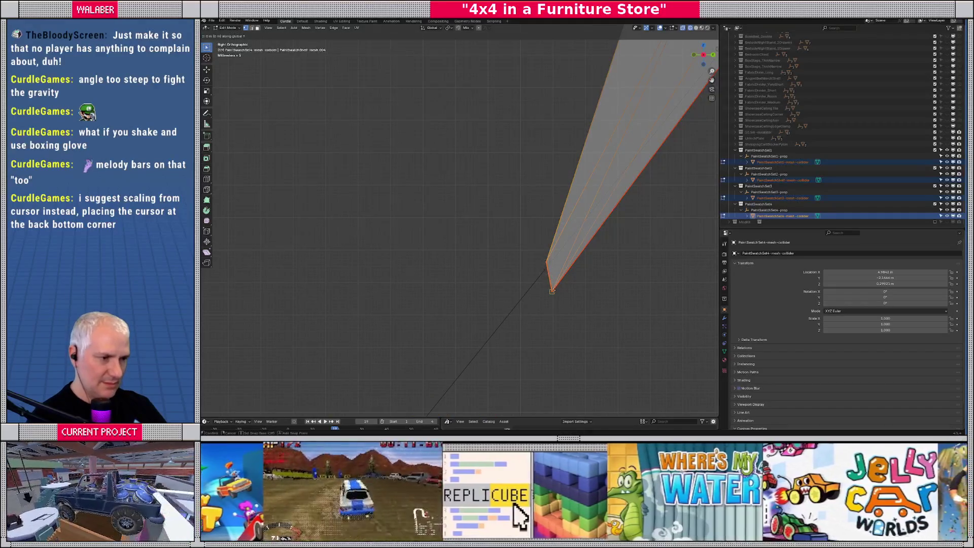
{"action": "left_click", "coordinate": [518, 302]}
{"action": "scroll", "coordinate": [508, 302], "scroll_direction": "down", "scroll_amount": 5}
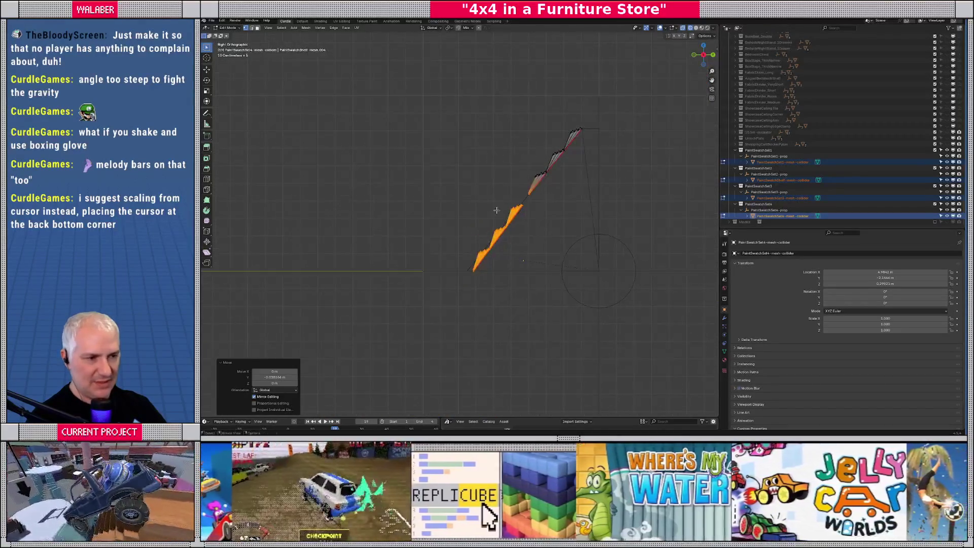
{"action": "mouse_move", "coordinate": [451, 206]}
{"action": "left_mouse_down"}
{"action": "mouse_move", "coordinate": [551, 295]}
{"action": "mouse_move", "coordinate": [510, 217]}
{"action": "mouse_move", "coordinate": [540, 213]}
{"action": "left_mouse_up"}
{"action": "scroll", "coordinate": [541, 213], "scroll_direction": "up", "scroll_amount": 2}
{"action": "scroll", "coordinate": [541, 213], "scroll_direction": "up", "scroll_amount": 5}
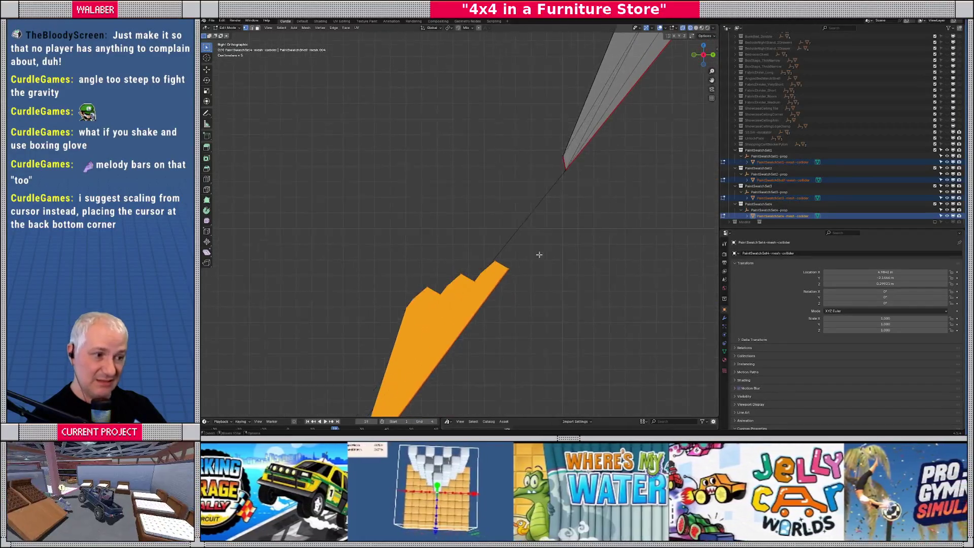
{"action": "key", "text": "g"}
{"action": "key", "text": "y"}
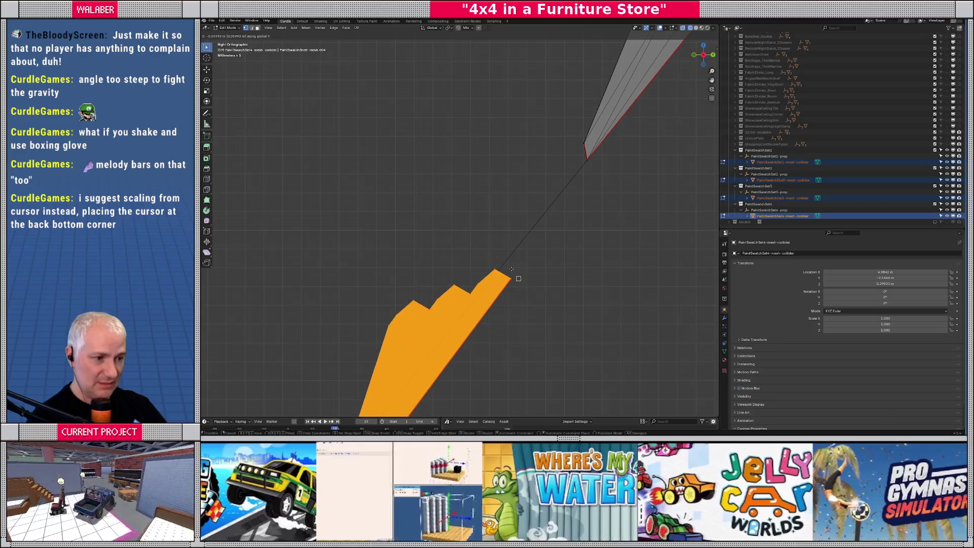
{"action": "left_click", "coordinate": [502, 271]}
{"action": "scroll", "coordinate": [472, 277], "scroll_direction": "down", "scroll_amount": 5}
- Select the lower steps of the mesh and move them about 0.038 m along Y
{"action": "middle_click_drag", "start_coordinate": [465, 278], "coordinate": [571, 217], "text": "shift"}
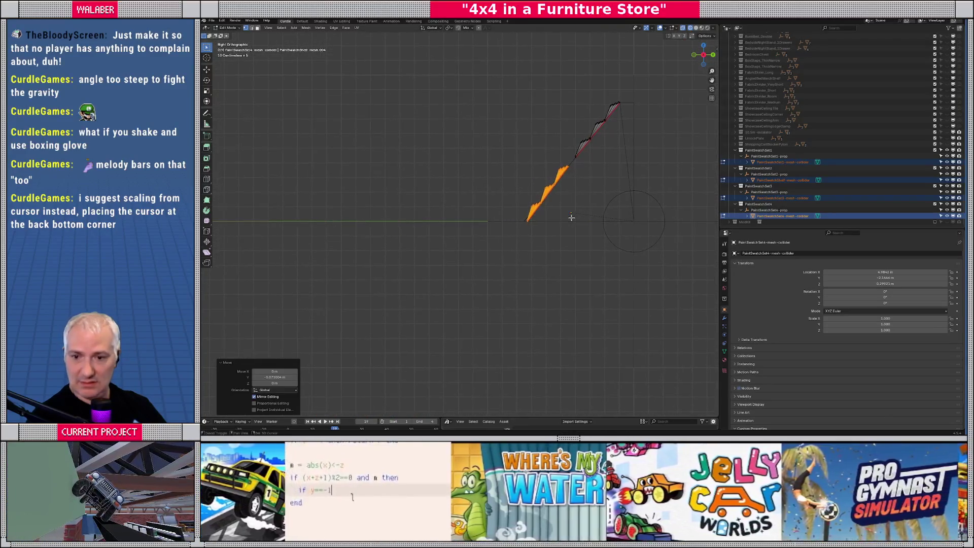
{"action": "scroll", "coordinate": [574, 216], "scroll_direction": "up", "scroll_amount": 3}
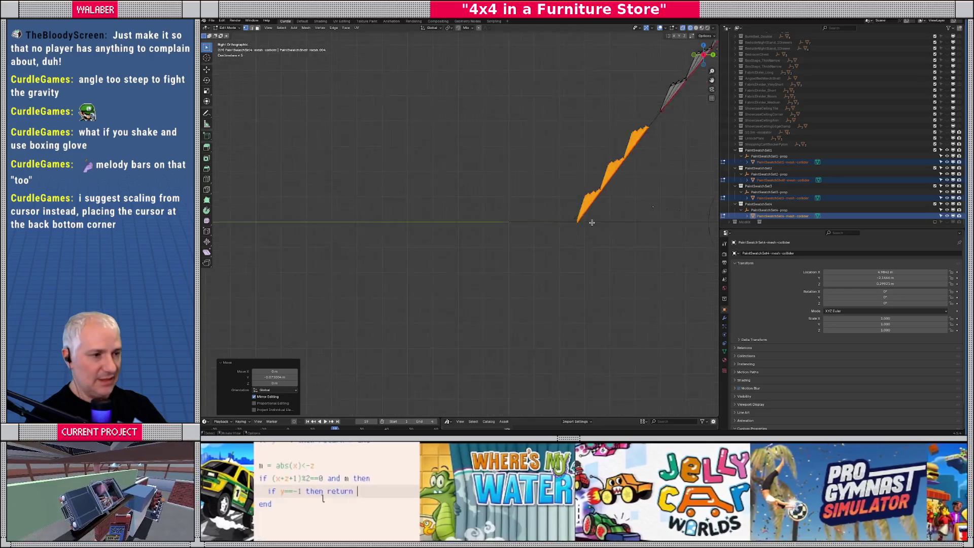
{"action": "middle_click_drag", "start_coordinate": [617, 181], "coordinate": [487, 238], "text": "shift"}
{"action": "mouse_move", "coordinate": [457, 169]}
{"action": "left_mouse_down"}
{"action": "mouse_move", "coordinate": [576, 228]}
{"action": "mouse_move", "coordinate": [608, 294]}
{"action": "left_mouse_up"}
{"action": "scroll", "coordinate": [609, 294], "scroll_direction": "up", "scroll_amount": 3}
{"action": "middle_click_drag", "start_coordinate": [517, 76], "coordinate": [571, 251], "text": "shift"}
{"action": "scroll", "coordinate": [573, 254], "scroll_direction": "up", "scroll_amount": 6}
{"action": "key", "text": "g"}
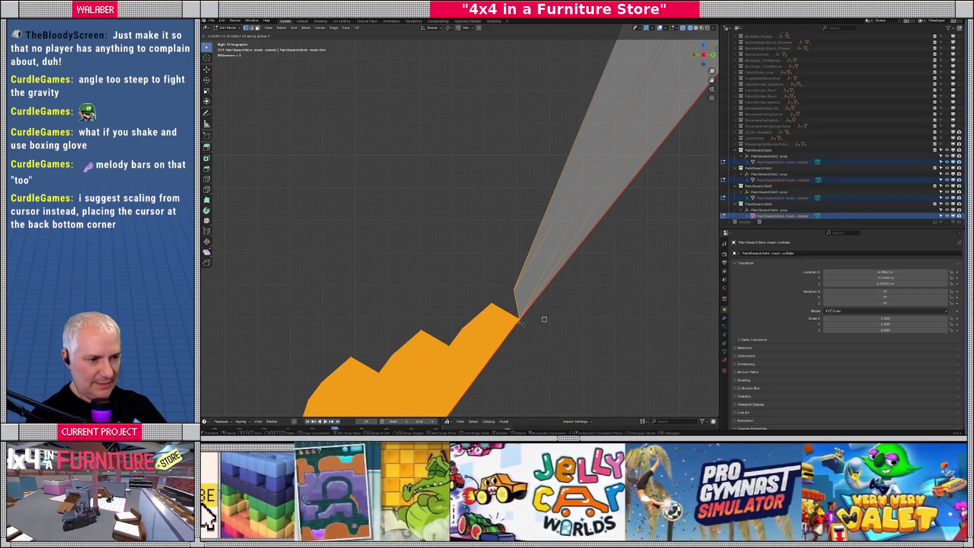
{"action": "left_click", "coordinate": [522, 322]}
{"action": "scroll", "coordinate": [496, 316], "scroll_direction": "down", "scroll_amount": 6}
- Move the selected steps and then the ramp-tip edges along Y
{"action": "scroll", "coordinate": [598, 221], "scroll_direction": "down", "scroll_amount": 2}
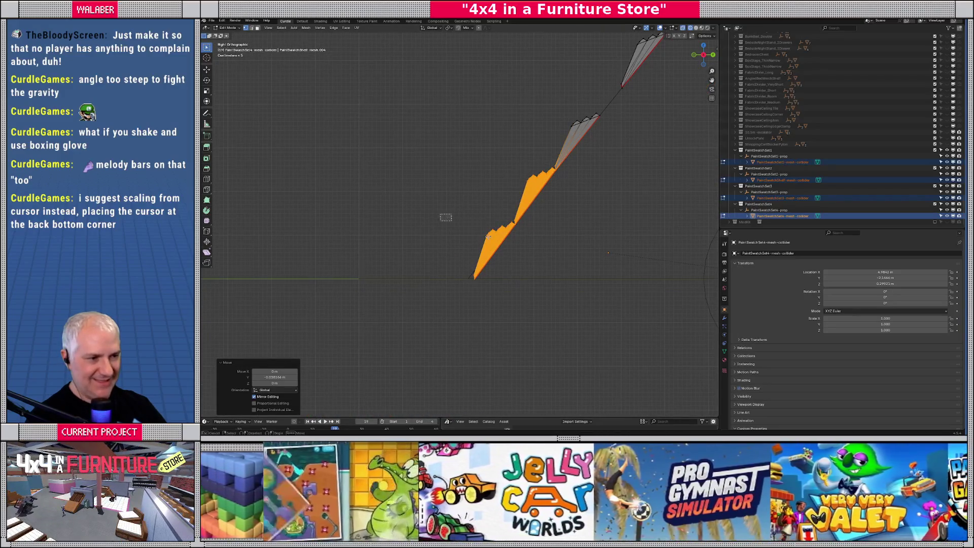
{"action": "scroll", "coordinate": [556, 264], "scroll_direction": "up", "scroll_amount": 5}
{"action": "key", "text": "g"}
{"action": "key", "text": "y"}
{"action": "left_click", "coordinate": [617, 258]}
{"action": "scroll", "coordinate": [522, 260], "scroll_direction": "down", "scroll_amount": 5}
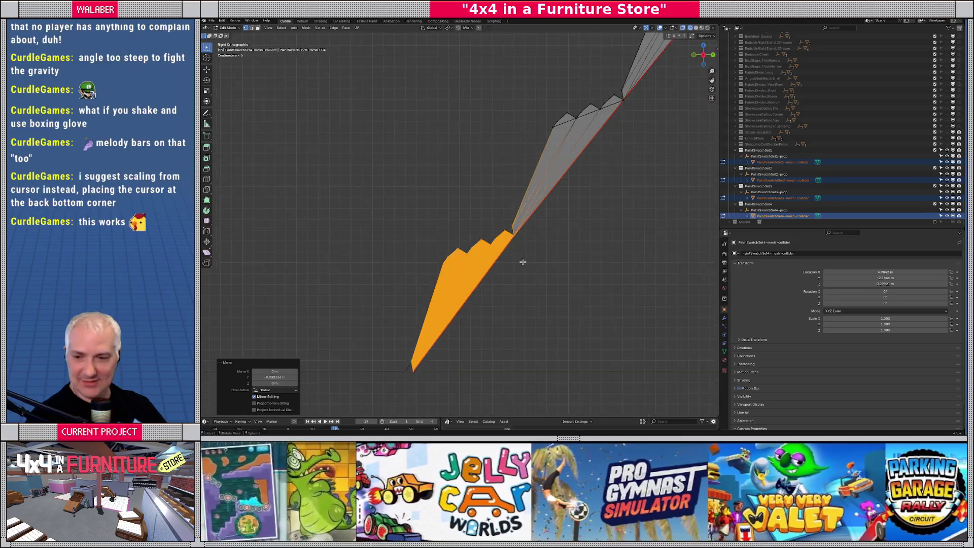
{"action": "left_click_drag", "start_coordinate": [478, 229], "coordinate": [537, 253]}
{"action": "scroll", "coordinate": [536, 253], "scroll_direction": "up", "scroll_amount": 5}
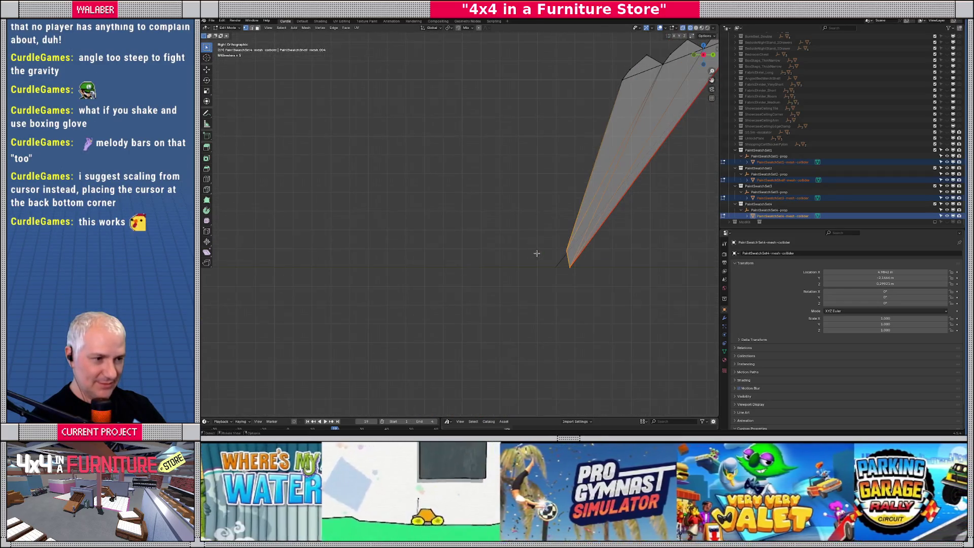
{"action": "key", "text": "g"}
{"action": "key", "text": "y"}
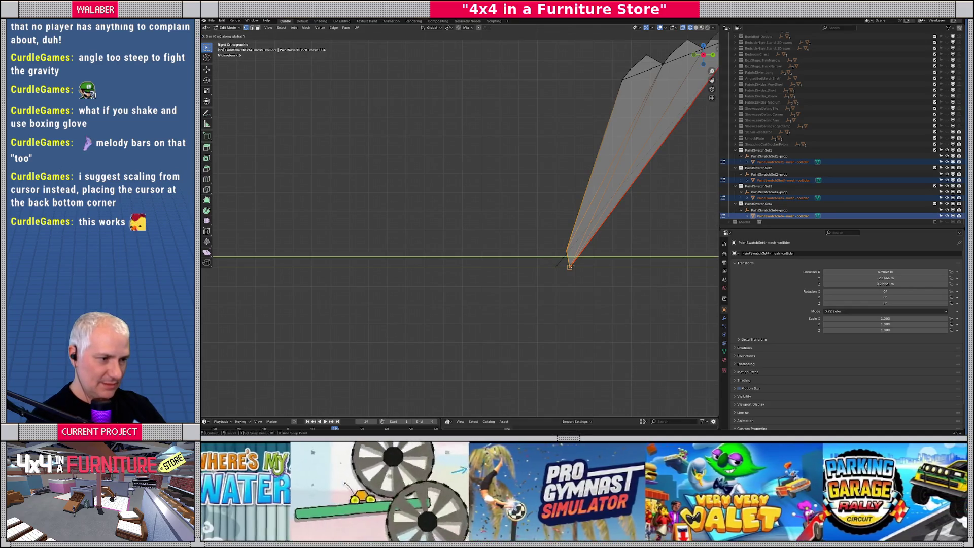
{"action": "left_click", "coordinate": [559, 265]}
- Leave Edit Mode and view the collider in solid shading from the right side
{"action": "mouse_move", "coordinate": [559, 266]}
{"action": "middle_mouse_down"}
{"action": "mouse_move", "coordinate": [515, 255]}
{"action": "mouse_move", "coordinate": [494, 265]}
{"action": "mouse_move", "coordinate": [546, 265]}
{"action": "mouse_move", "coordinate": [507, 252]}
{"action": "middle_mouse_up"}
{"action": "scroll", "coordinate": [545, 265], "scroll_direction": "down", "scroll_amount": 5}
{"action": "key", "text": "Tab"}
{"action": "key", "text": "shift+z"}
{"action": "scroll", "coordinate": [523, 259], "scroll_direction": "down", "scroll_amount": 1}
{"action": "key", "text": "KP_3"}
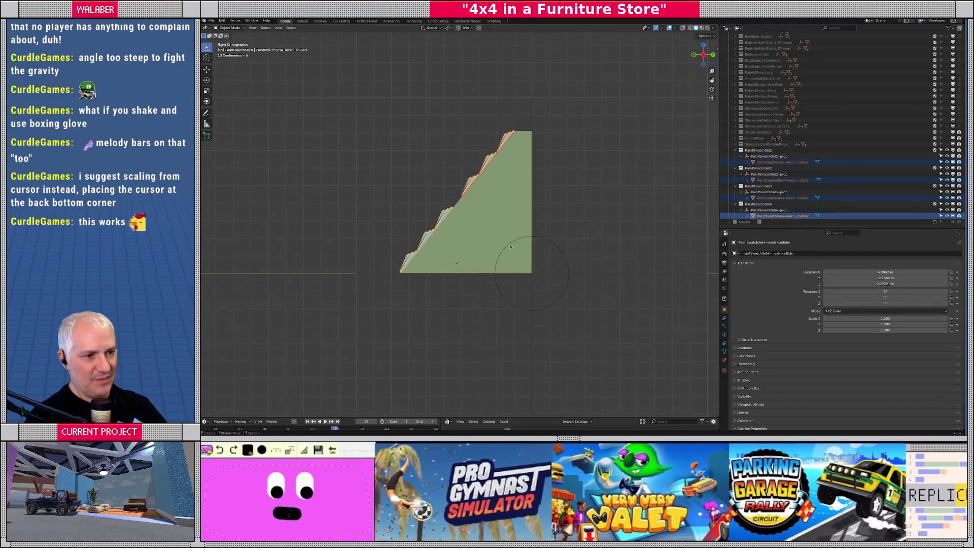
- Enter Edit Mode in wireframe and box-select the lower half of the stepped collider
{"action": "scroll", "coordinate": [510, 247], "scroll_direction": "up", "scroll_amount": 4}
{"action": "key", "text": "shift+z"}
{"action": "scroll", "coordinate": [532, 228], "scroll_direction": "down", "scroll_amount": 3}
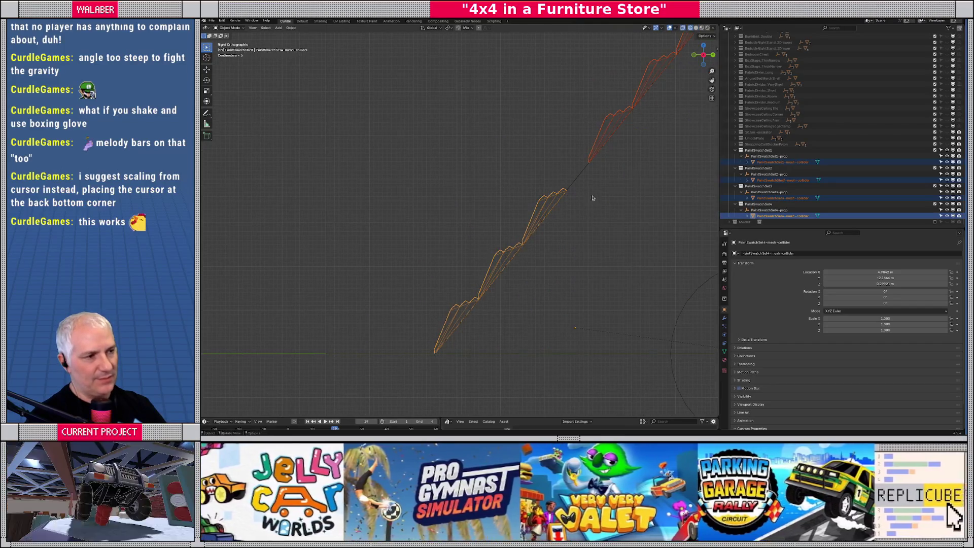
{"action": "key", "text": "shift+z"}
{"action": "middle_click_drag", "start_coordinate": [506, 228], "coordinate": [522, 235], "text": "shift"}
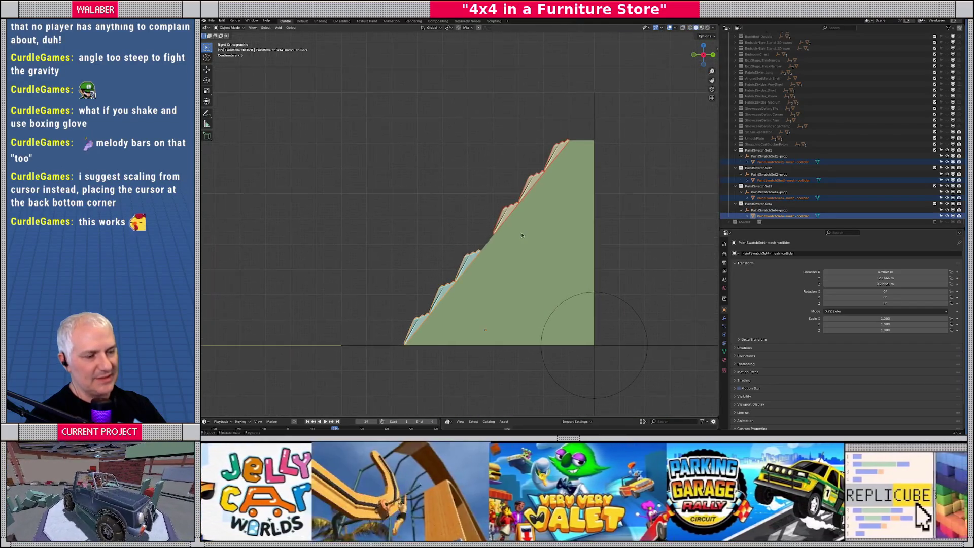
{"action": "key", "text": "Tab"}
{"action": "key", "text": "shift+z"}
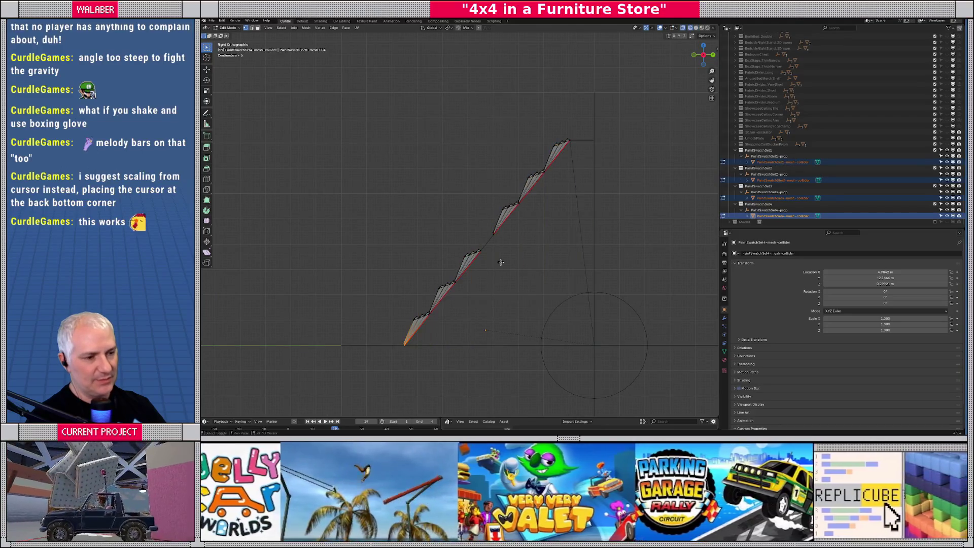
{"action": "mouse_move", "coordinate": [369, 257]}
{"action": "left_mouse_down"}
{"action": "mouse_move", "coordinate": [471, 321]}
{"action": "mouse_move", "coordinate": [500, 362]}
{"action": "left_mouse_up"}
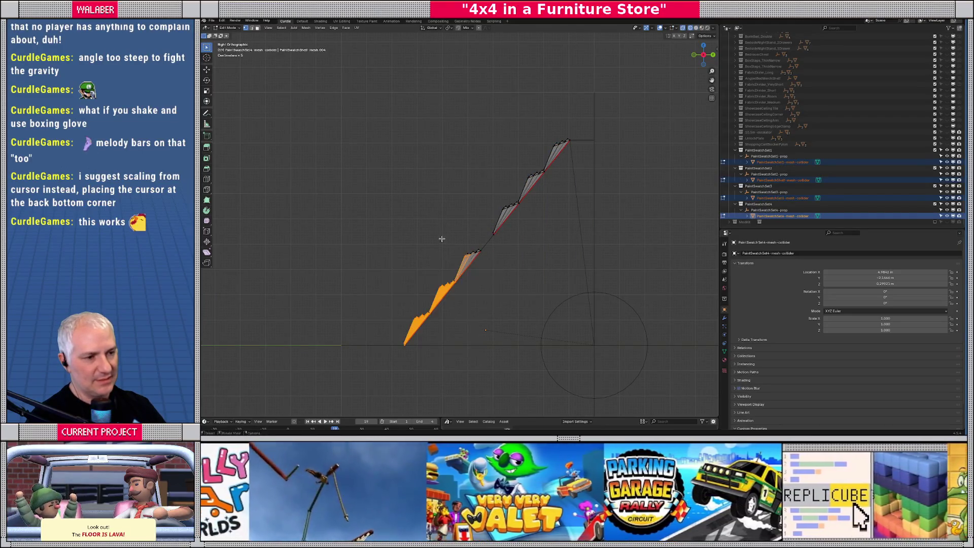
{"action": "scroll", "coordinate": [501, 290], "scroll_direction": "up", "scroll_amount": 8}
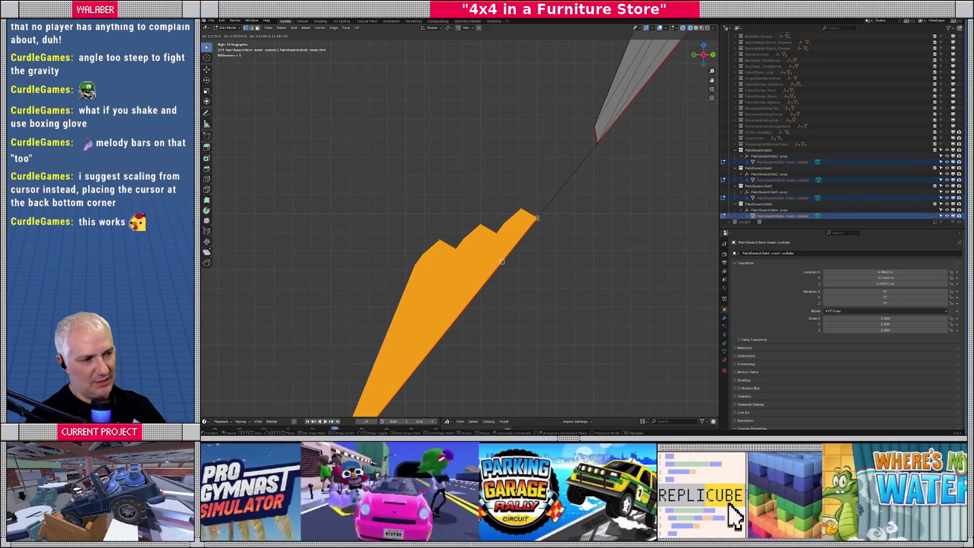
- Confirm the lower steps' move, then snap the upper section's corner onto the previous collider's end
{"action": "left_click", "coordinate": [538, 218]}
{"action": "scroll", "coordinate": [528, 243], "scroll_direction": "down", "scroll_amount": 5}
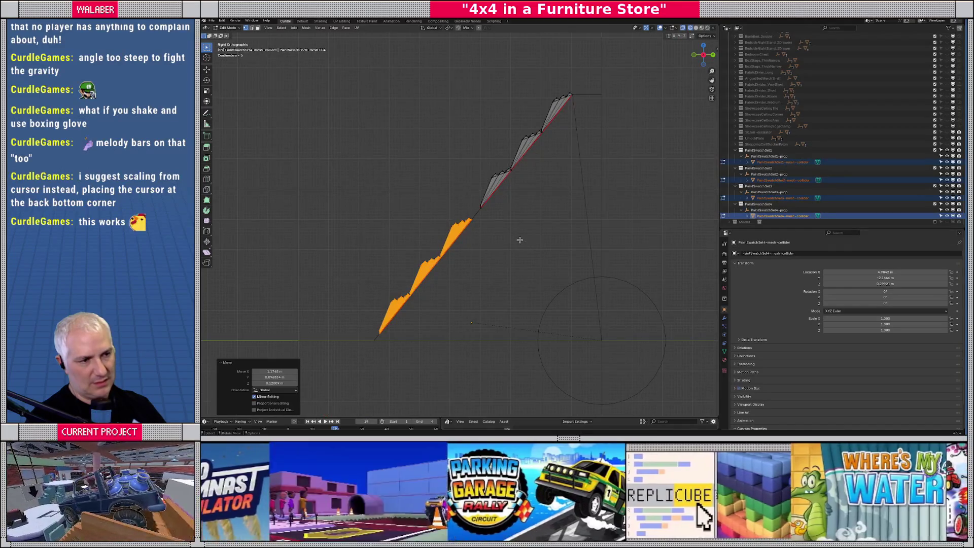
{"action": "left_click_drag", "start_coordinate": [445, 62], "coordinate": [598, 215]}
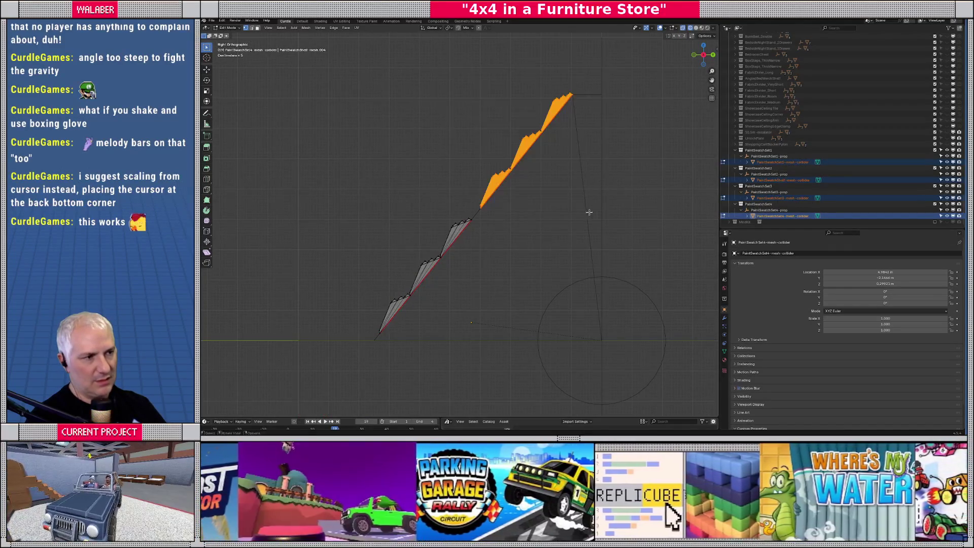
{"action": "scroll", "coordinate": [516, 242], "scroll_direction": "up", "scroll_amount": 4}
{"action": "scroll", "coordinate": [517, 242], "scroll_direction": "up", "scroll_amount": 5}
{"action": "key", "text": "g"}
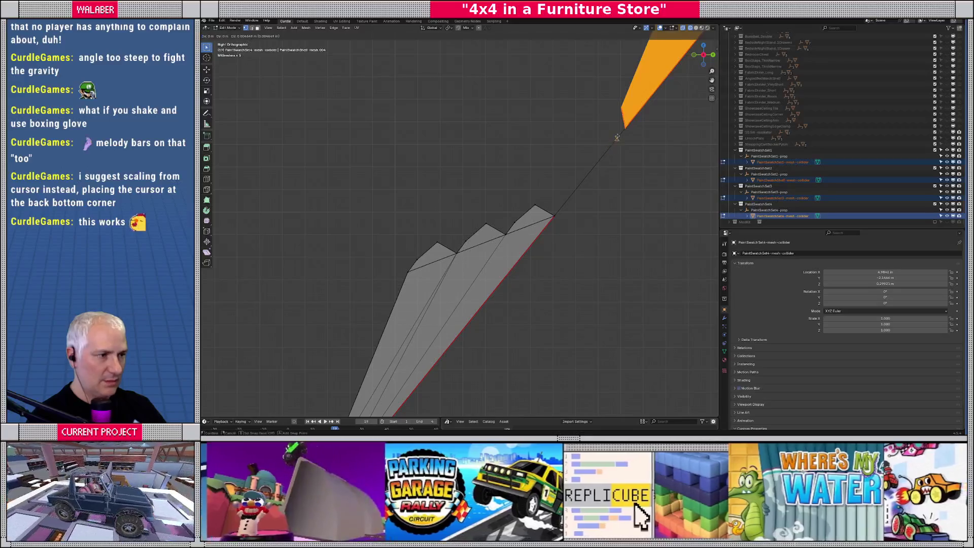
{"action": "left_click", "coordinate": [624, 128]}
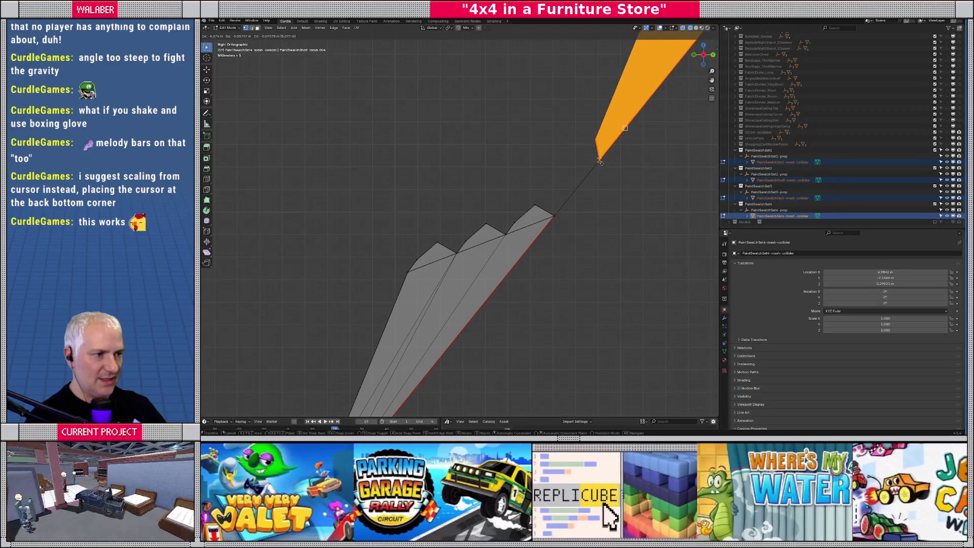
{"action": "left_click", "coordinate": [558, 210]}
{"action": "scroll", "coordinate": [568, 213], "scroll_direction": "down", "scroll_amount": 5}
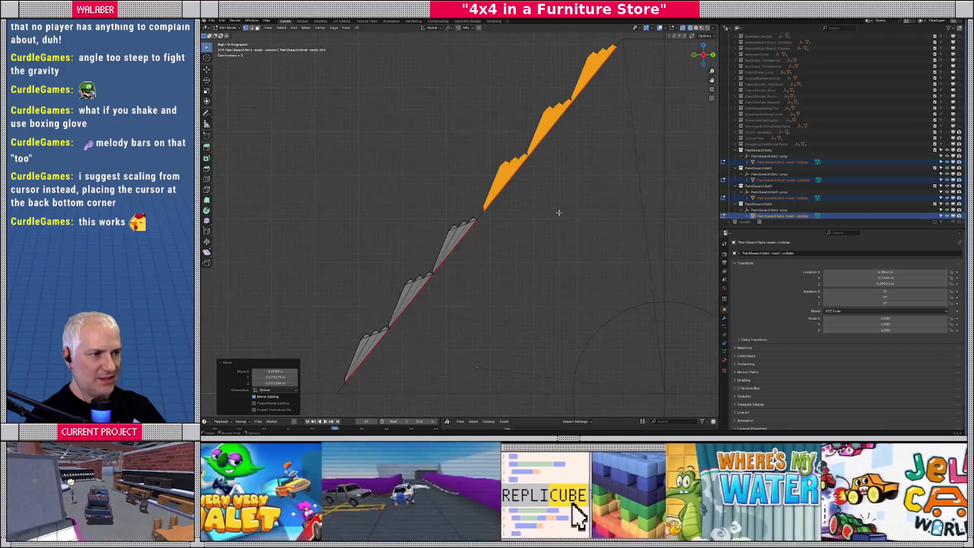
{"action": "scroll", "coordinate": [567, 213], "scroll_direction": "up", "scroll_amount": 2}
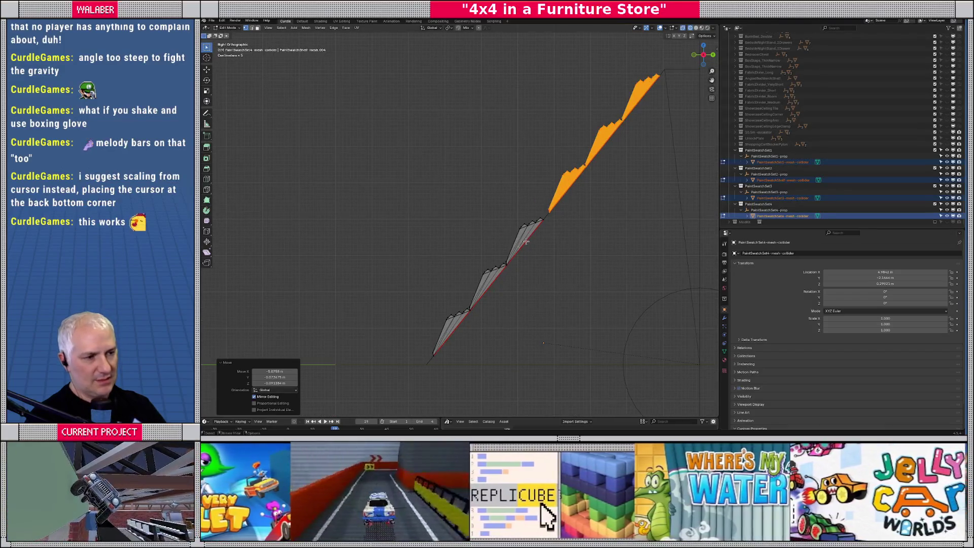
- Select the upper collider vertices and pick the vertex where the sections meet
{"action": "middle_click_drag", "start_coordinate": [532, 235], "coordinate": [526, 214], "text": "shift"}
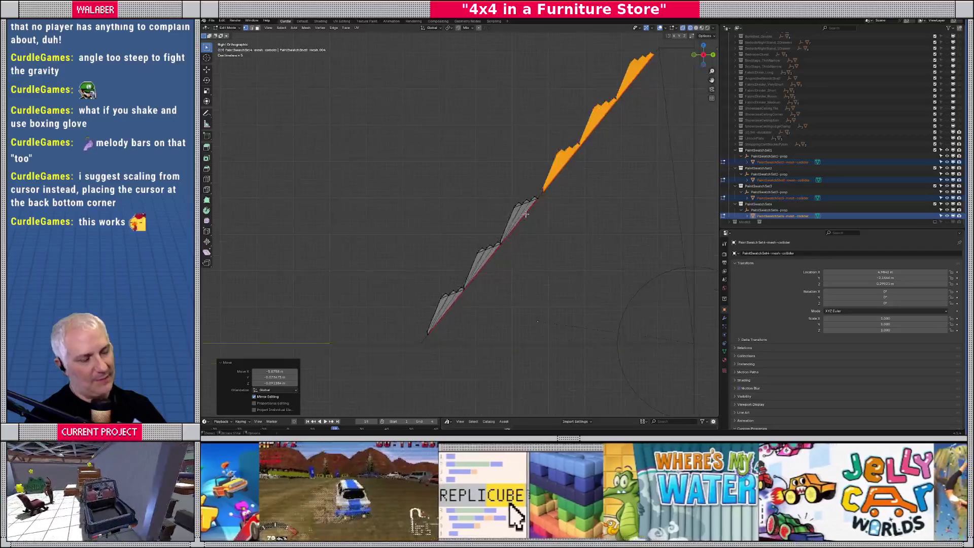
{"action": "scroll", "coordinate": [526, 214], "scroll_direction": "up", "scroll_amount": 4}
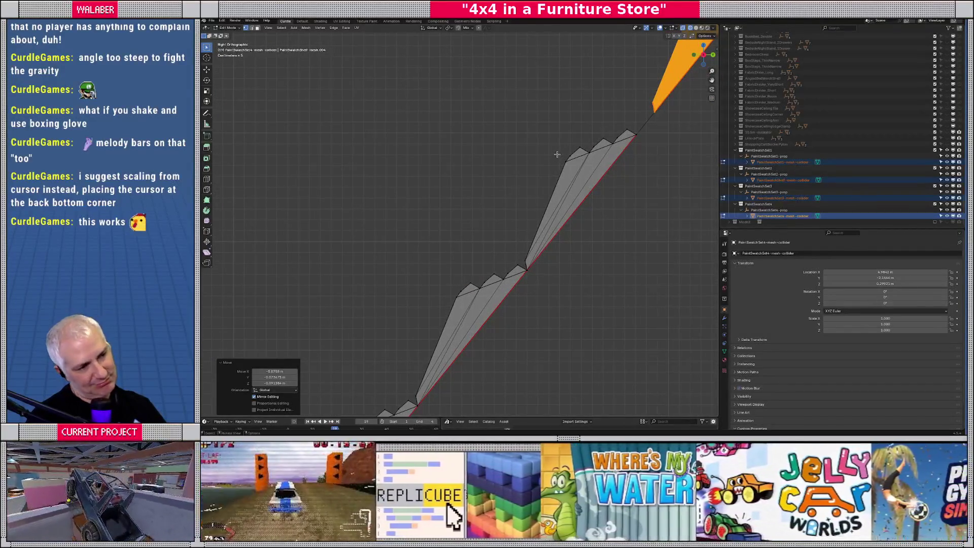
{"action": "left_click_drag", "start_coordinate": [545, 129], "coordinate": [642, 165]}
{"action": "left_click_drag", "start_coordinate": [583, 148], "coordinate": [639, 163]}
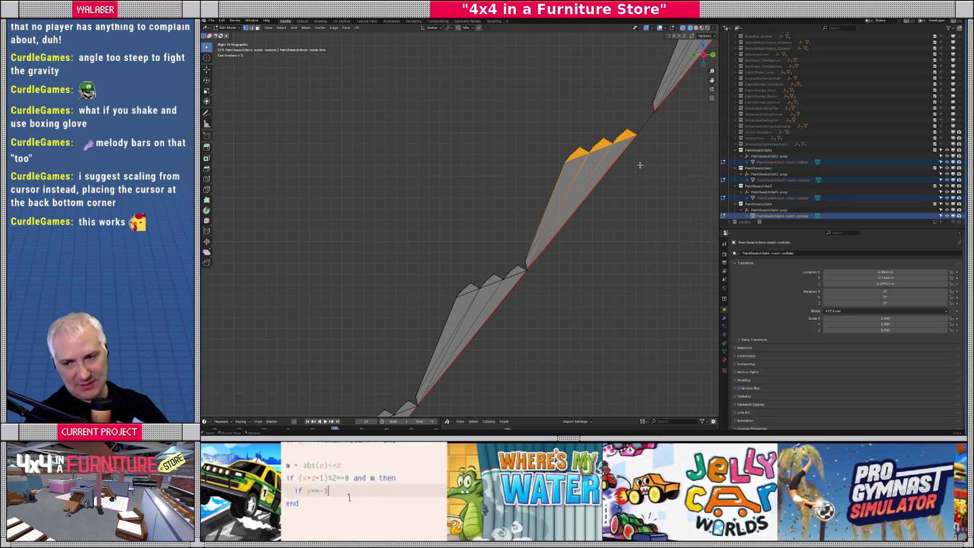
{"action": "scroll", "coordinate": [598, 159], "scroll_direction": "right", "scroll_amount": 5, "text": "ctrl"}
{"action": "scroll", "coordinate": [532, 200], "scroll_direction": "up", "scroll_amount": 3}
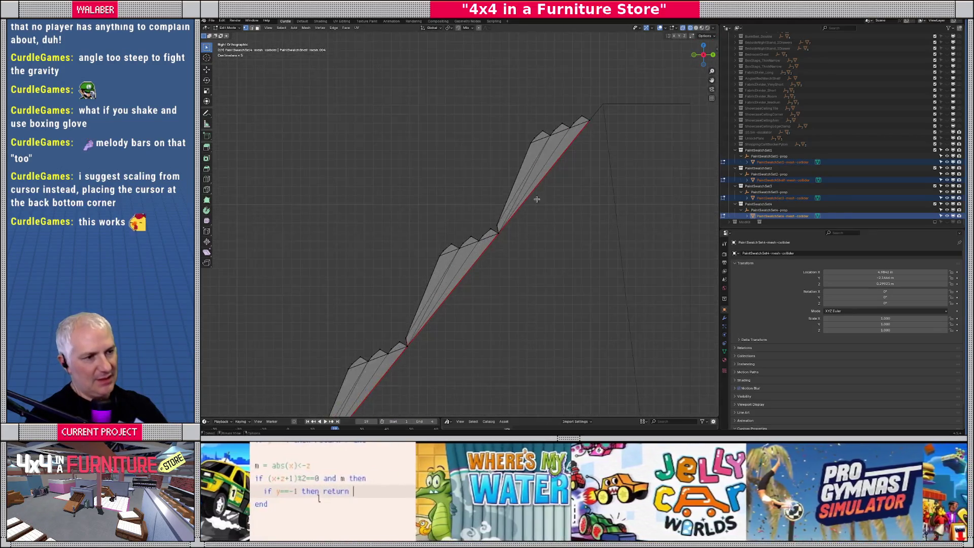
{"action": "middle_click_drag", "start_coordinate": [566, 193], "coordinate": [471, 284], "text": "shift"}
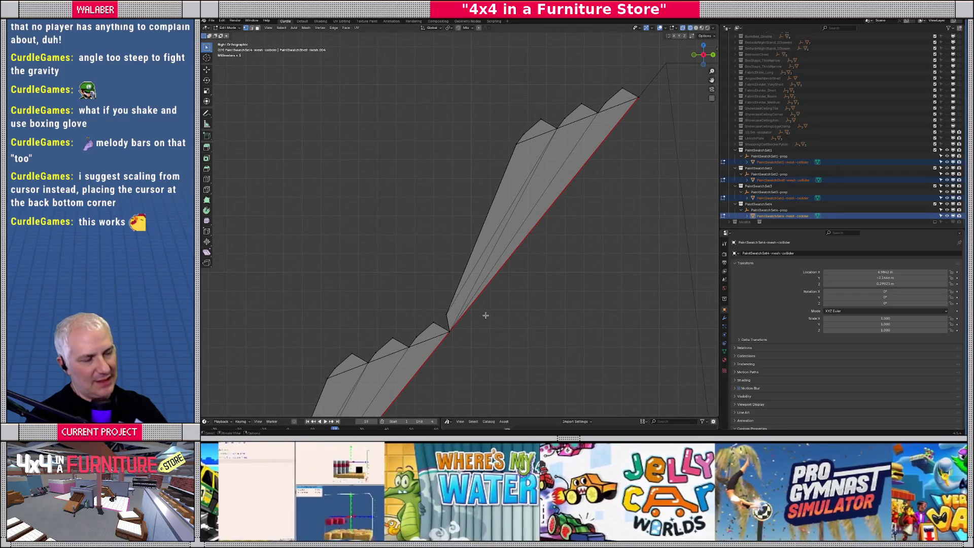
{"action": "left_click", "coordinate": [447, 328]}
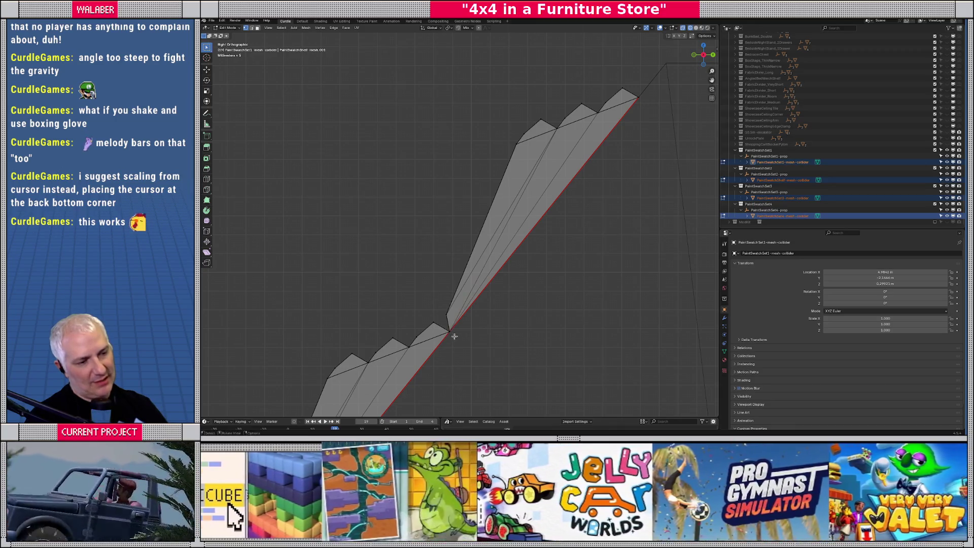
- Snap the 3D cursor to the junction vertex and rotate the two top step faces by -0.5 degrees
{"action": "key", "text": "shift+s"}
{"action": "left_click", "coordinate": [452, 374]}
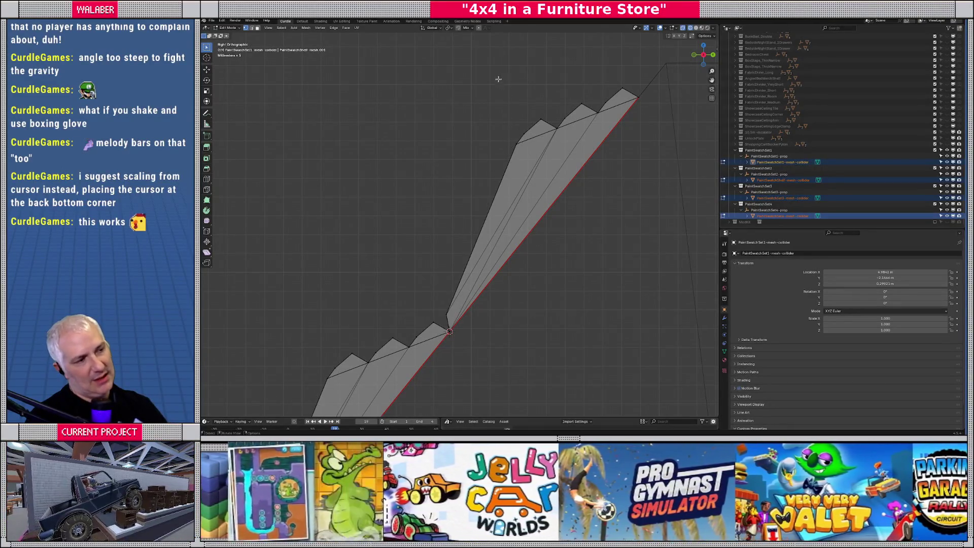
{"action": "mouse_move", "coordinate": [483, 59]}
{"action": "left_mouse_down"}
{"action": "mouse_move", "coordinate": [569, 111]}
{"action": "mouse_move", "coordinate": [613, 120]}
{"action": "left_mouse_up"}
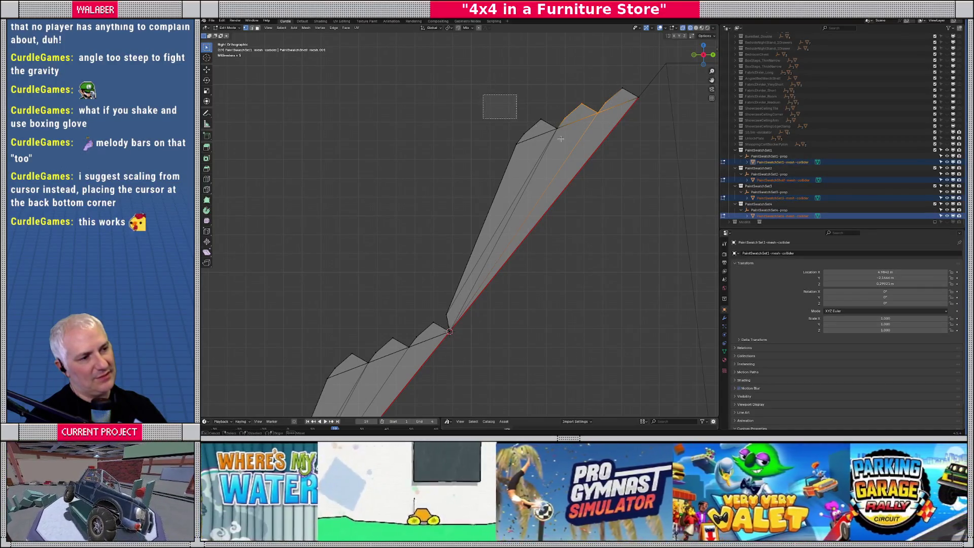
{"action": "left_click_drag", "start_coordinate": [486, 96], "coordinate": [582, 151]}
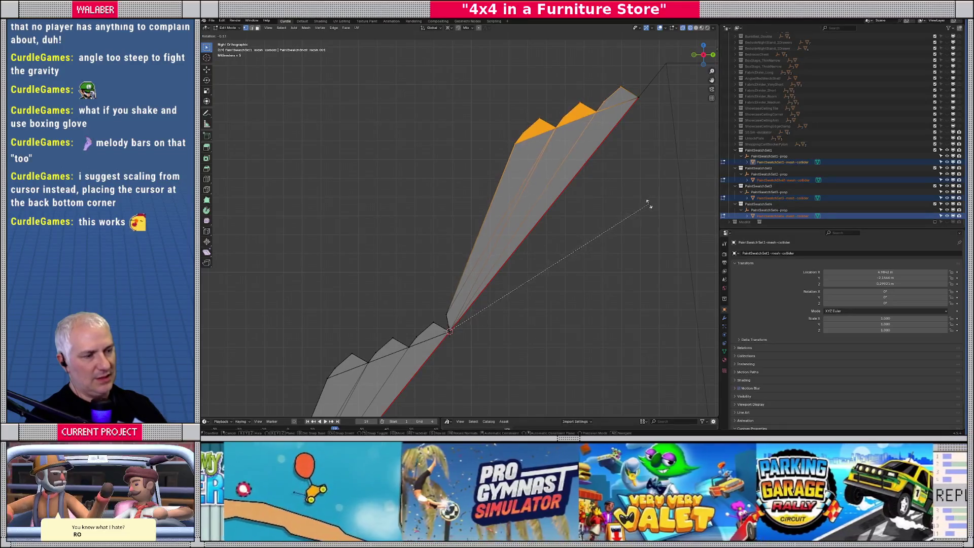
{"action": "key", "text": "r"}
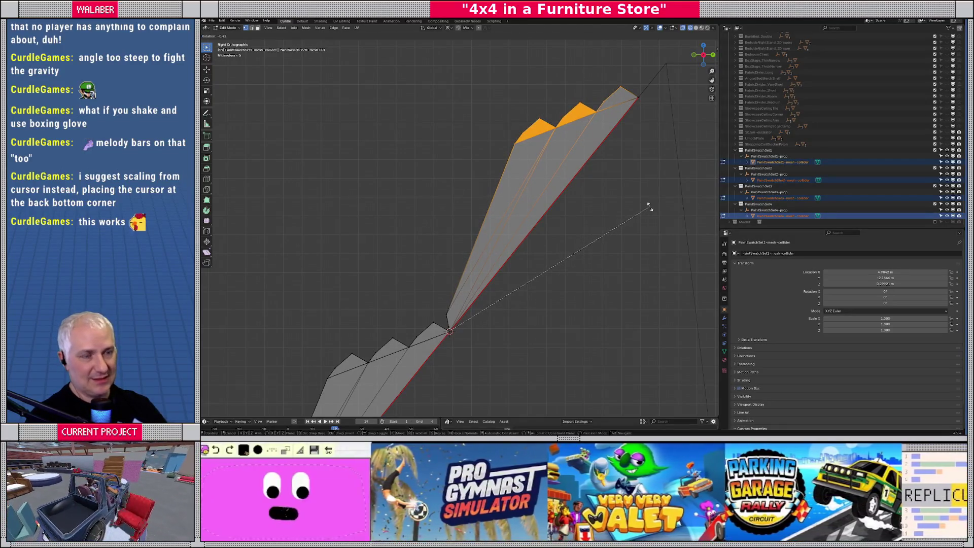
{"action": "type", "text": "-0.5"}
{"action": "key", "text": "Return"}
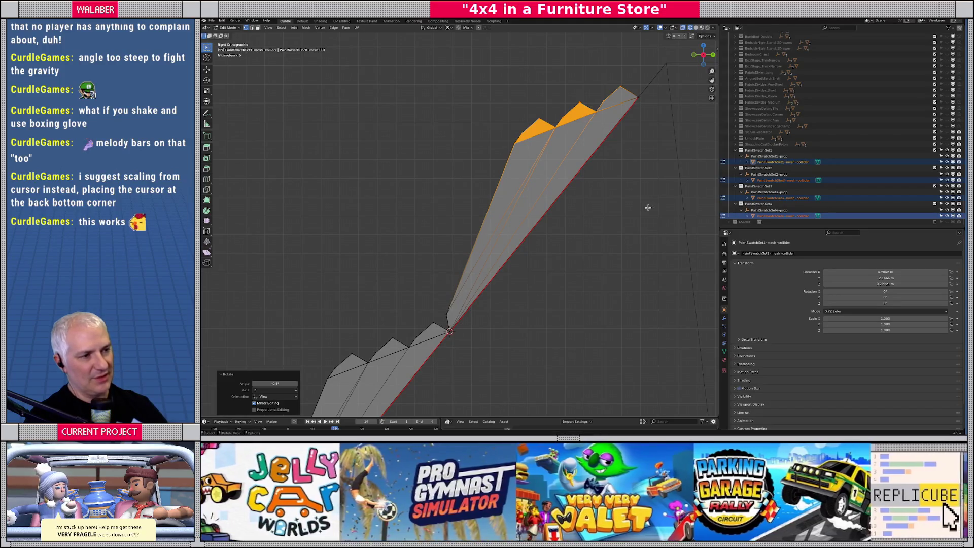
- Rotate a smaller set of top faces back by 0.5 degrees and return to Object Mode
{"action": "left_click_drag", "start_coordinate": [485, 83], "coordinate": [585, 152]}
{"action": "type", "text": "r"}
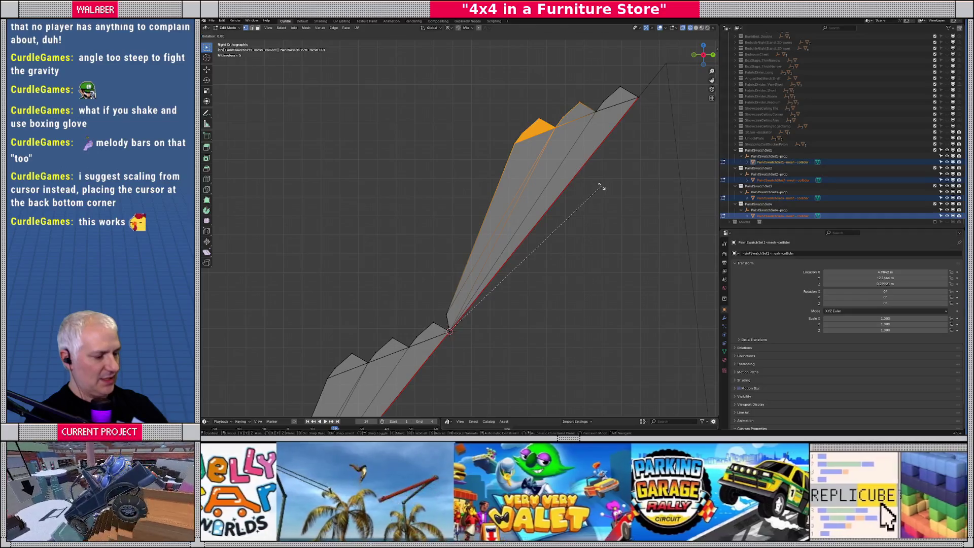
{"action": "type", "text": "0.5"}
{"action": "key", "text": "Return"}
{"action": "left_click_drag", "start_coordinate": [460, 85], "coordinate": [542, 168]}
{"action": "scroll", "coordinate": [542, 168], "scroll_direction": "down", "scroll_amount": 2}
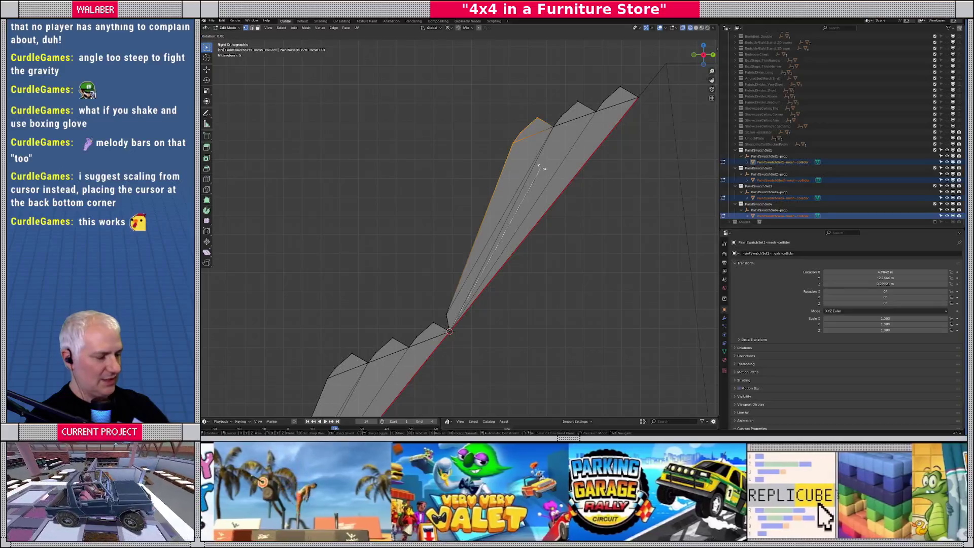
{"action": "key", "text": "Tab"}
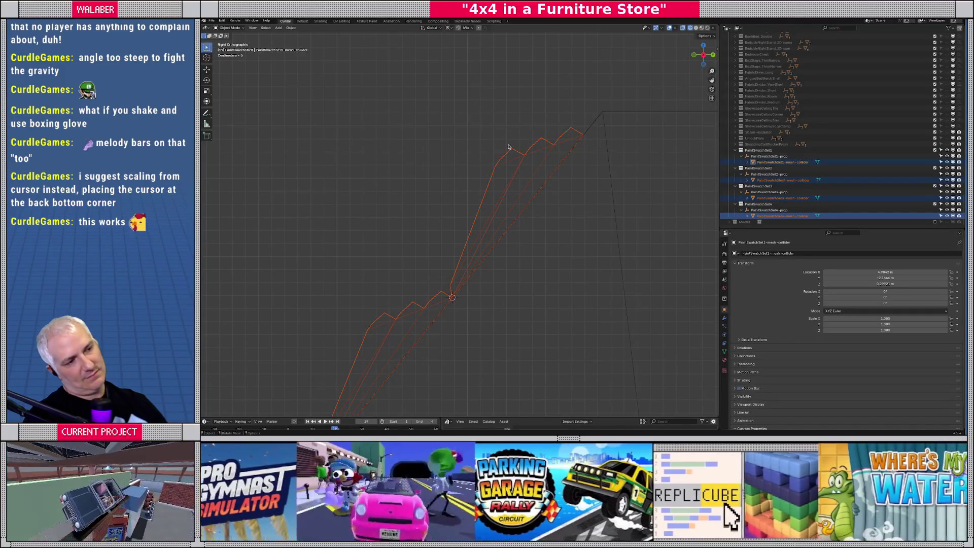
- Inspect the colliders at an angle and in Right view, in solid and wireframe shading, then hide them
{"action": "middle_click_drag", "start_coordinate": [510, 151], "coordinate": [532, 211]}
{"action": "key", "text": "shift+z"}
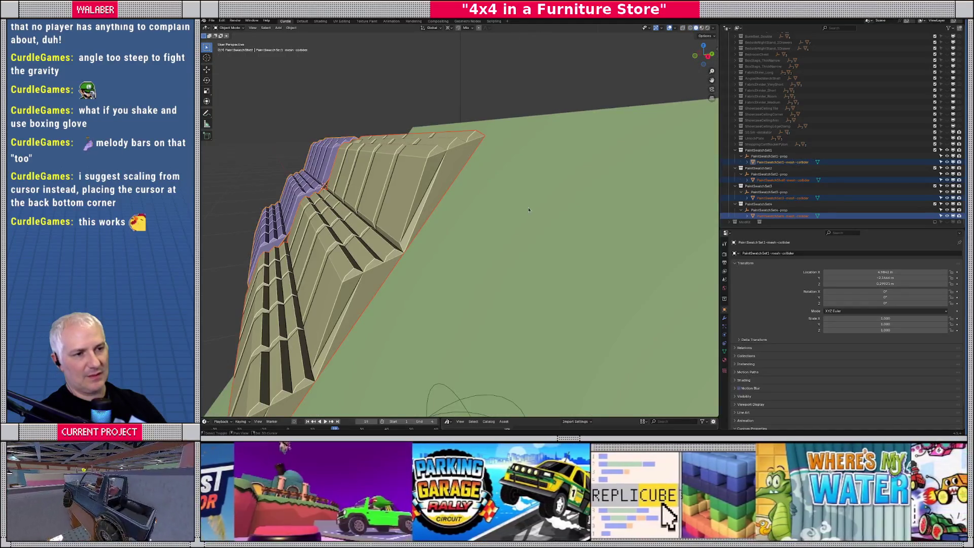
{"action": "key", "text": "shift+z"}
{"action": "key", "text": "KP_3"}
{"action": "key", "text": "shift+z"}
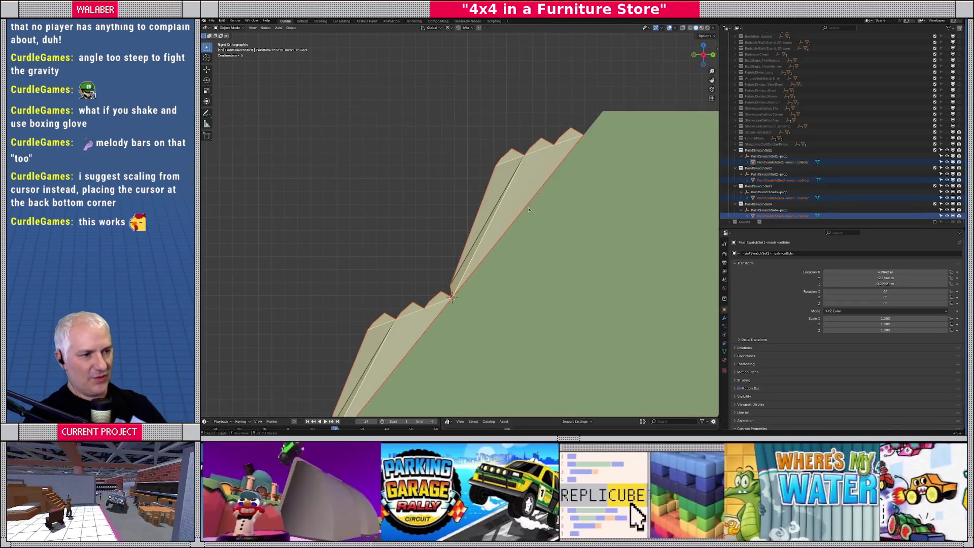
{"action": "key", "text": "shift+z"}
{"action": "key", "text": "h"}
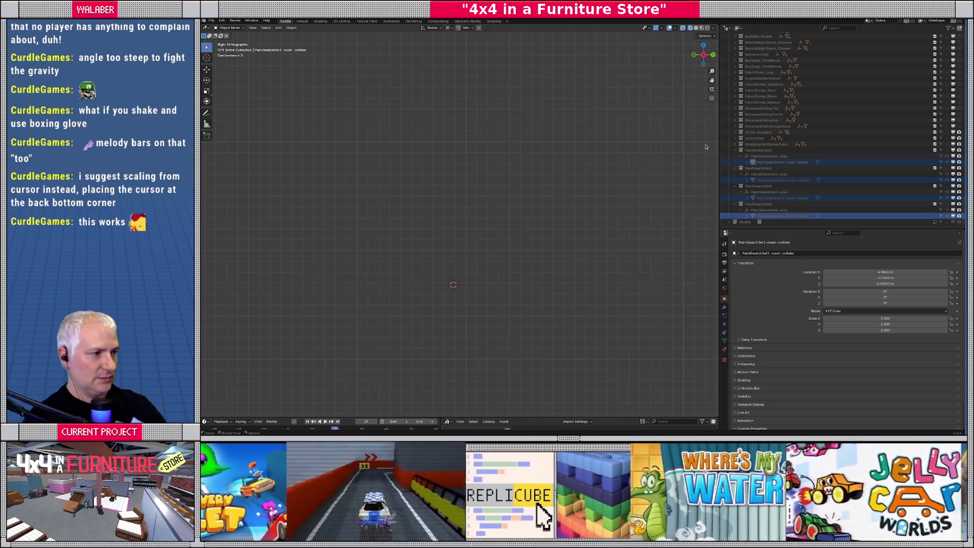
- Unhide PaintSwatchSet1, PaintSwatchSet2 and PaintSwatchSet3 using their Outliner eye icons
{"action": "scroll", "coordinate": [963, 30], "scroll_direction": "up", "scroll_amount": 15}
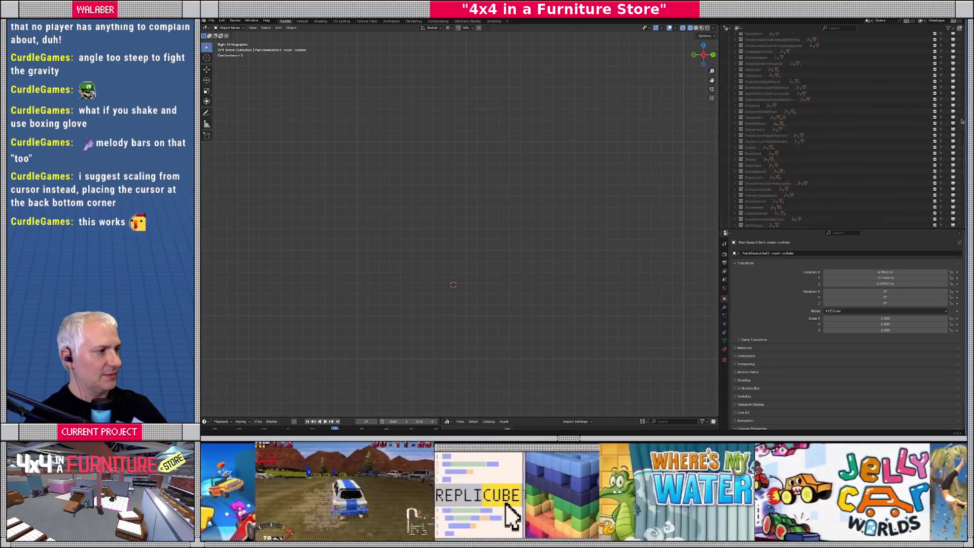
{"action": "scroll", "coordinate": [958, 31], "scroll_direction": "down", "scroll_amount": 1}
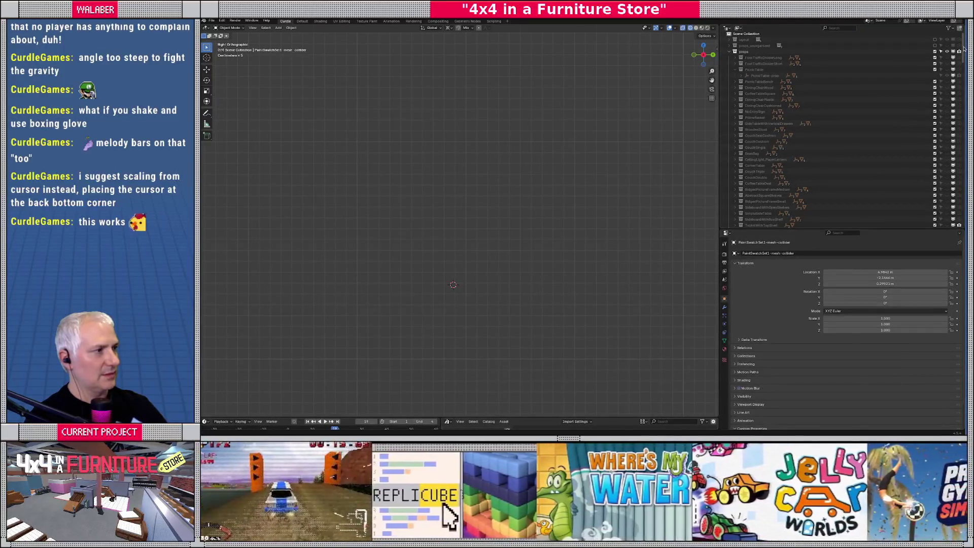
{"action": "scroll", "coordinate": [964, 48], "scroll_direction": "up", "scroll_amount": 1}
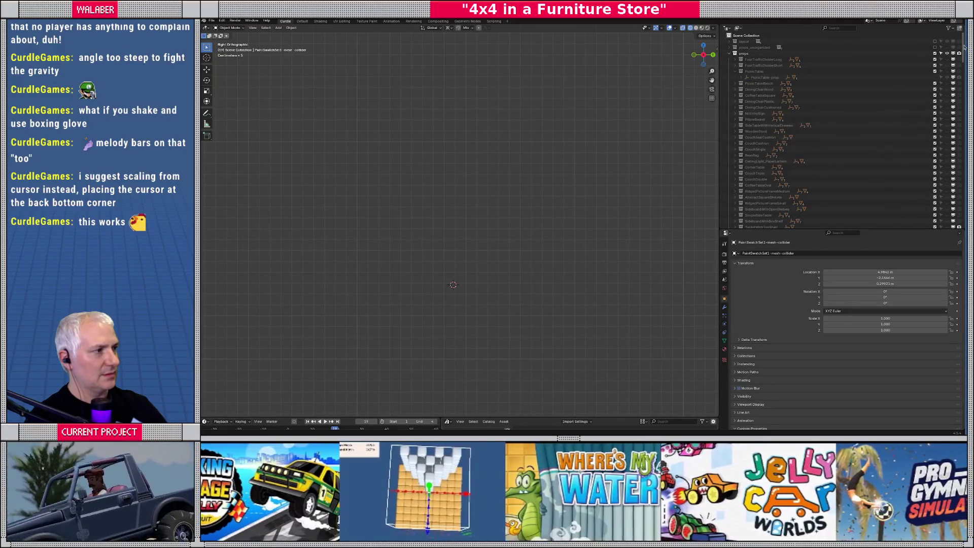
{"action": "left_click_drag", "start_coordinate": [962, 54], "coordinate": [965, 234]}
{"action": "scroll", "coordinate": [946, 173], "scroll_direction": "up", "scroll_amount": 2}
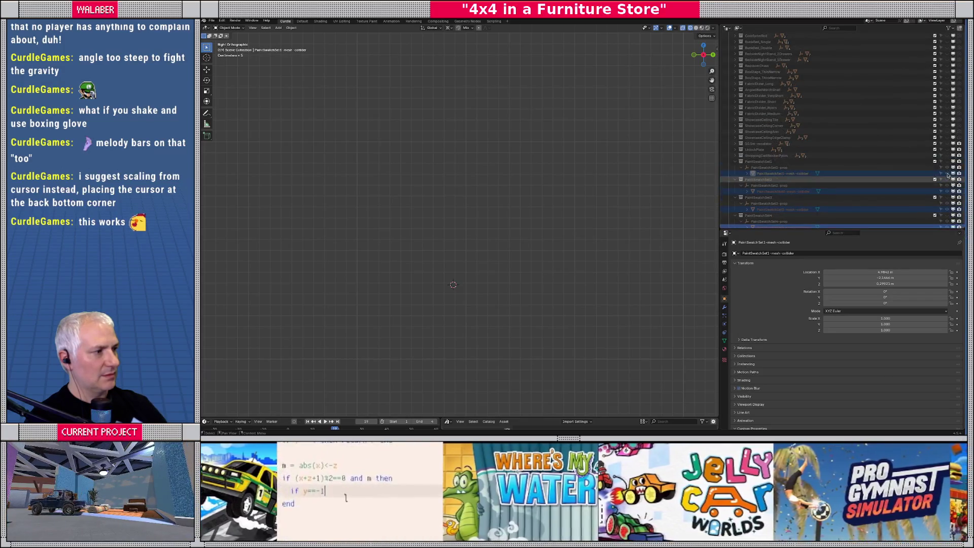
{"action": "left_click", "coordinate": [946, 161]}
{"action": "left_click_drag", "start_coordinate": [947, 179], "coordinate": [946, 198]}
{"action": "left_click", "coordinate": [947, 216]}
{"action": "scroll", "coordinate": [923, 152], "scroll_direction": "up", "scroll_amount": 10}
{"action": "scroll", "coordinate": [924, 145], "scroll_direction": "up", "scroll_amount": 15}
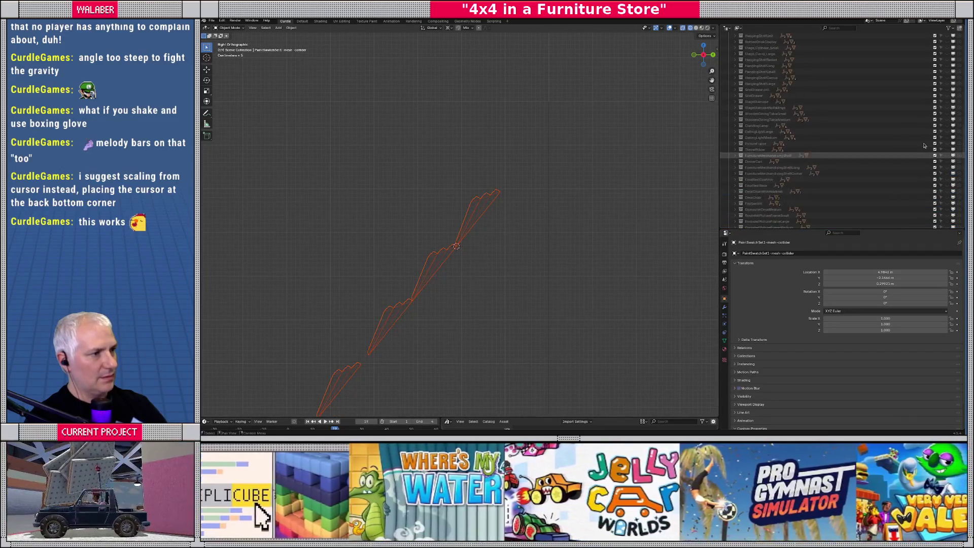